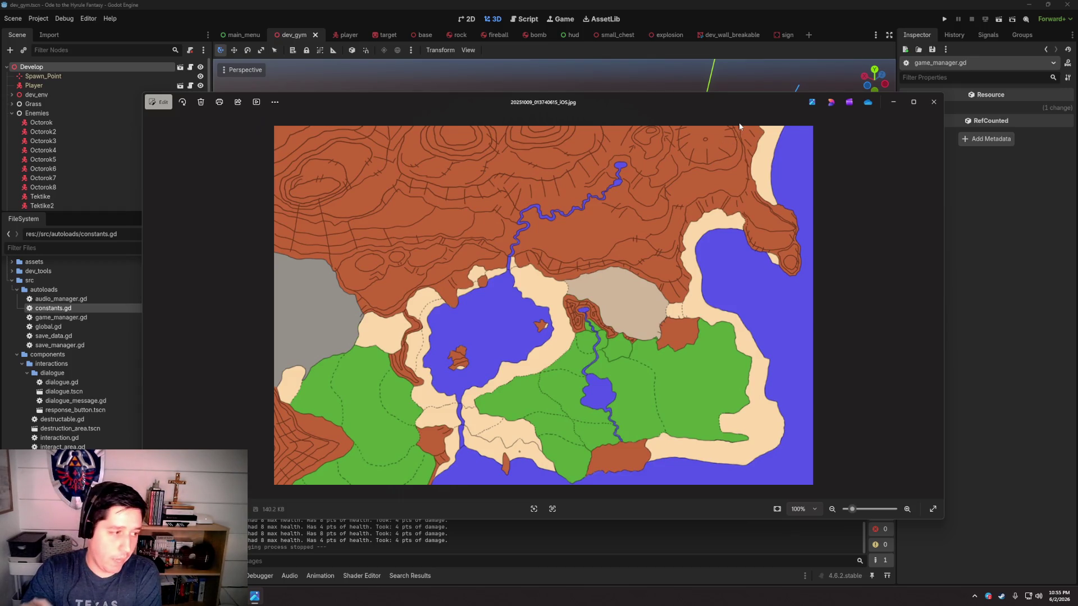
Move the Photos window aside and advance to the hand-drawn map 20250905_145341755_iOS.jpg.
scroll(485, 372, "up", 2)
scroll(484, 372, "down", 2)
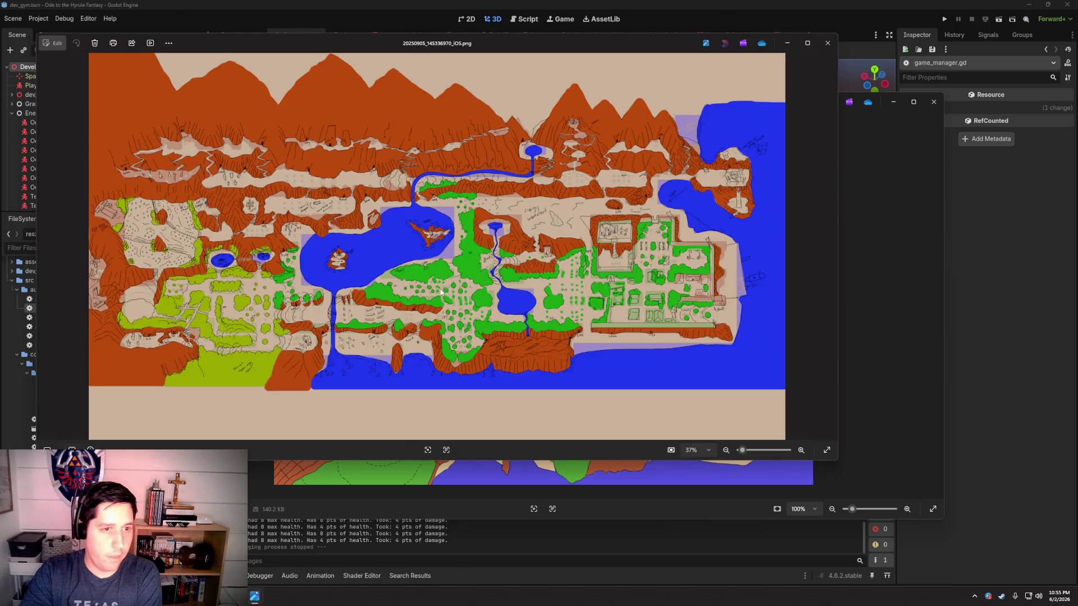
left_click_drag(392, 45, 440, 102)
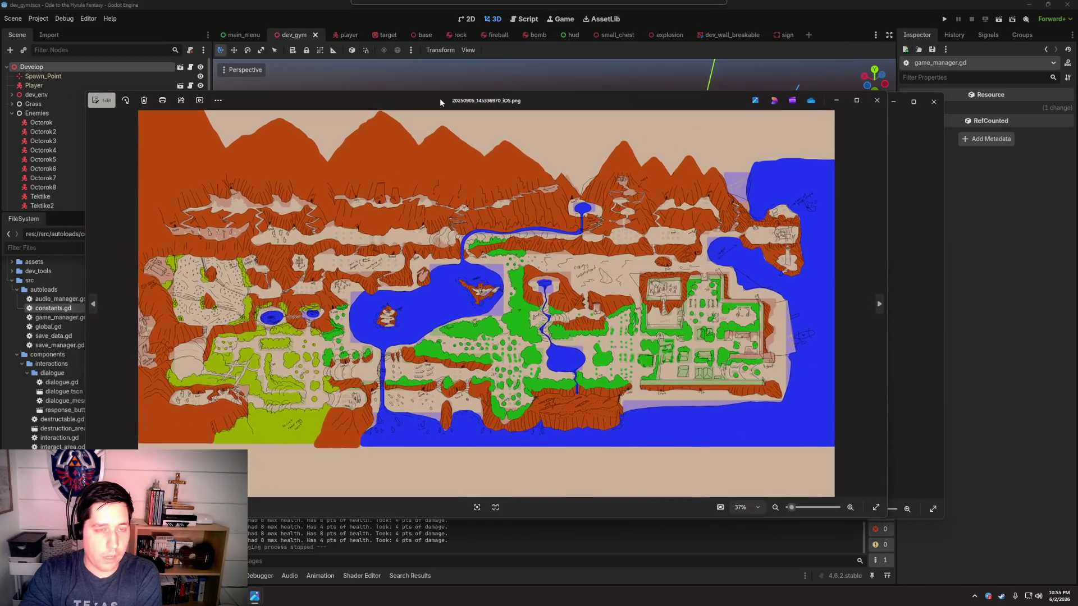
left_click(880, 303)
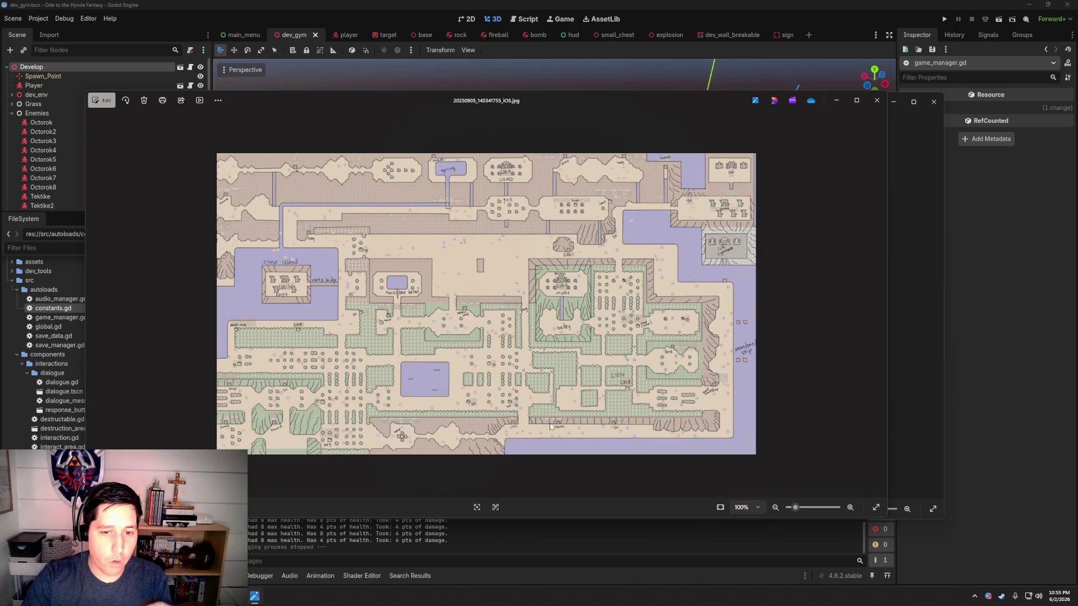
Zoom into the coloured map and pan to the lake and tan peninsula.
scroll(474, 401, "up", 5)
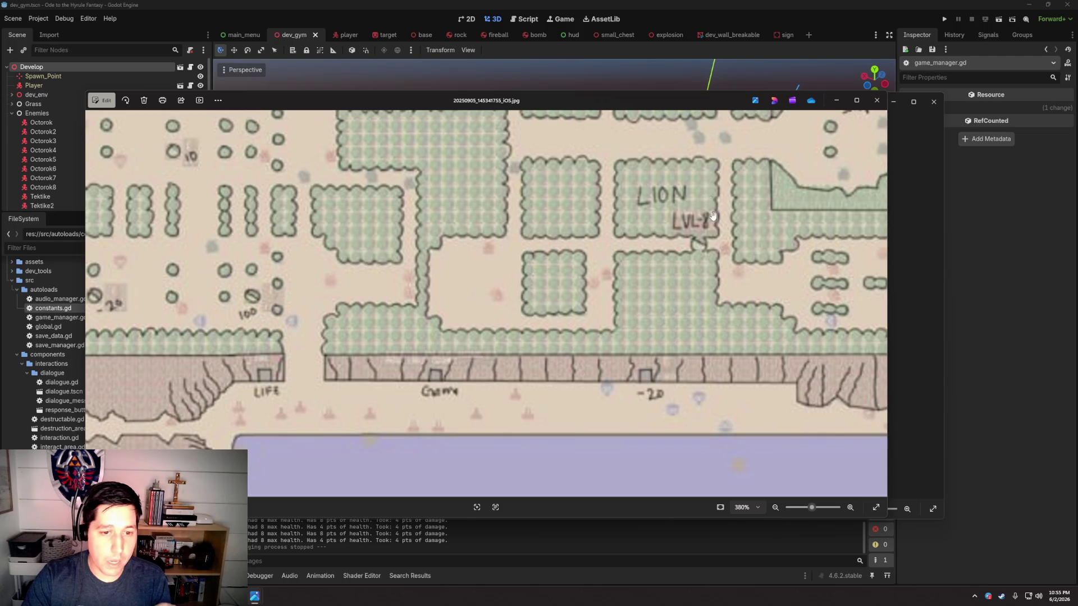
left_click(939, 153)
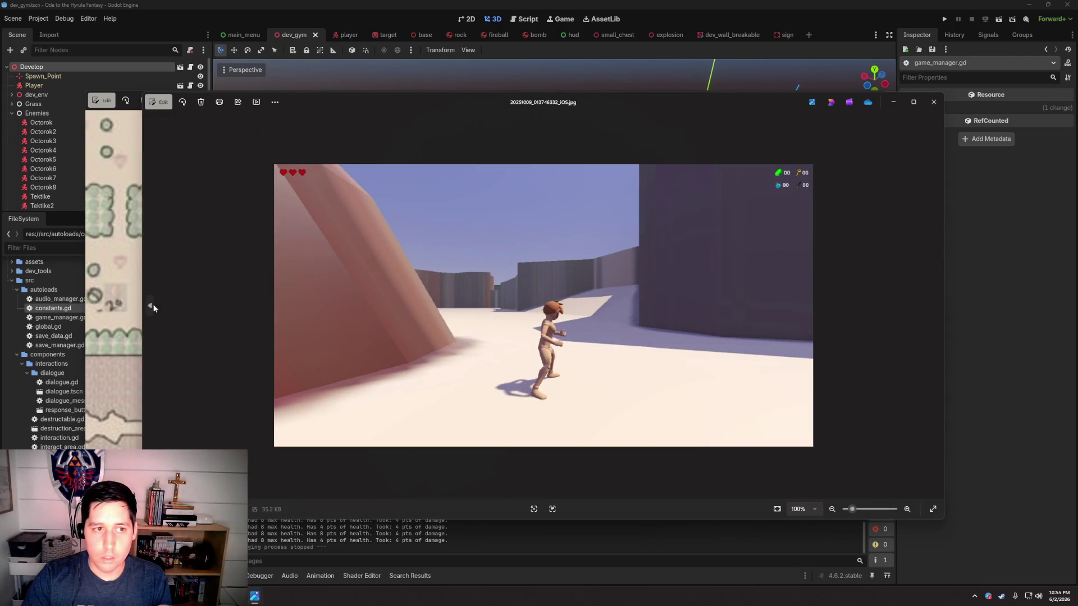
scroll(470, 281, "up", 4)
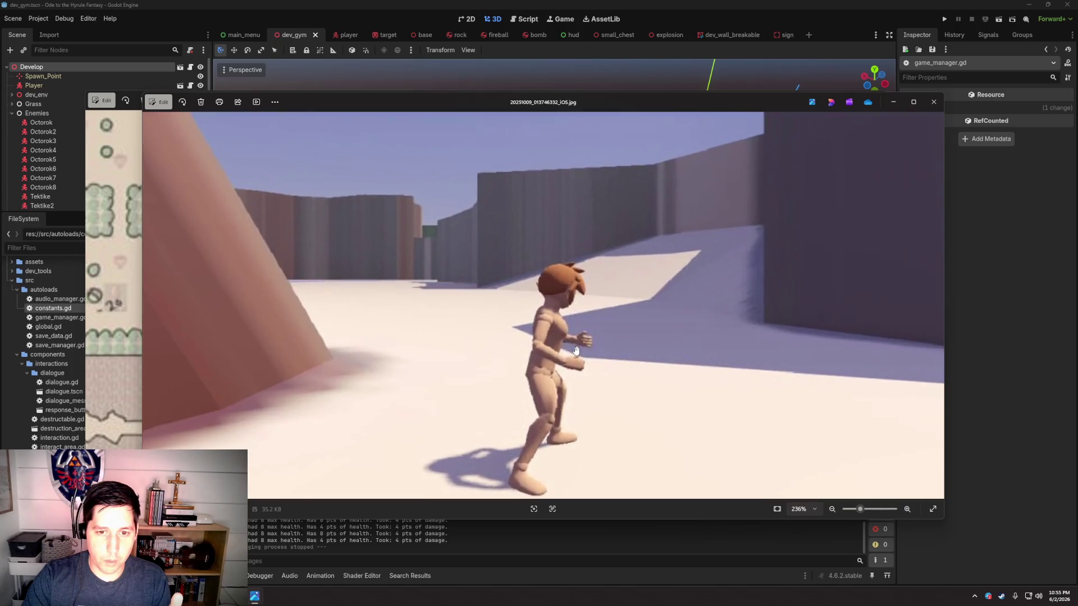
scroll(471, 281, "down", 4)
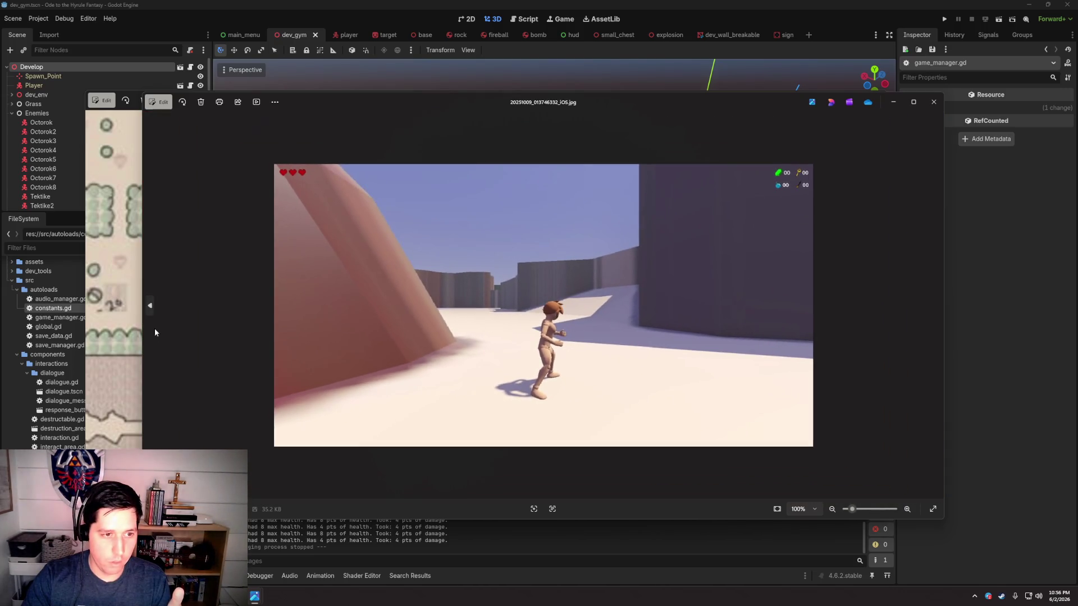
left_click(150, 306)
scroll(654, 458, "up", 6)
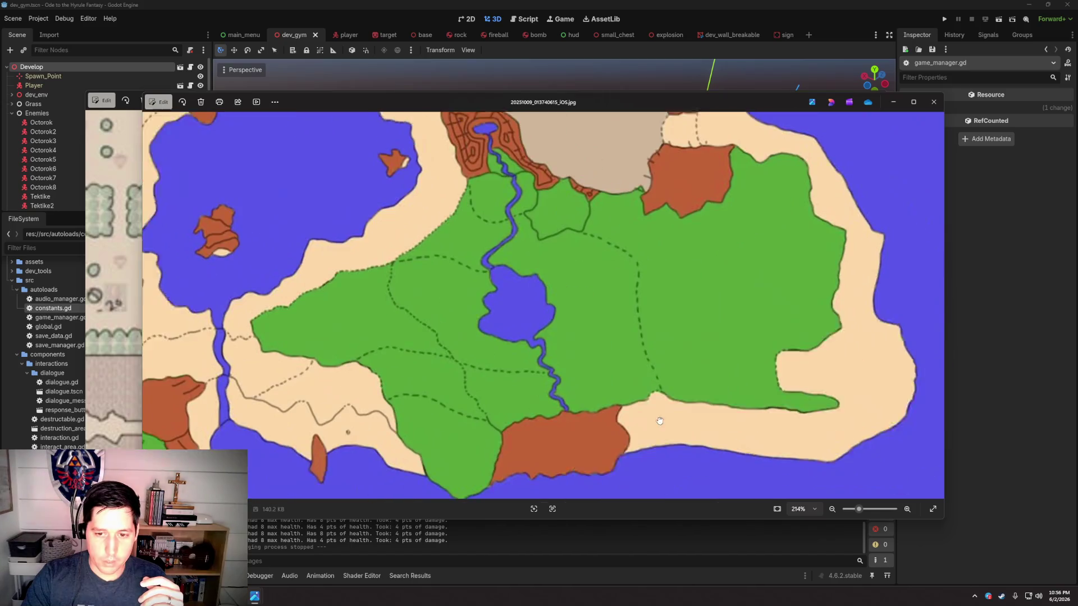
left_click_drag(666, 435, 605, 368)
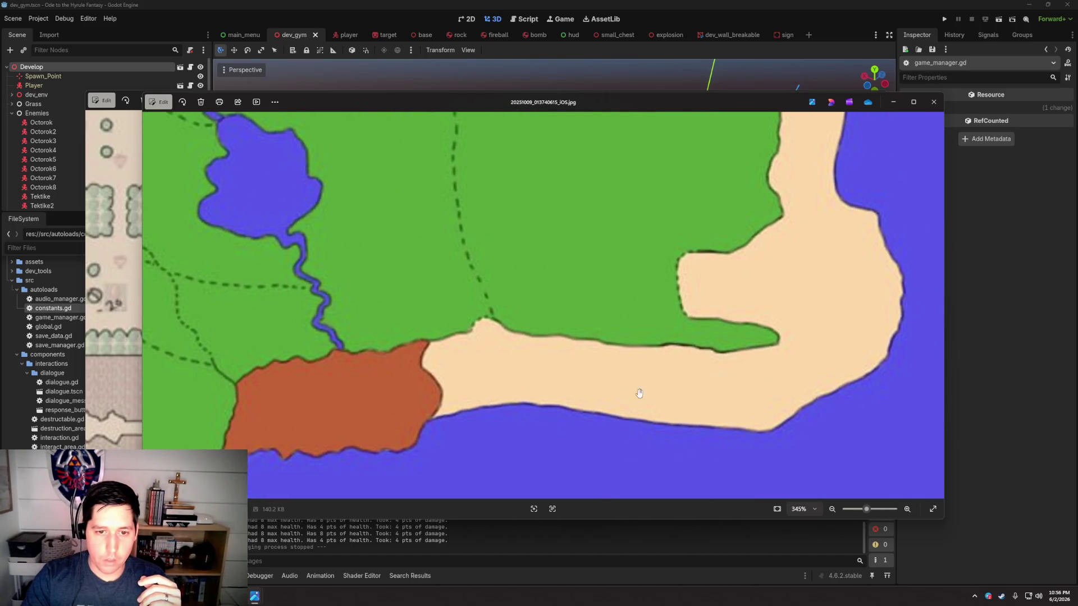
Compare the sketch map with the game screenshot, then return to the coloured map.
left_click(115, 156)
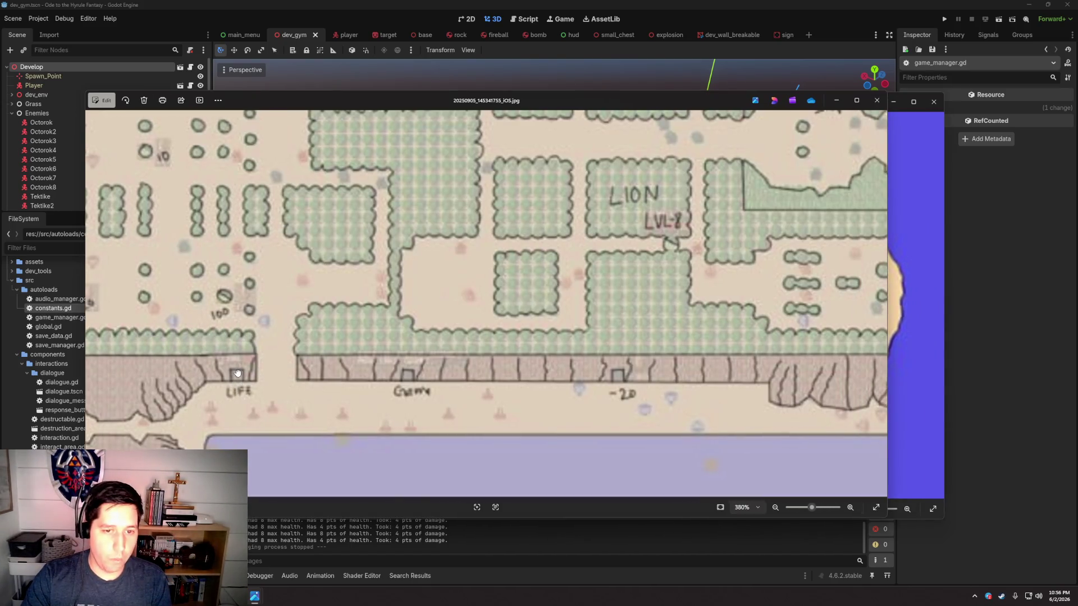
scroll(435, 389, "right", 3)
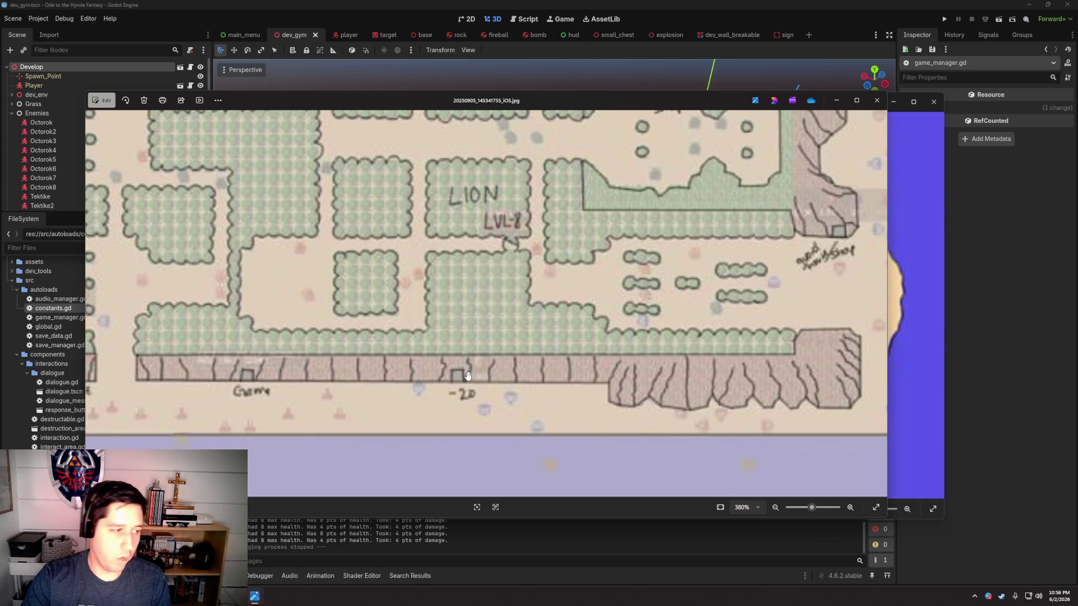
left_click(931, 167)
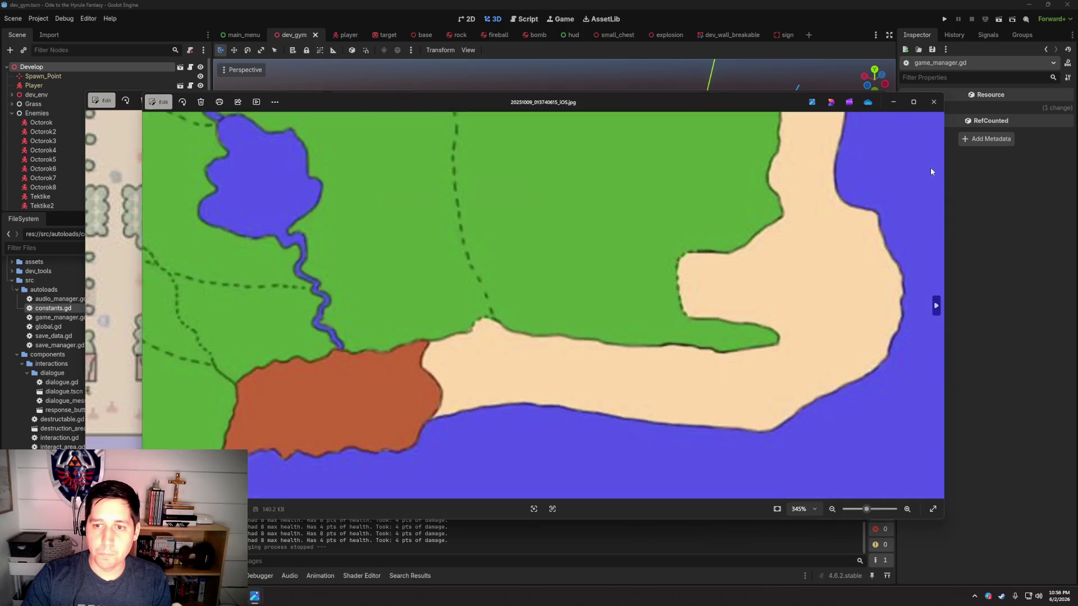
key("Right")
left_click(154, 305)
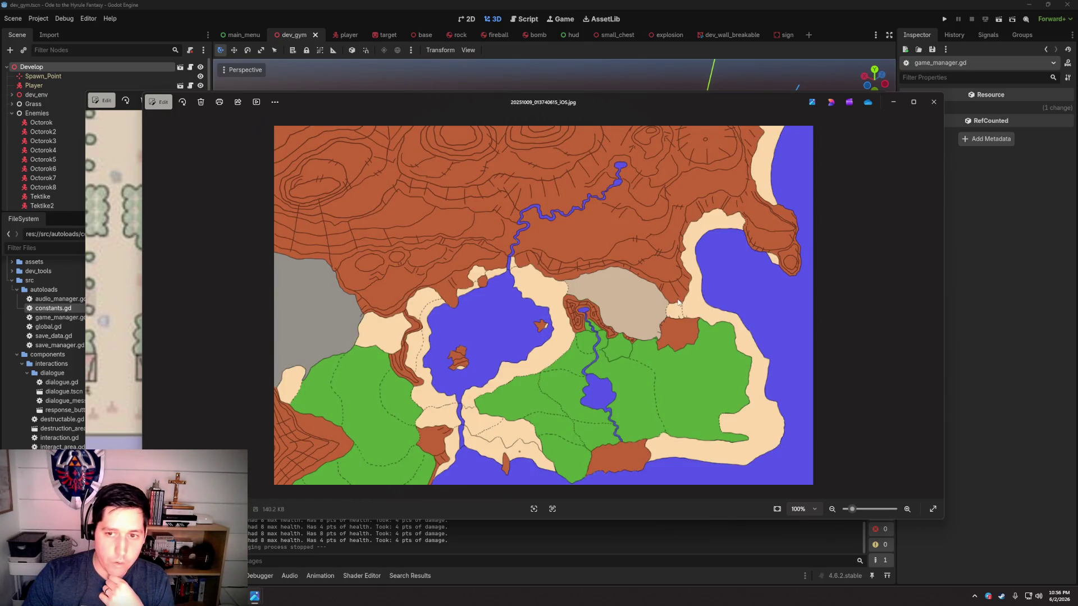
Pan the zoomed sketch map, revisit the painted overworld map, and finish on the 3D game screenshot.
left_click(133, 199)
left_click_drag(360, 212, 428, 329)
scroll(428, 330, "down", 5)
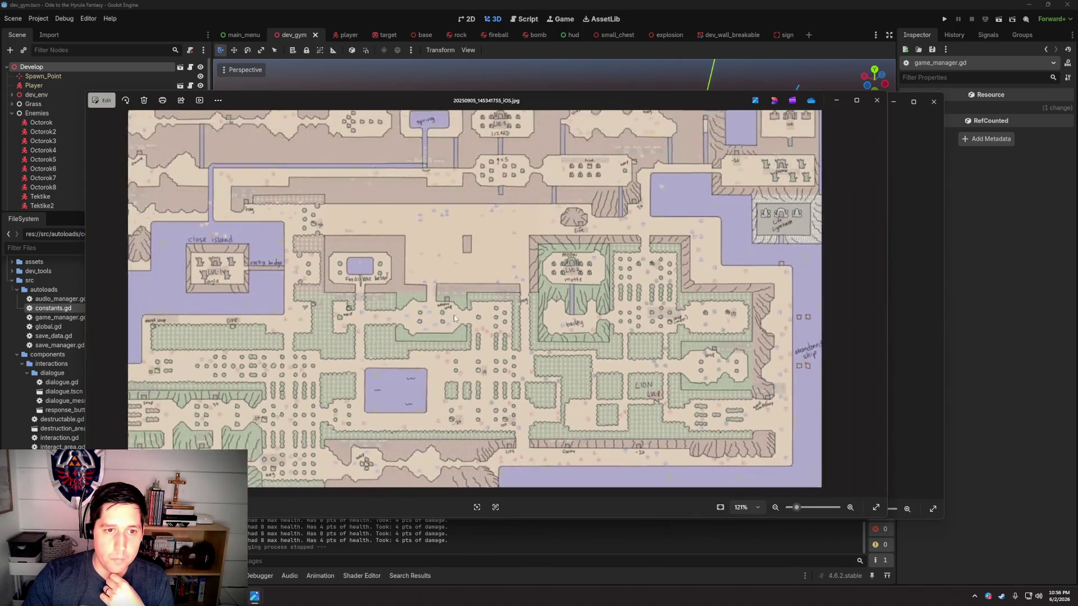
left_click(93, 304)
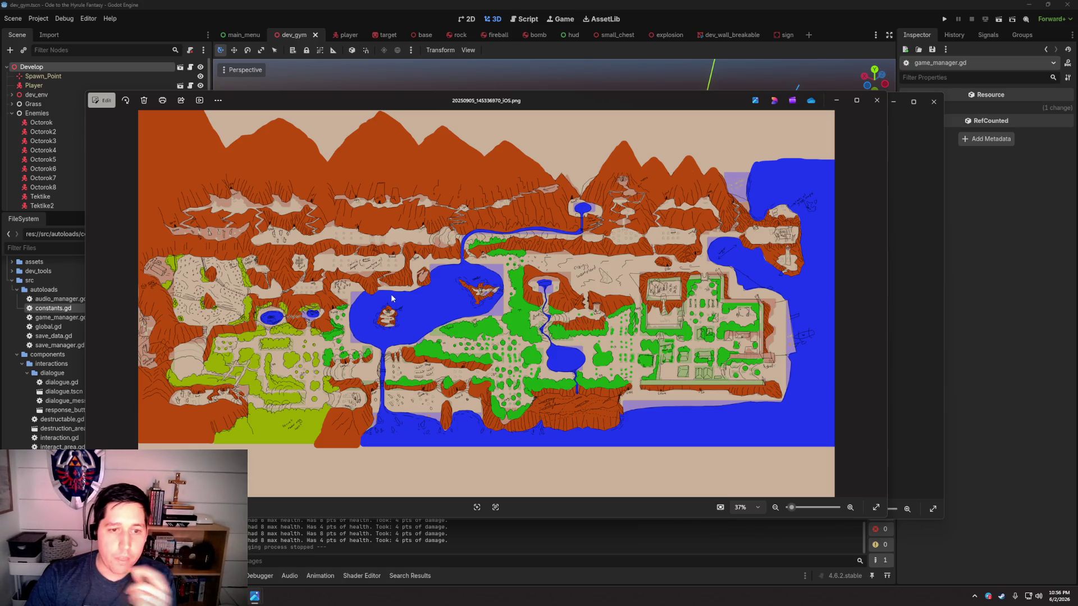
scroll(436, 346, "up", 4)
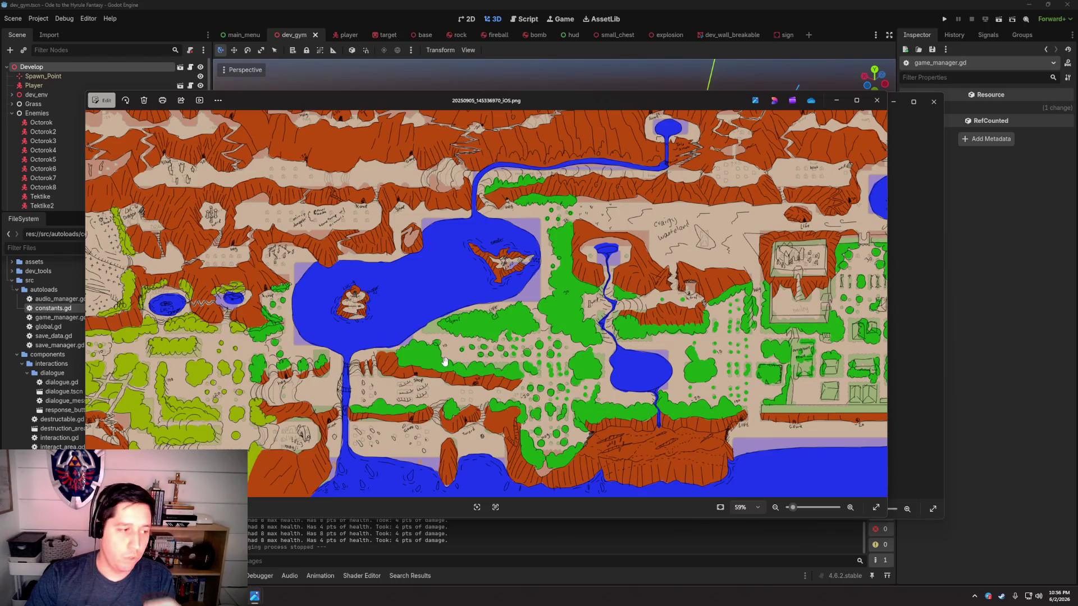
scroll(668, 354, "up", 4)
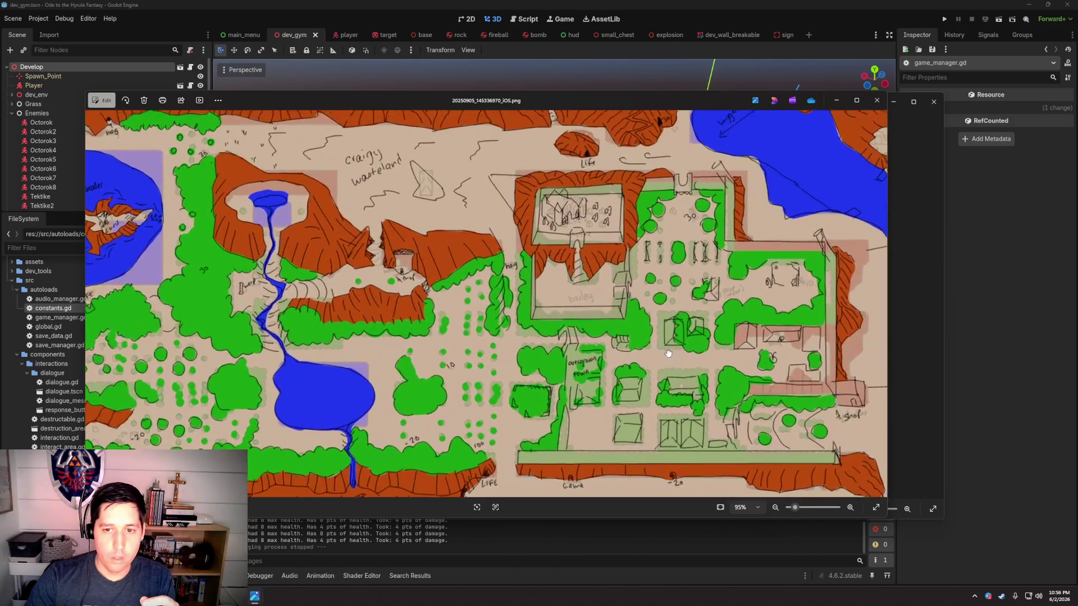
scroll(668, 354, "down", 4)
left_click(938, 314)
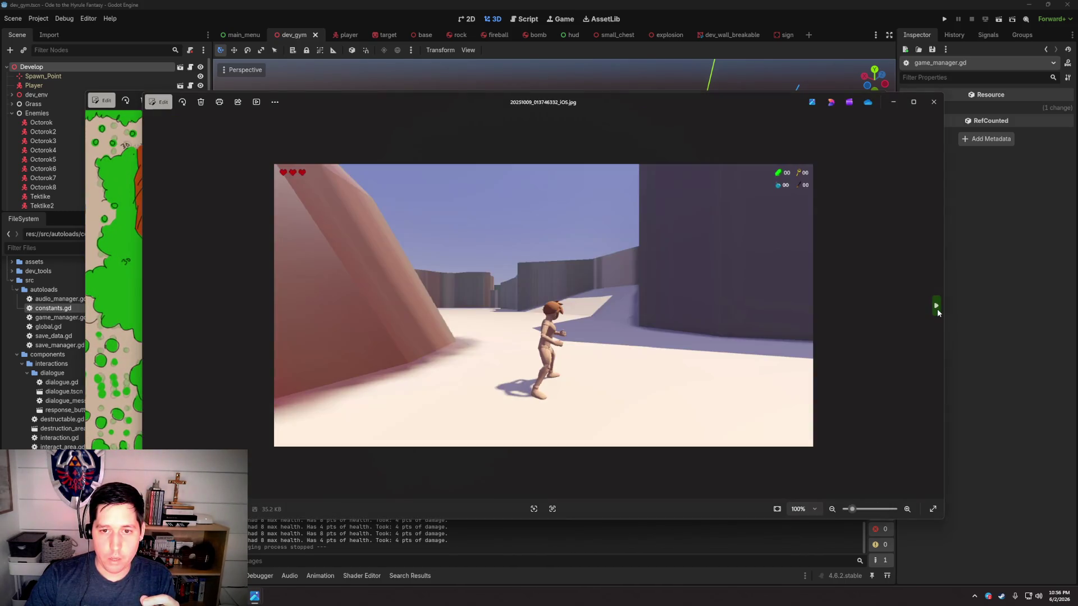
Step back five images to the grid-style sketch map and zoom in.
left_click(151, 306)
left_click(150, 306)
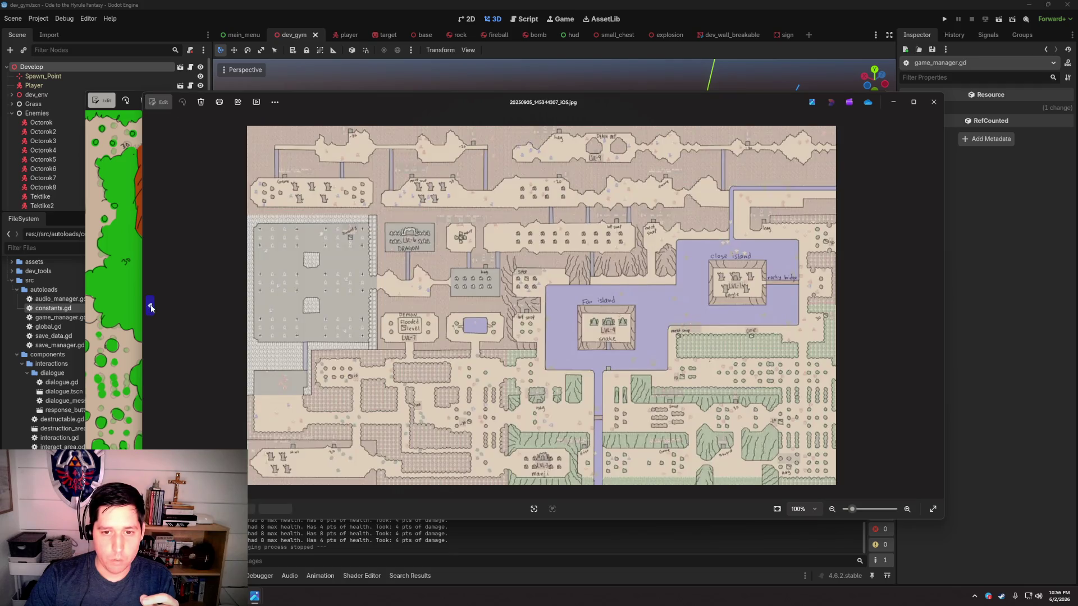
left_click(151, 306)
left_click(150, 306)
left_click(150, 306)
scroll(673, 377, "up", 5)
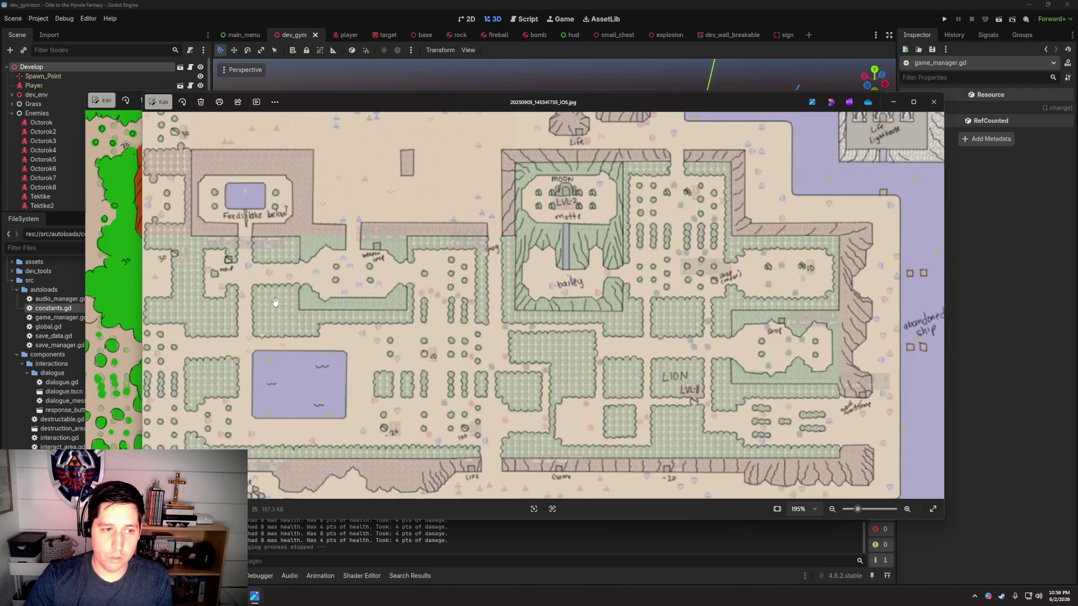
Move from the labelled region sketch to the painted overworld map, zoom out, then minimize Photos.
left_click(92, 304)
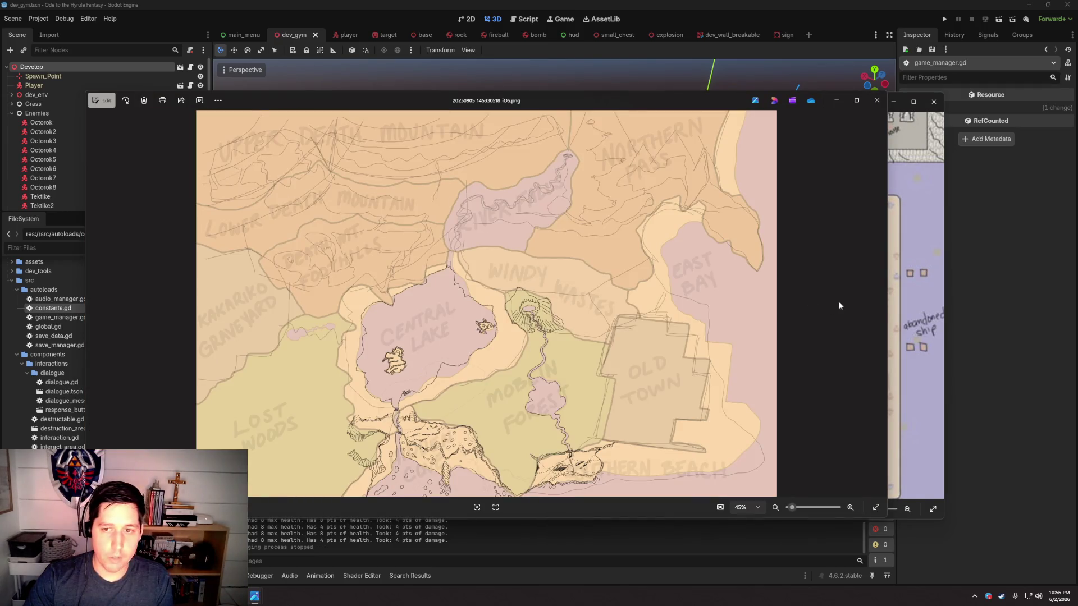
left_click(877, 305)
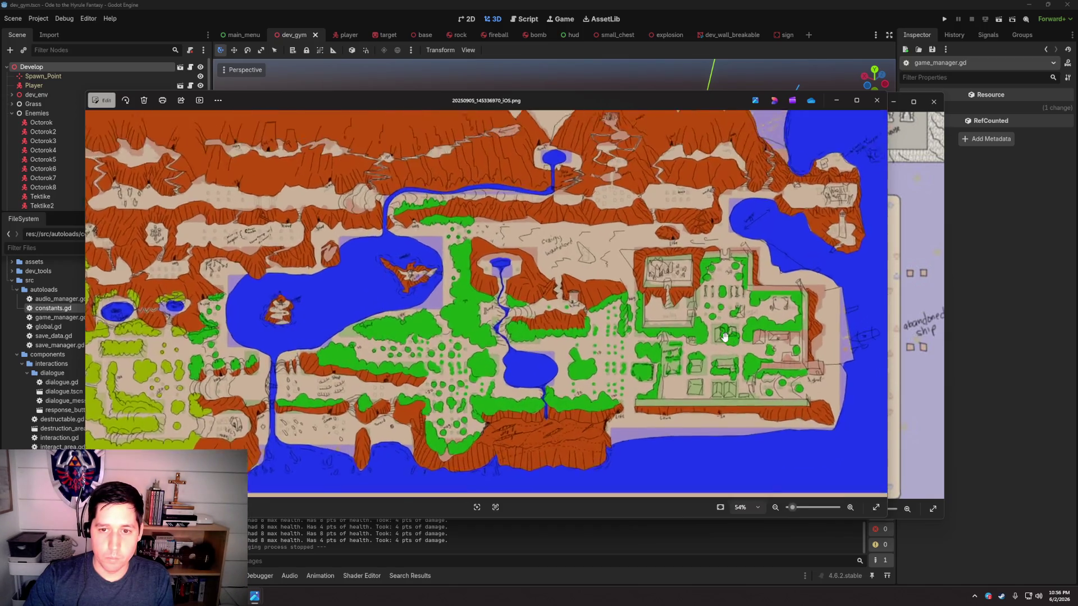
scroll(620, 348, "down", 2)
scroll(617, 363, "down", 1)
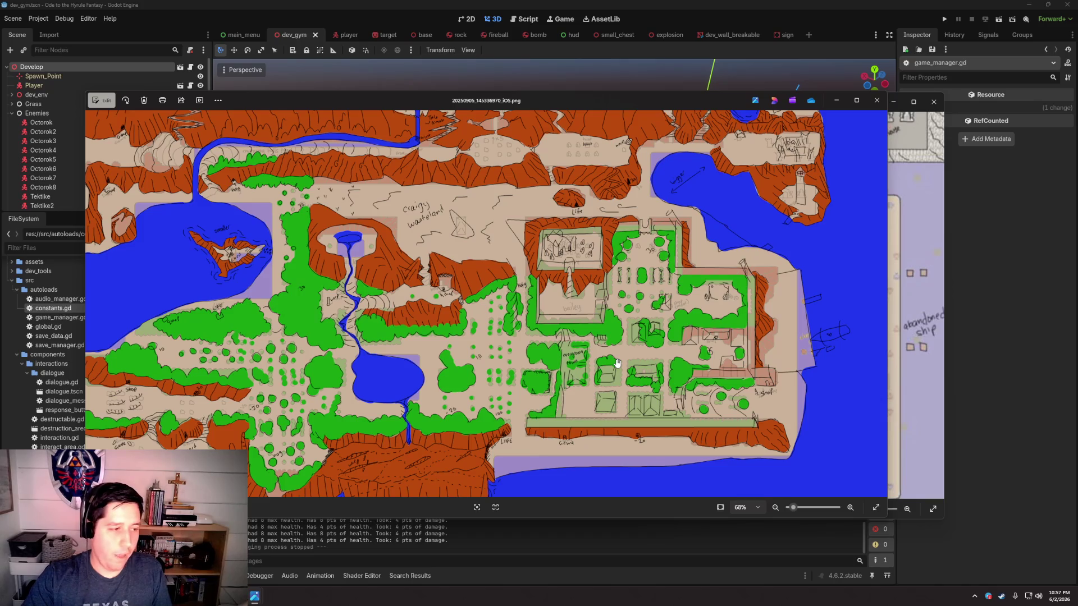
scroll(541, 372, "down", 2)
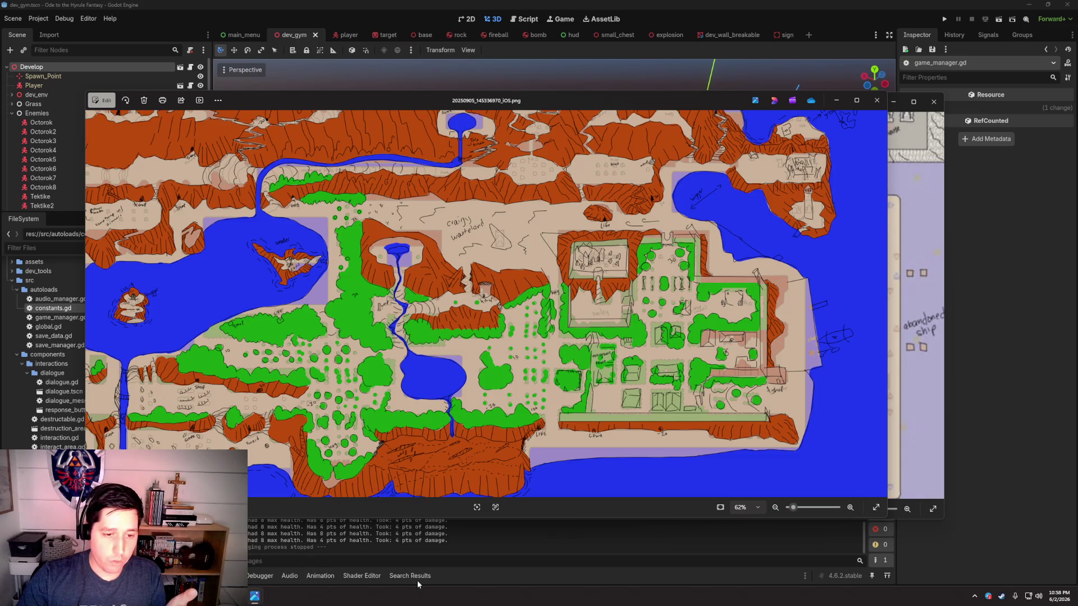
left_click(466, 575)
mouse_move(551, 357)
left_mouse_down()
mouse_move(541, 326)
mouse_move(530, 329)
mouse_move(544, 329)
left_mouse_up()
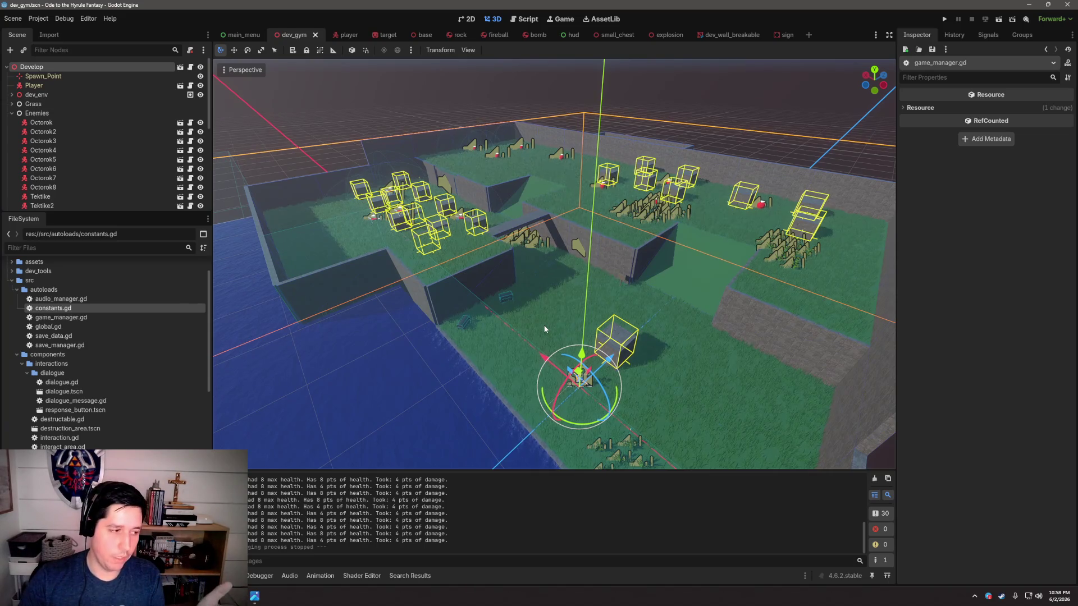
left_click_drag(546, 325, 550, 329)
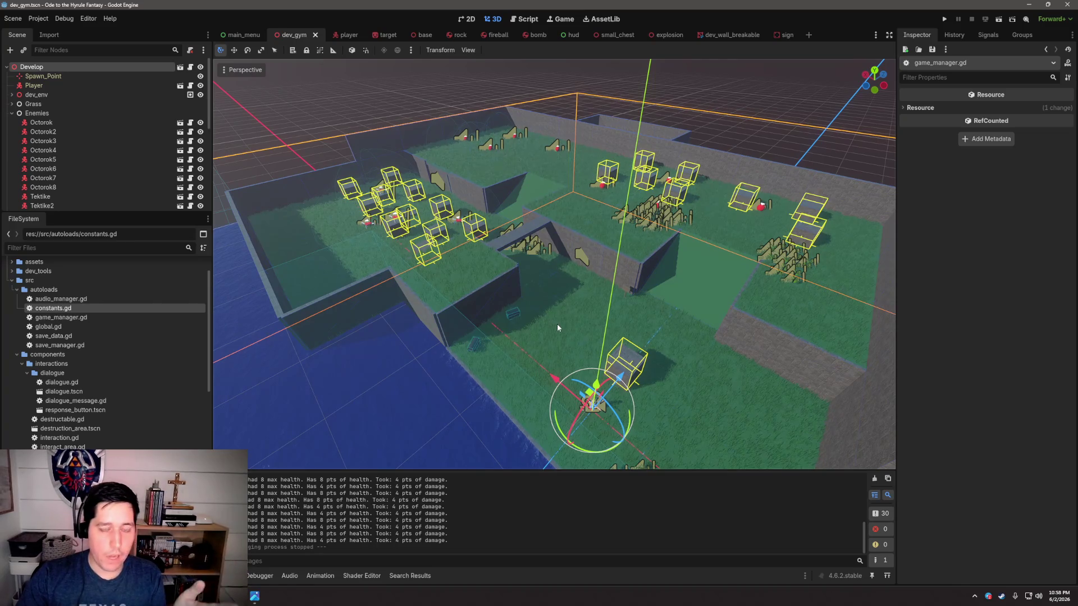
mouse_move(558, 323)
left_mouse_down()
mouse_move(573, 299)
mouse_move(565, 289)
left_mouse_up()
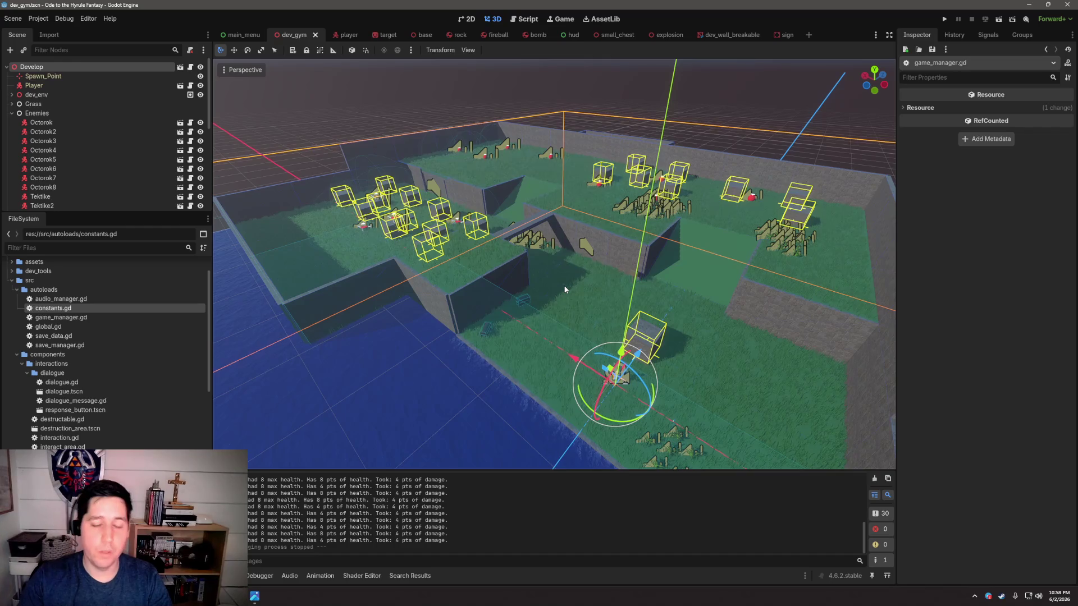
mouse_move(568, 277)
left_mouse_down()
mouse_move(563, 267)
mouse_move(555, 285)
mouse_move(584, 245)
mouse_move(568, 310)
mouse_move(551, 318)
mouse_move(564, 303)
left_mouse_up()
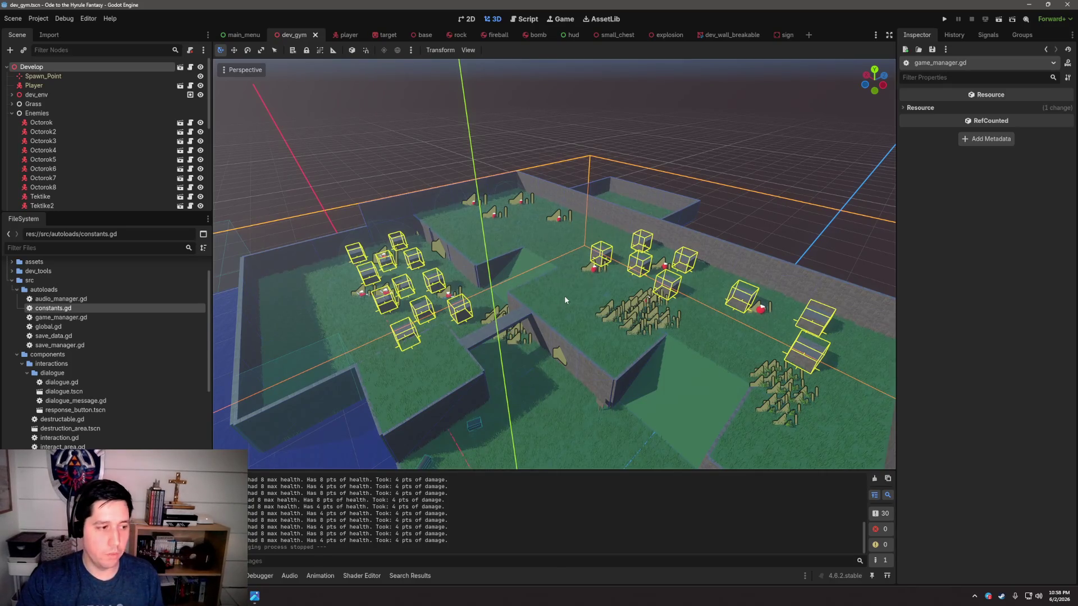
mouse_move(535, 366)
left_mouse_down()
mouse_move(553, 348)
mouse_move(548, 305)
mouse_move(543, 323)
left_mouse_up()
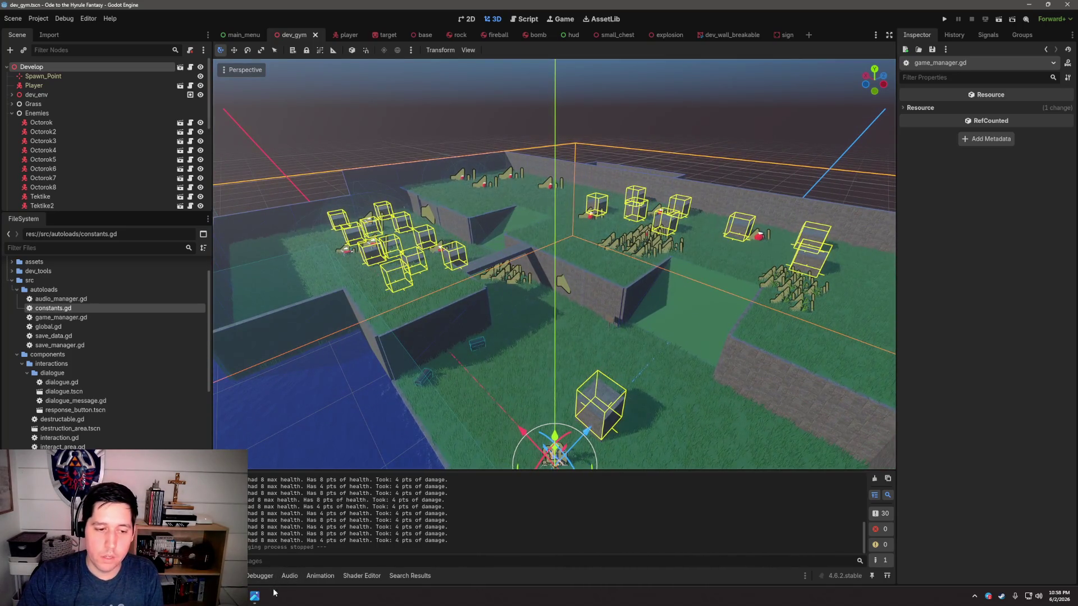
mouse_move(275, 602)
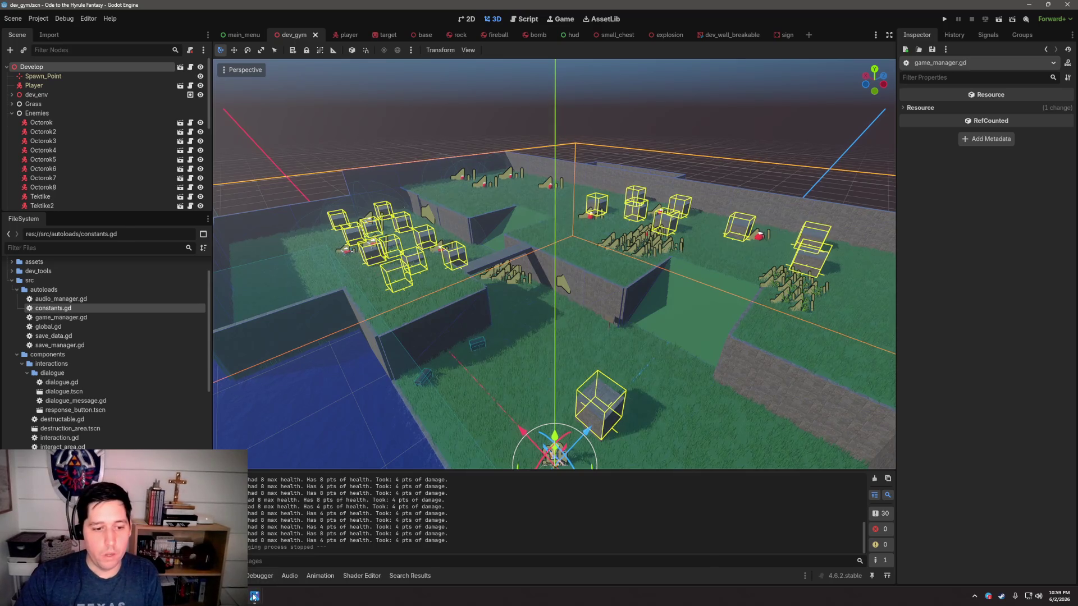
left_click(313, 550)
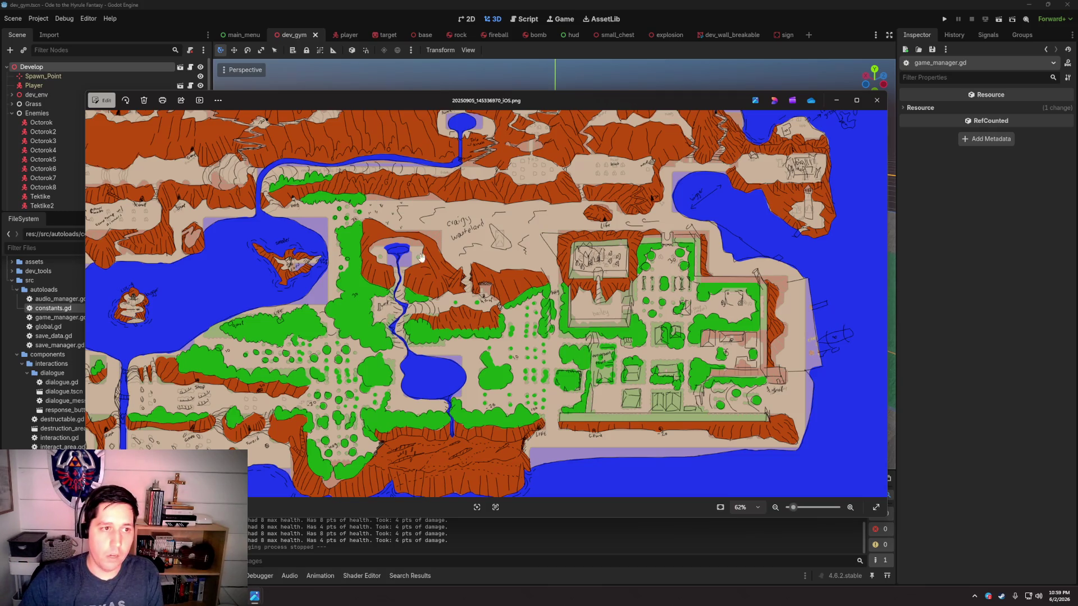
Zoom into the coloured overworld map and pan down to the central lake and river.
scroll(315, 314, "up", 5)
scroll(370, 303, "up", 3)
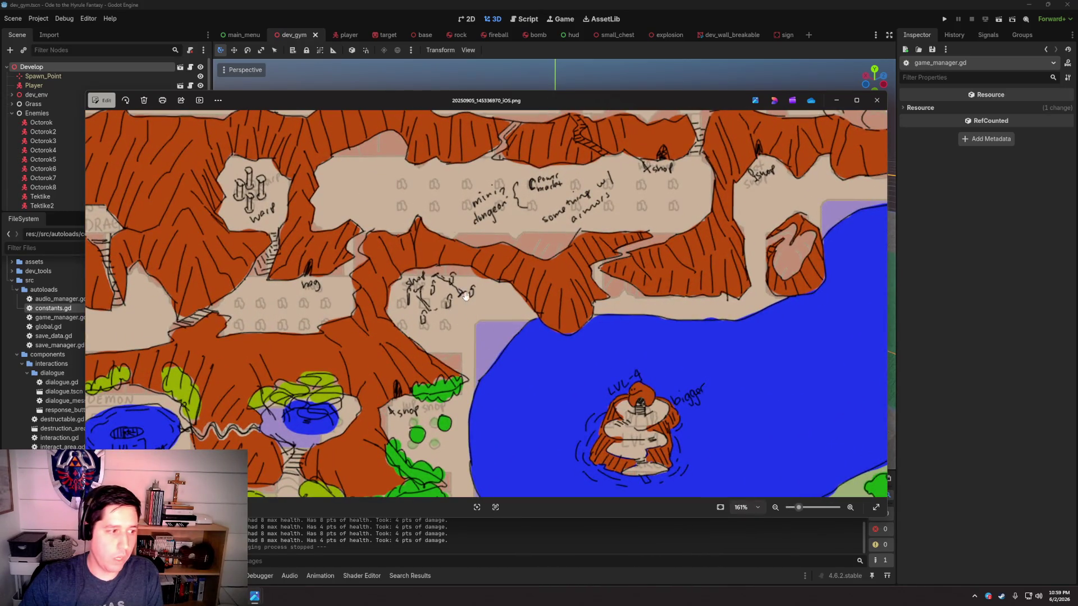
scroll(457, 333, "down", 3)
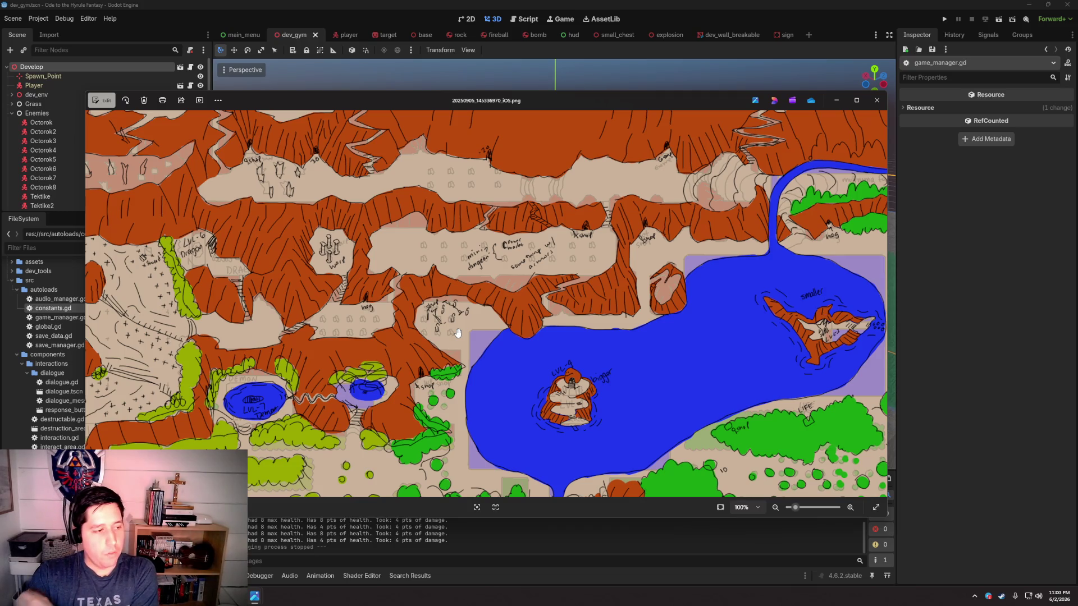
left_click_drag(457, 333, 444, 287)
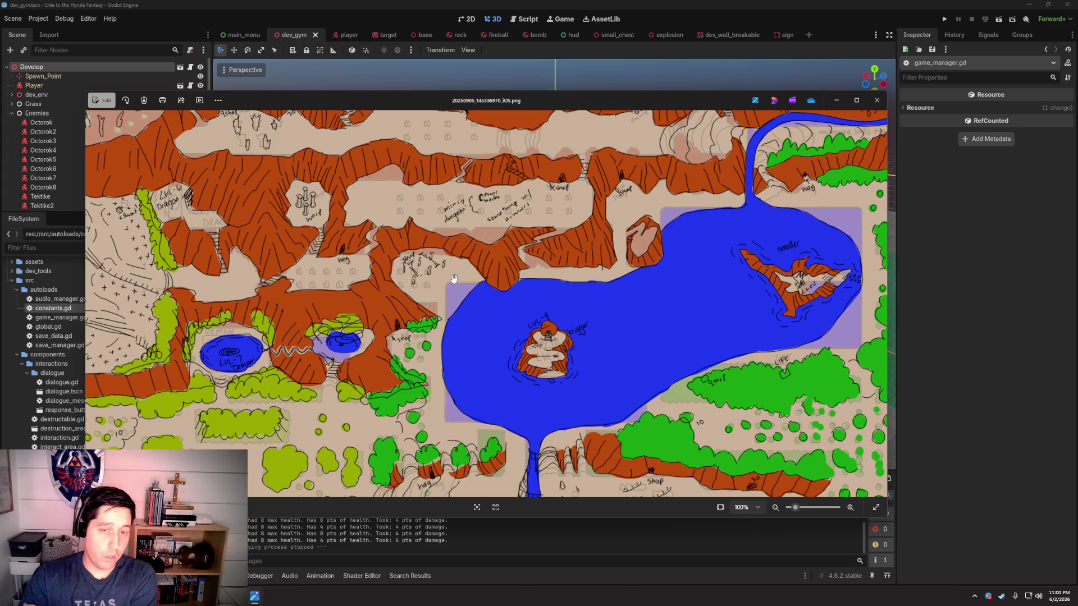
Pan and zoom across the lake to centre on the island marked 'smaller' beside the wasteland.
mouse_move(620, 278)
left_mouse_down()
mouse_move(488, 296)
mouse_move(525, 277)
left_mouse_up()
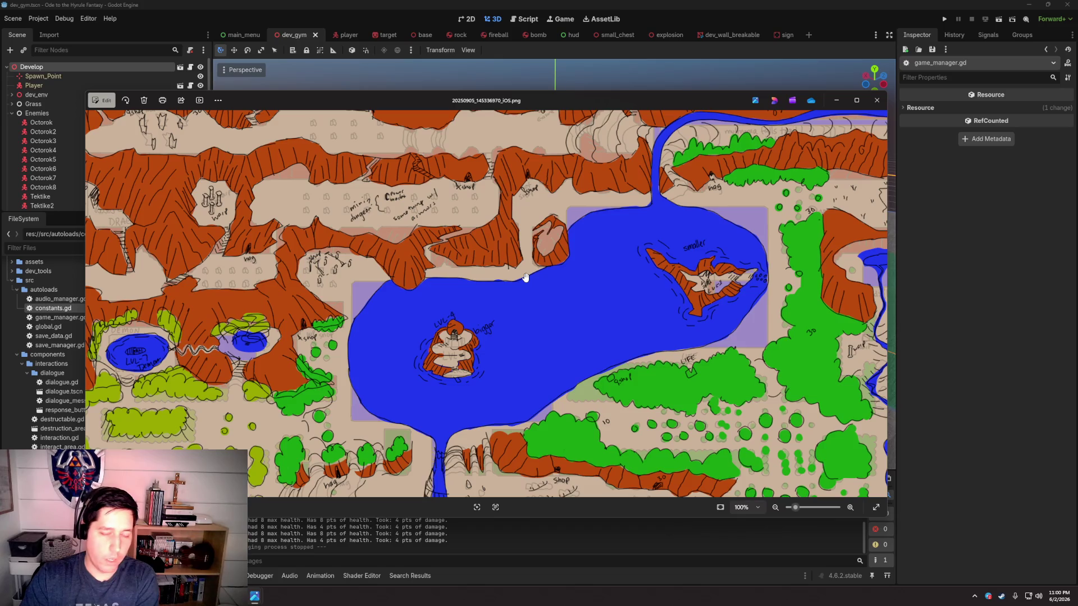
scroll(486, 272, "down", 2)
mouse_move(503, 308)
left_mouse_down()
mouse_move(469, 307)
mouse_move(604, 225)
mouse_move(585, 261)
mouse_move(473, 308)
mouse_move(568, 301)
mouse_move(566, 313)
mouse_move(452, 340)
mouse_move(515, 308)
mouse_move(484, 364)
mouse_move(539, 357)
left_mouse_up()
mouse_move(393, 360)
left_mouse_down()
mouse_move(533, 331)
mouse_move(505, 346)
left_mouse_up()
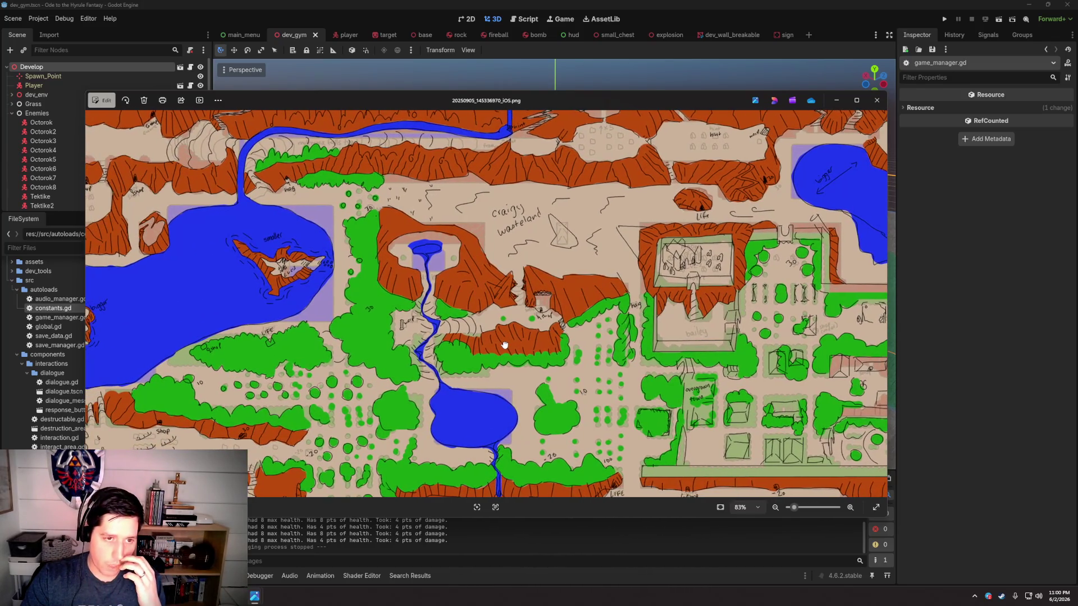
scroll(429, 258, "up", 5)
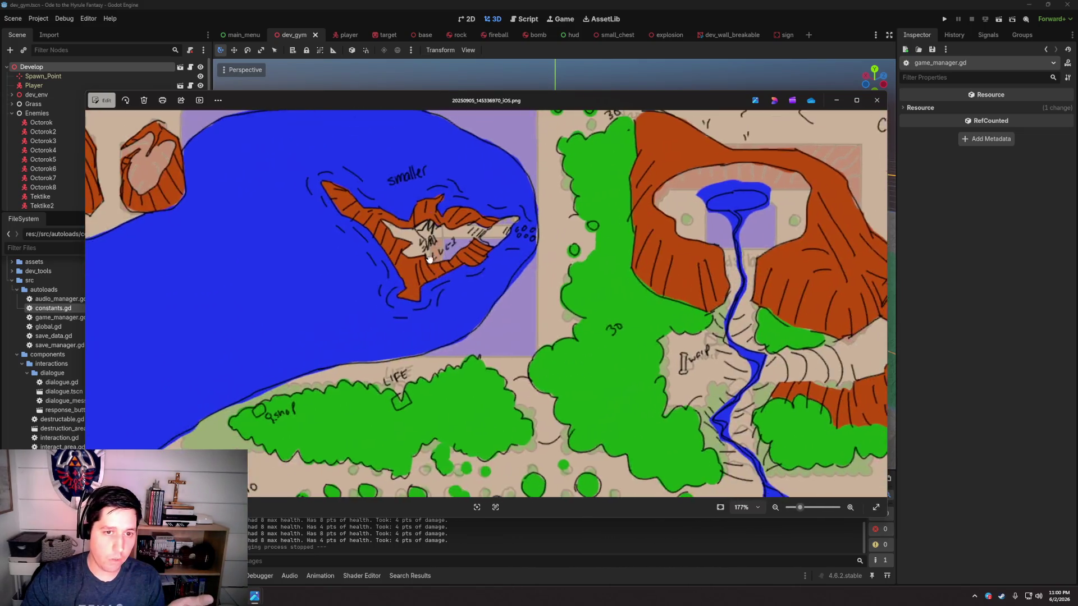
left_click_drag(430, 259, 451, 337)
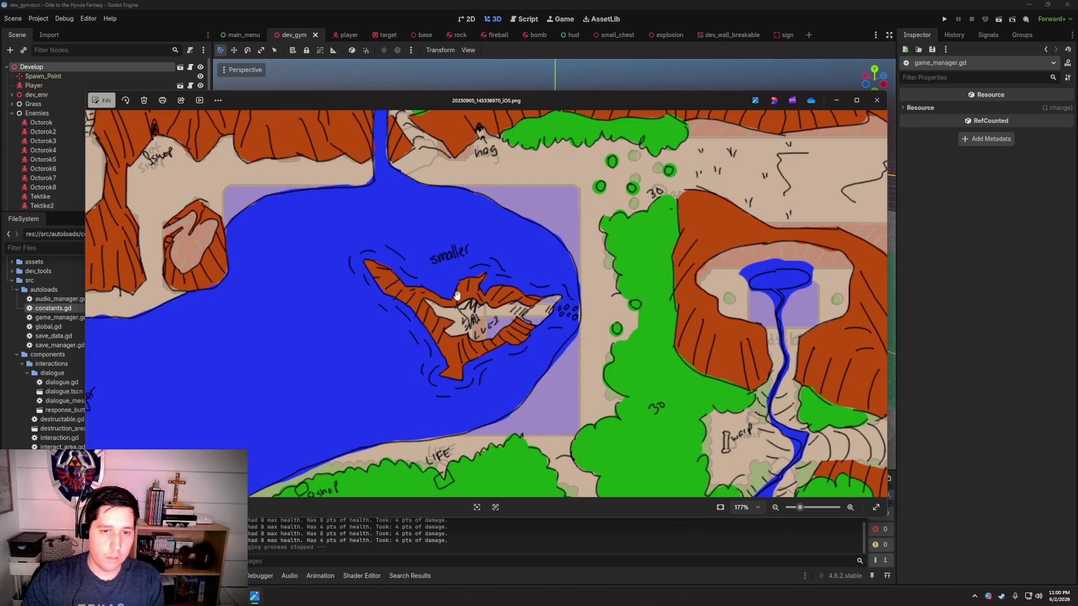
In the second Photos window, advance to the coloured terrain map and zoom in.
mouse_move(255, 600)
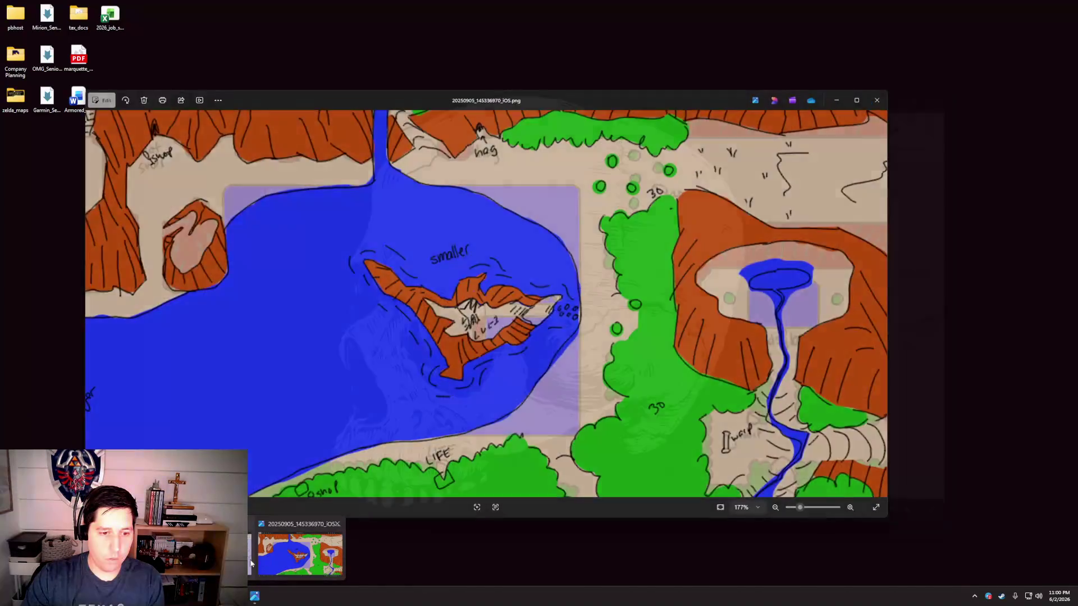
left_click(254, 597)
left_click(934, 304)
left_click(934, 304)
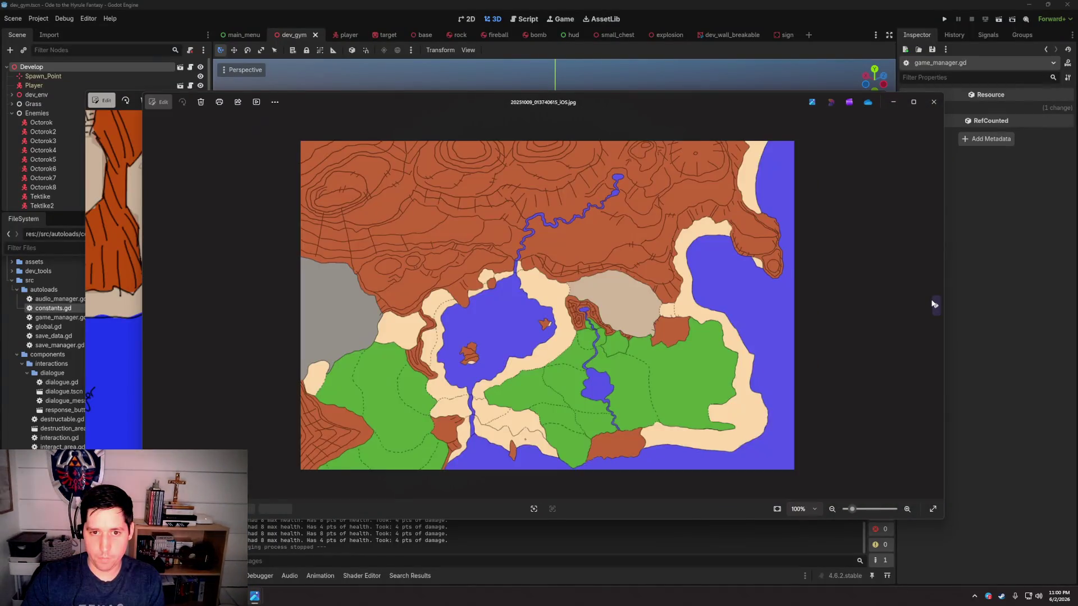
scroll(671, 332, "up", 3)
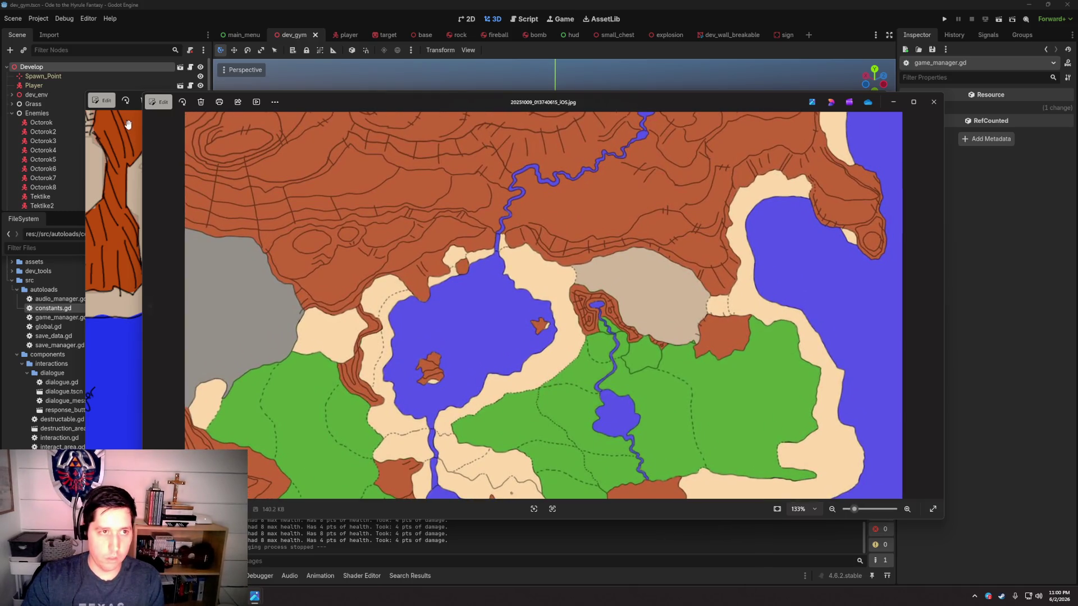
Switch back to the hand-drawn overworld map and frame the big lake and its islands.
key("alt+Tab")
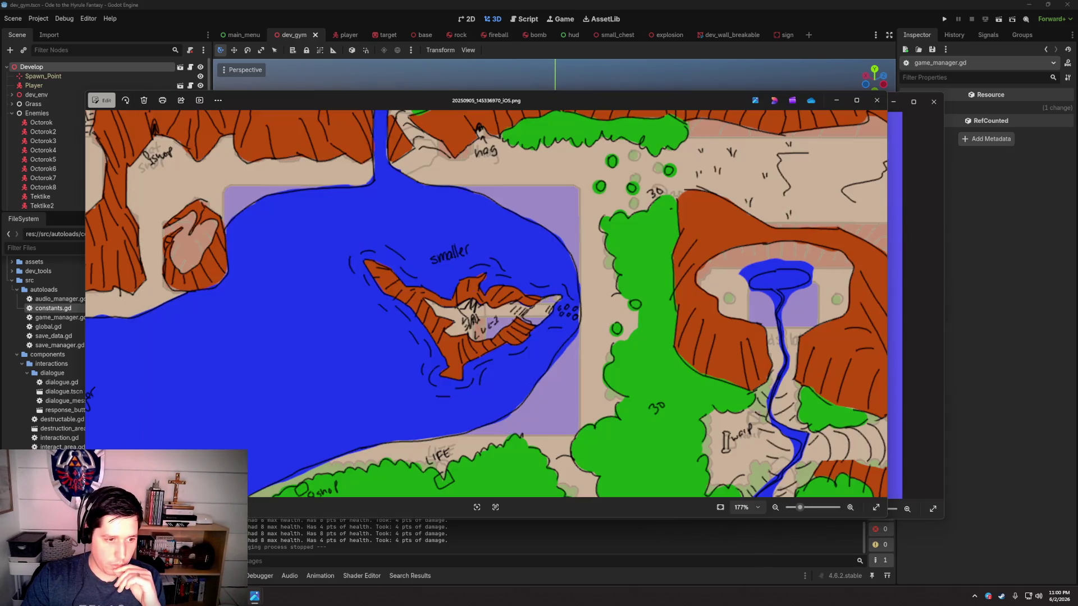
scroll(458, 331, "down", 3)
scroll(458, 332, "down", 1)
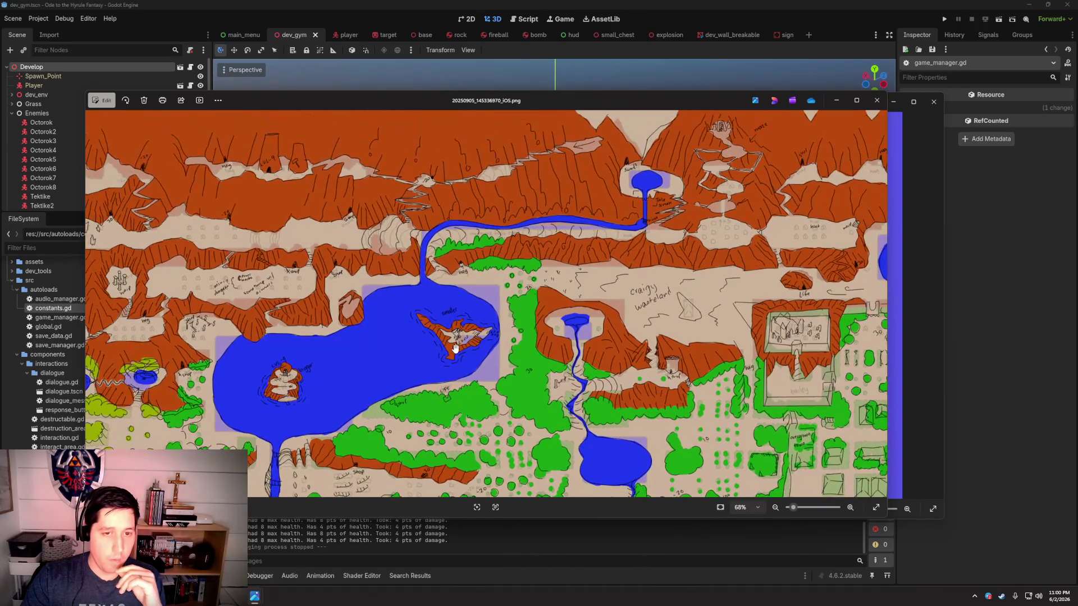
left_click_drag(455, 345, 585, 231)
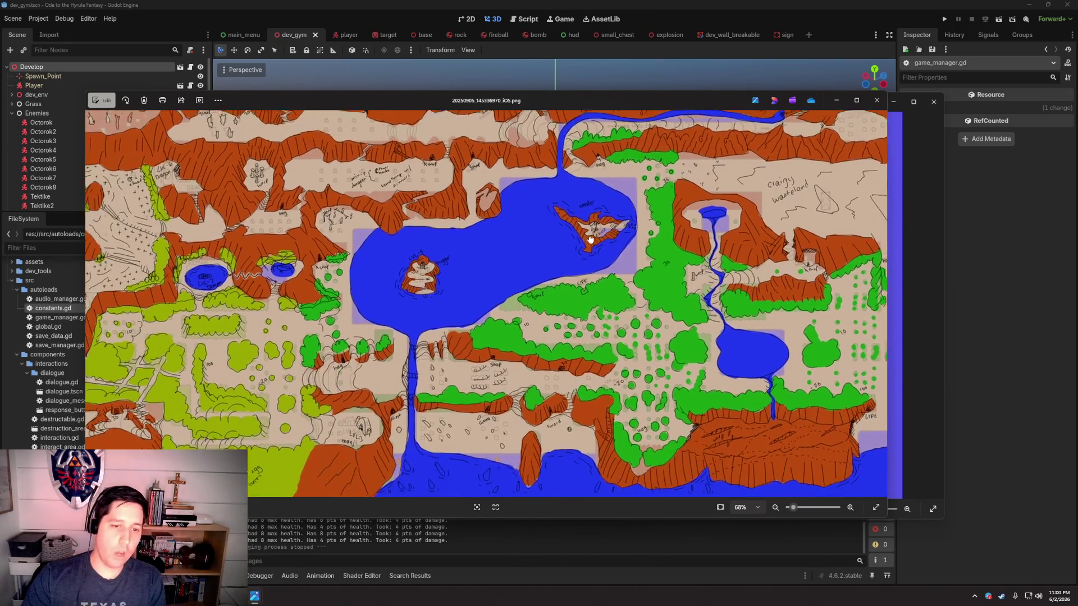
scroll(432, 288, "up", 9)
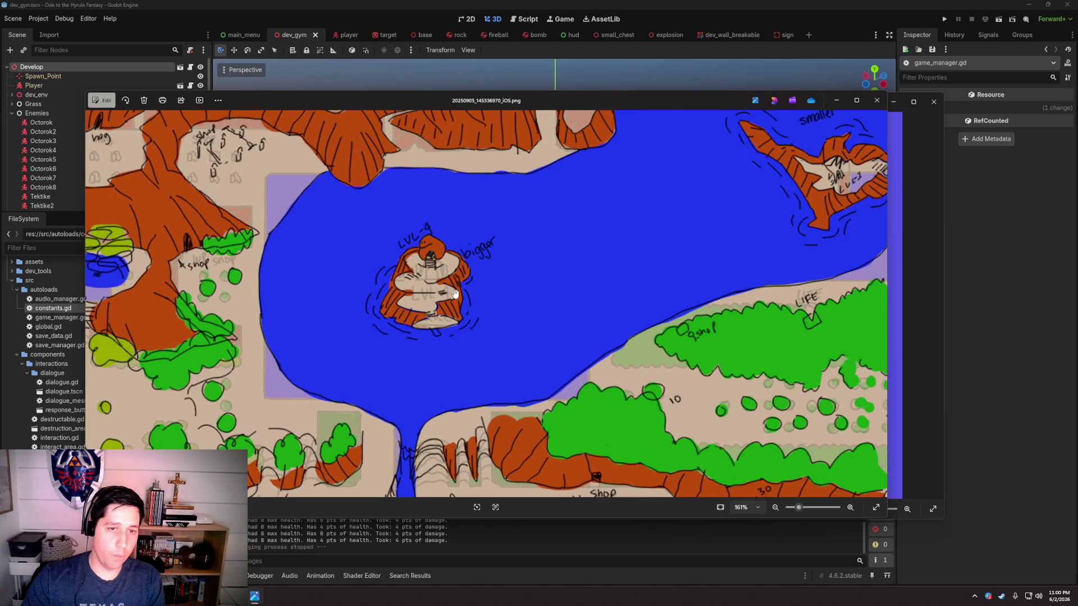
scroll(407, 264, "down", 8)
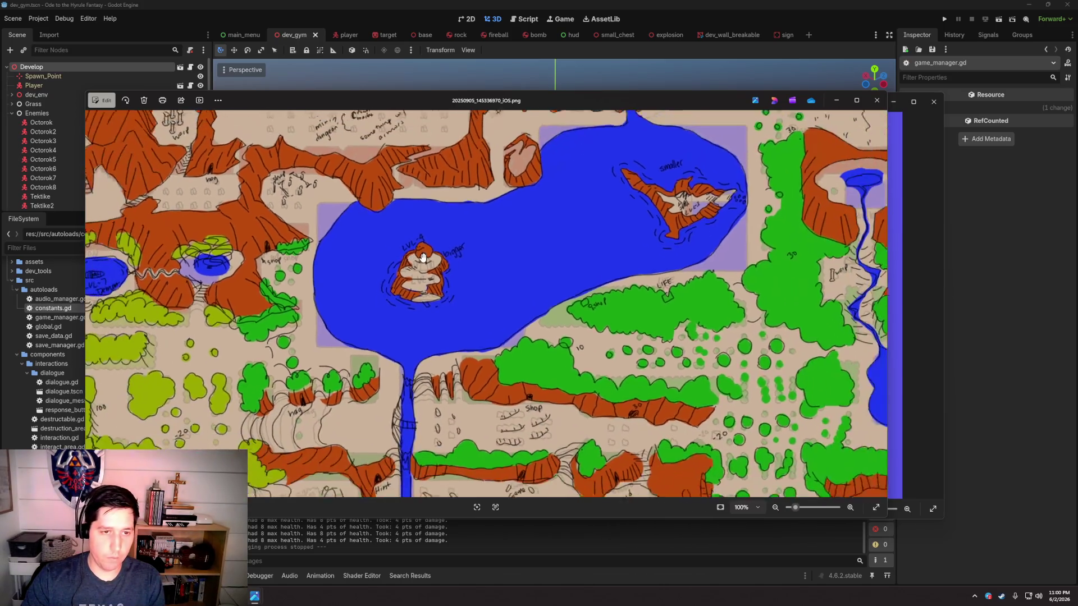
left_click_drag(344, 438, 377, 297)
Zoom and pan across the town side of the overworld map, then return to Godot.
scroll(377, 297, "up", 5)
scroll(378, 297, "up", 4)
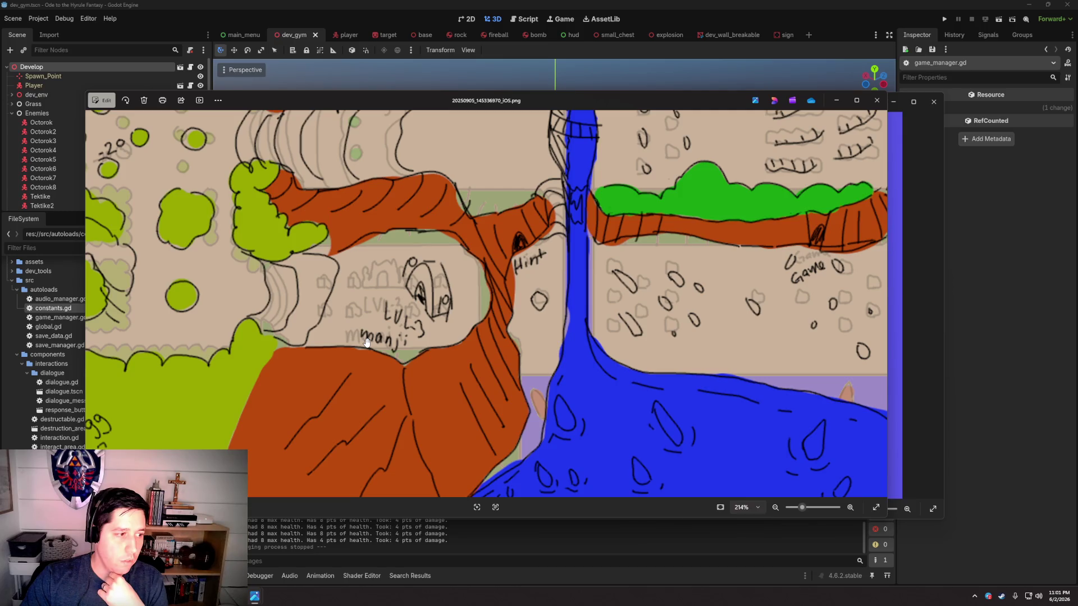
scroll(366, 341, "down", 10)
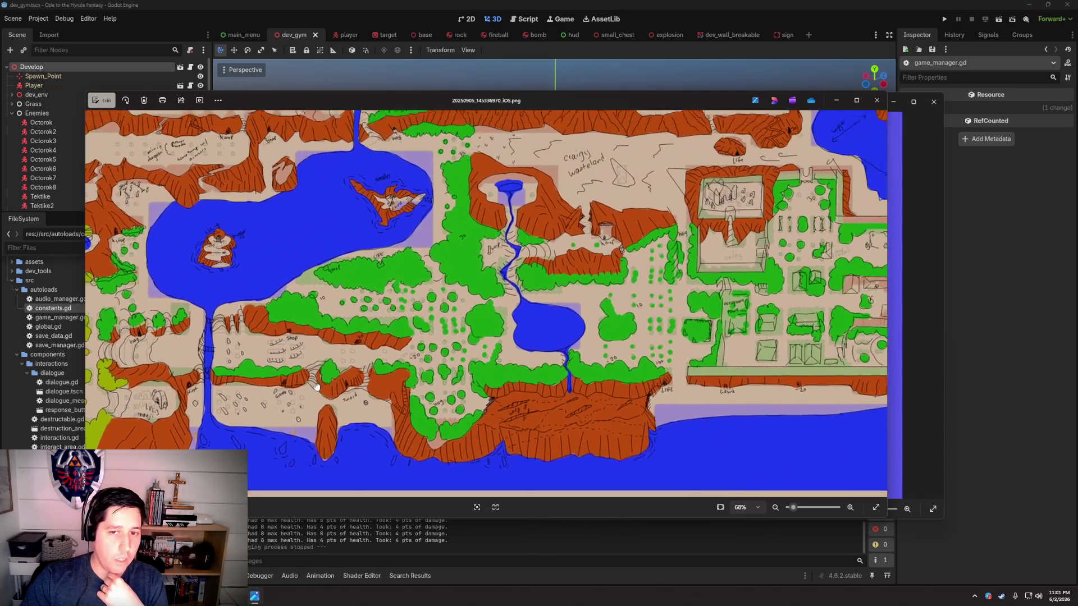
left_click_drag(414, 357, 358, 374)
left_click_drag(556, 341, 457, 361)
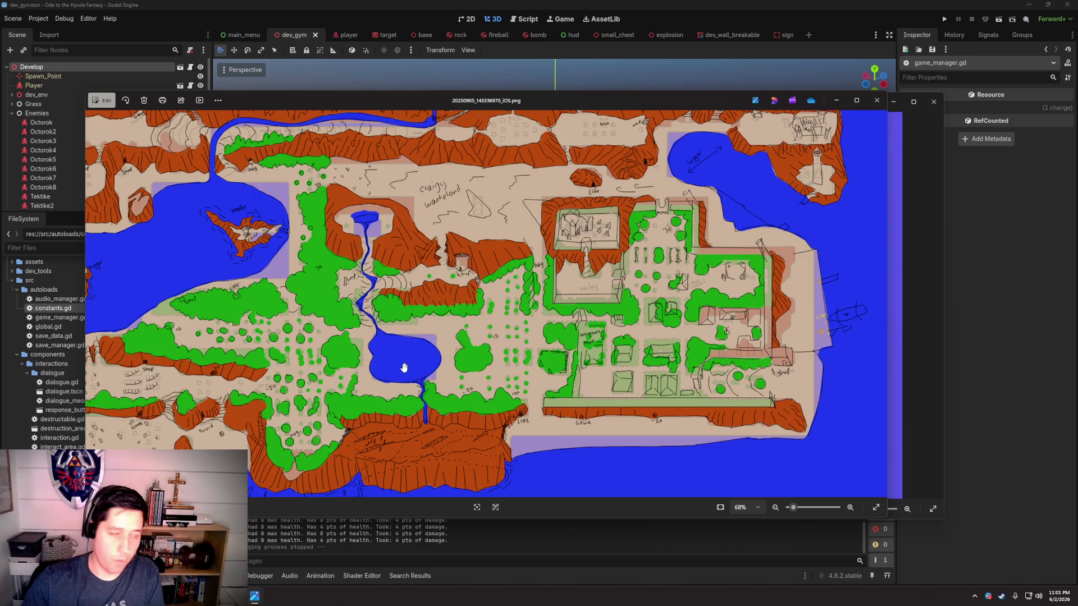
scroll(620, 305, "down", 3)
scroll(573, 264, "up", 3)
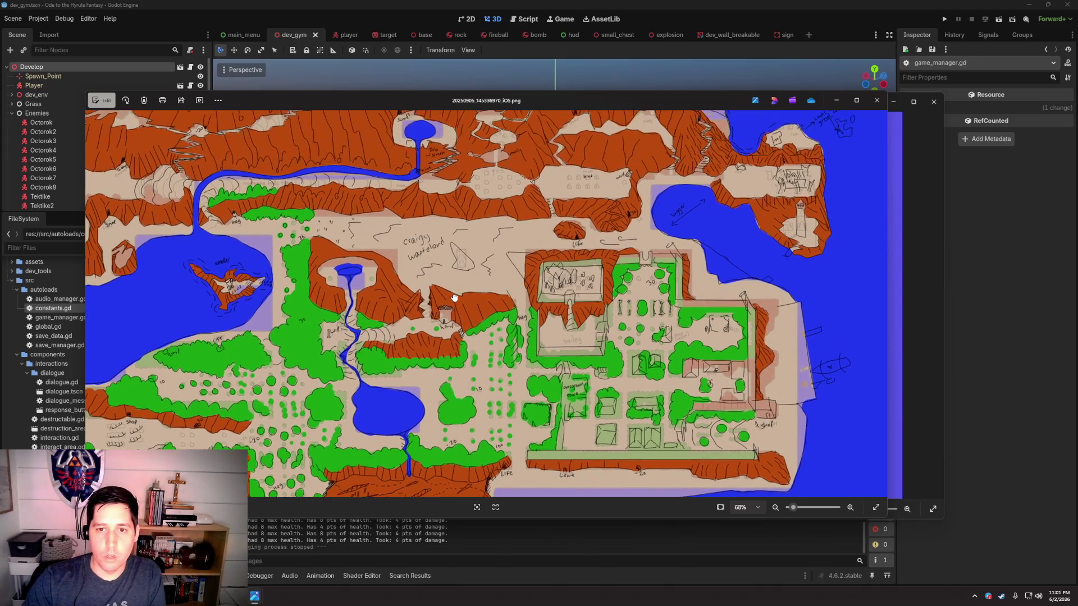
scroll(574, 264, "down", 3)
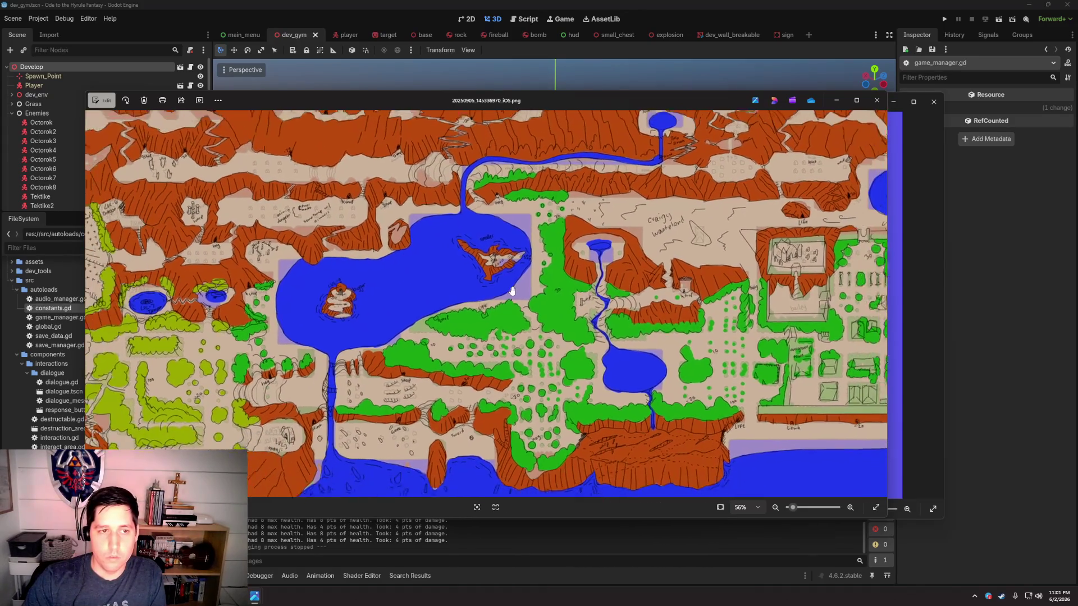
scroll(450, 272, "down", 2)
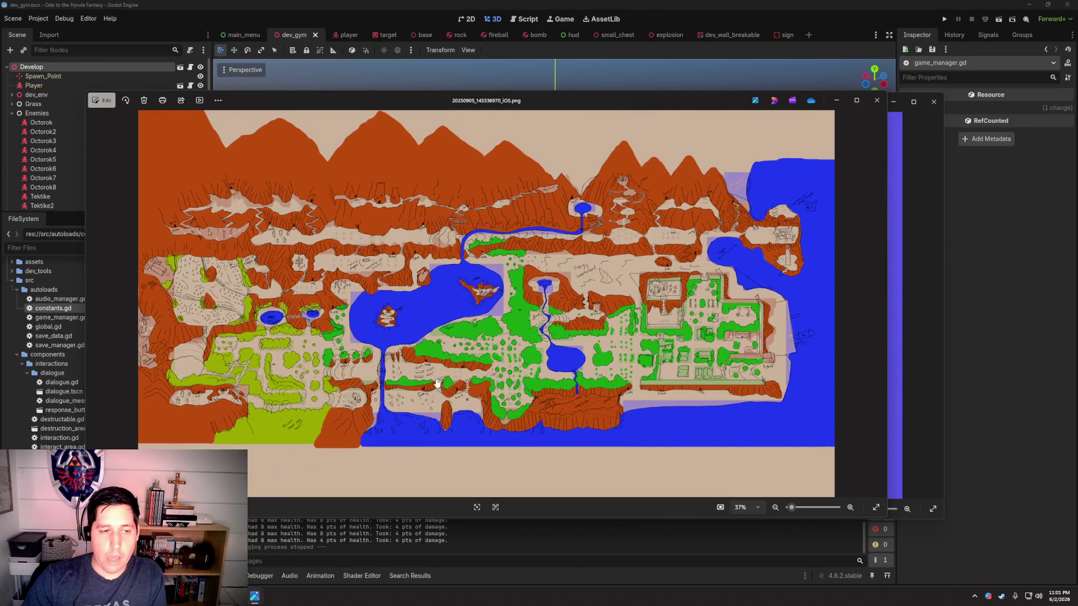
scroll(454, 328, "up", 1)
scroll(455, 330, "up", 2)
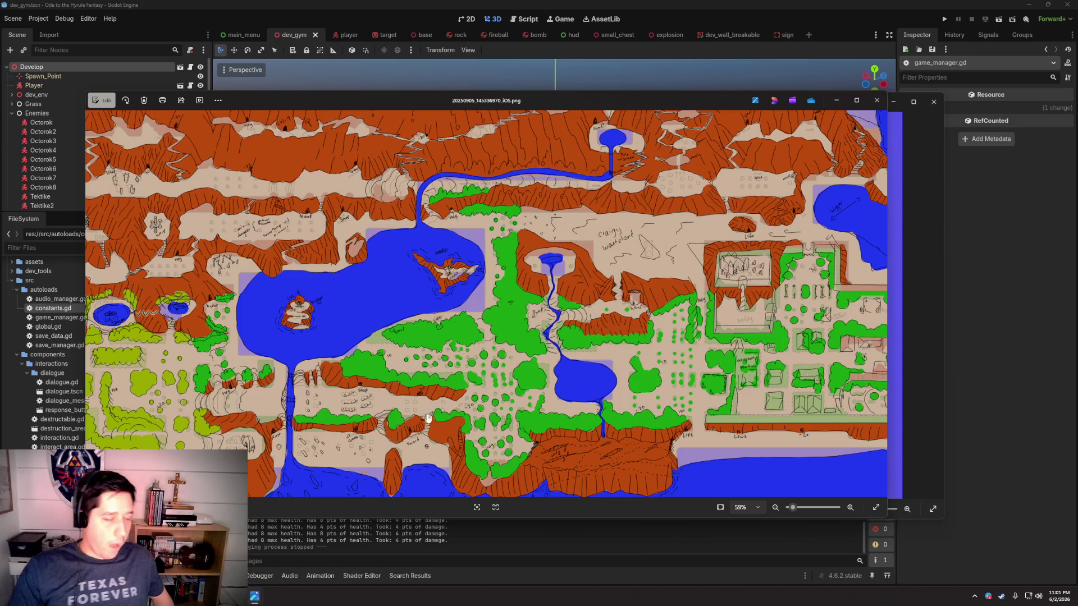
mouse_move(254, 597)
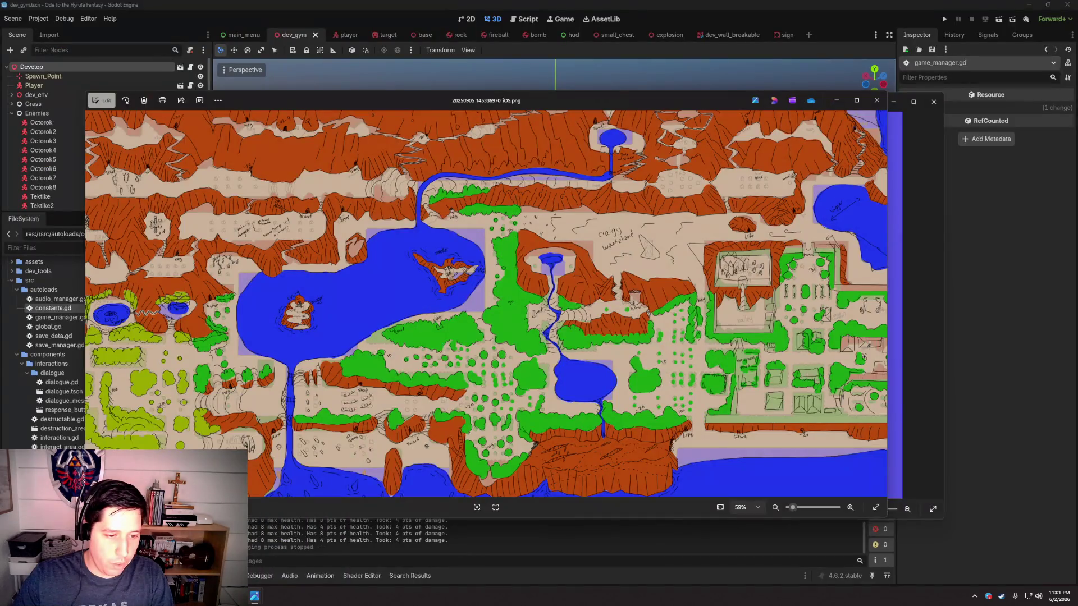
left_click(104, 446)
Expand res://src/levels in the FileSystem dock and open forest/forest.tscn.
scroll(106, 448, "down", 10)
scroll(105, 448, "down", 3)
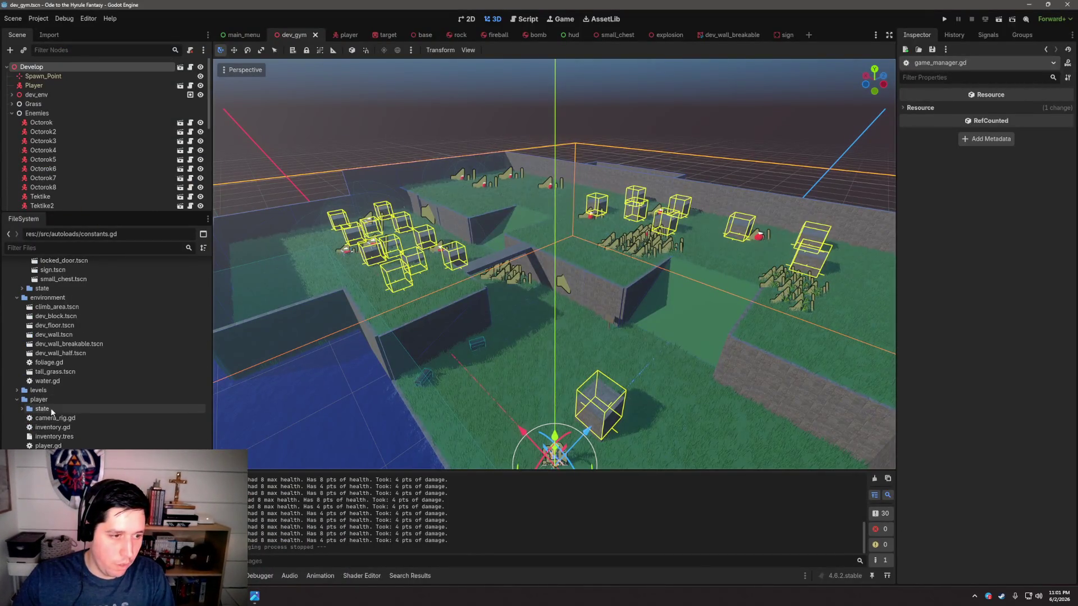
left_click(18, 391)
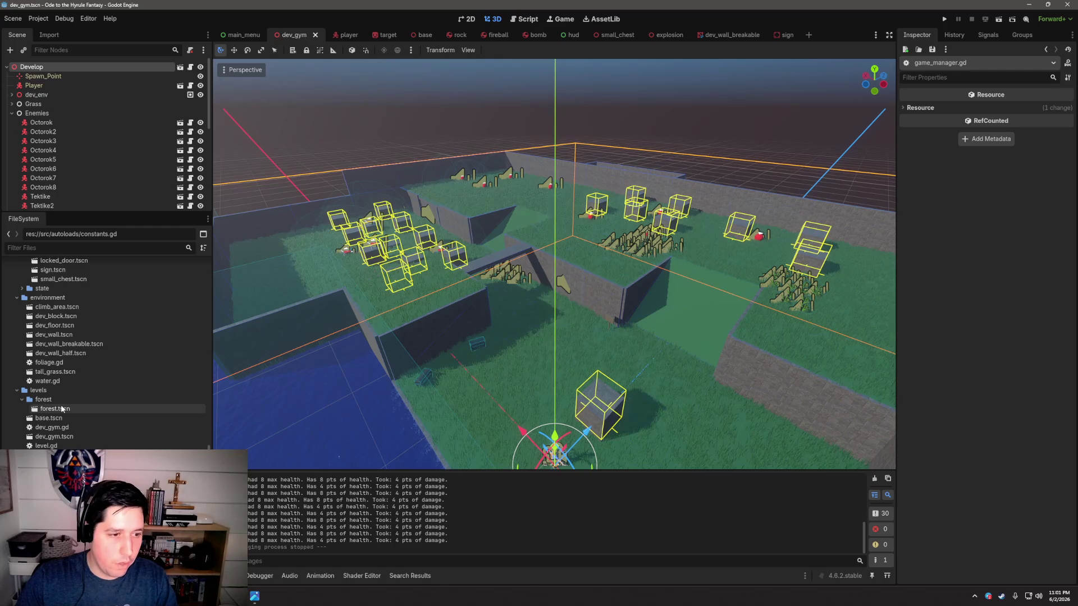
left_click(62, 409)
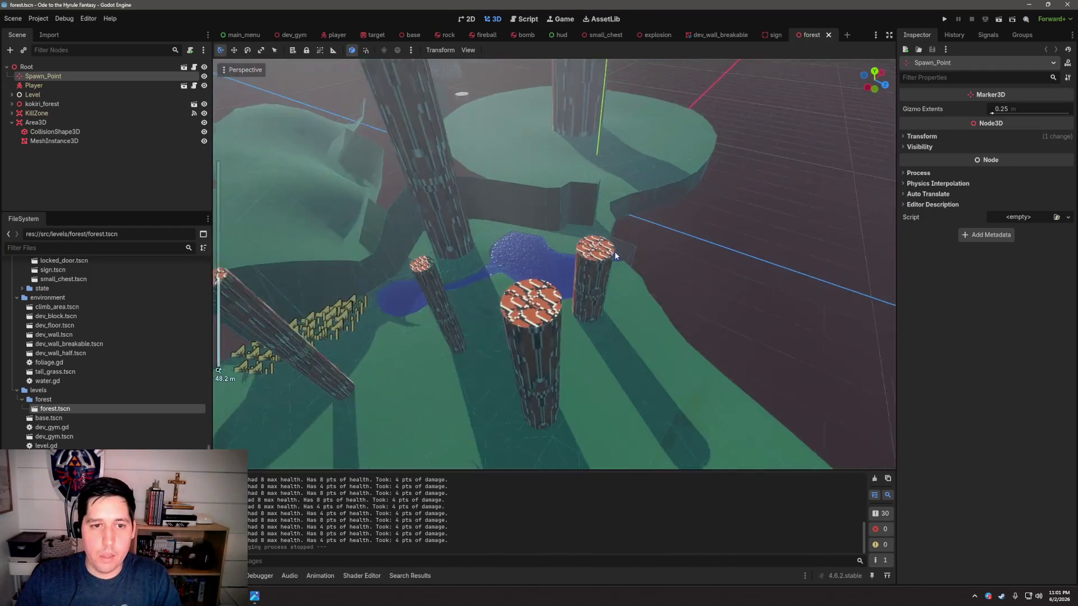
Orbit the viewport toward the forest spawn point, then play-test forest.tscn with Run Current Scene.
left_click_drag(616, 255, 454, 247)
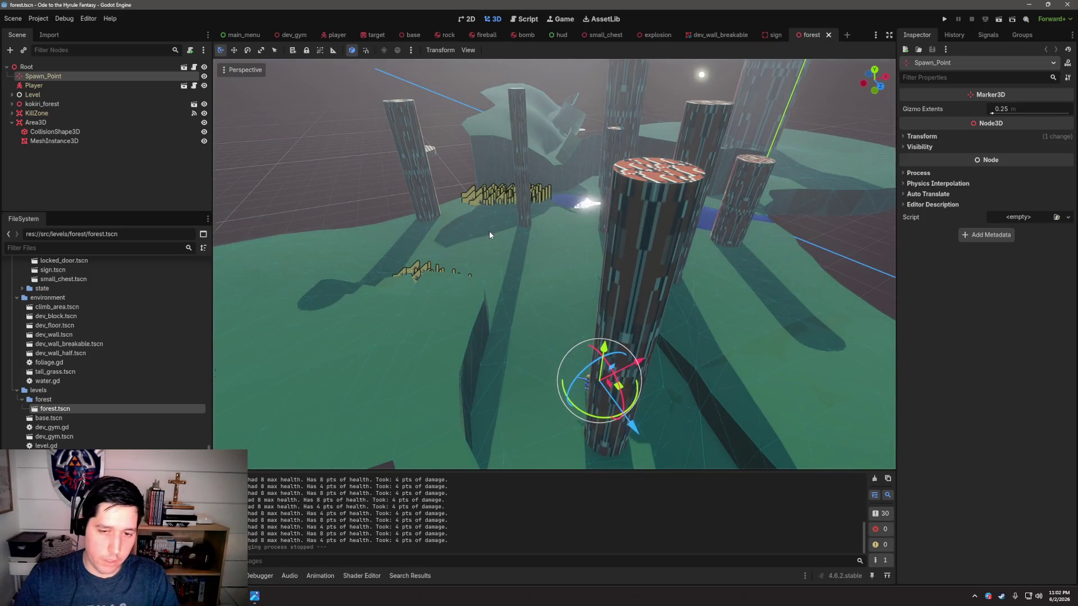
scroll(489, 231, "down", 5)
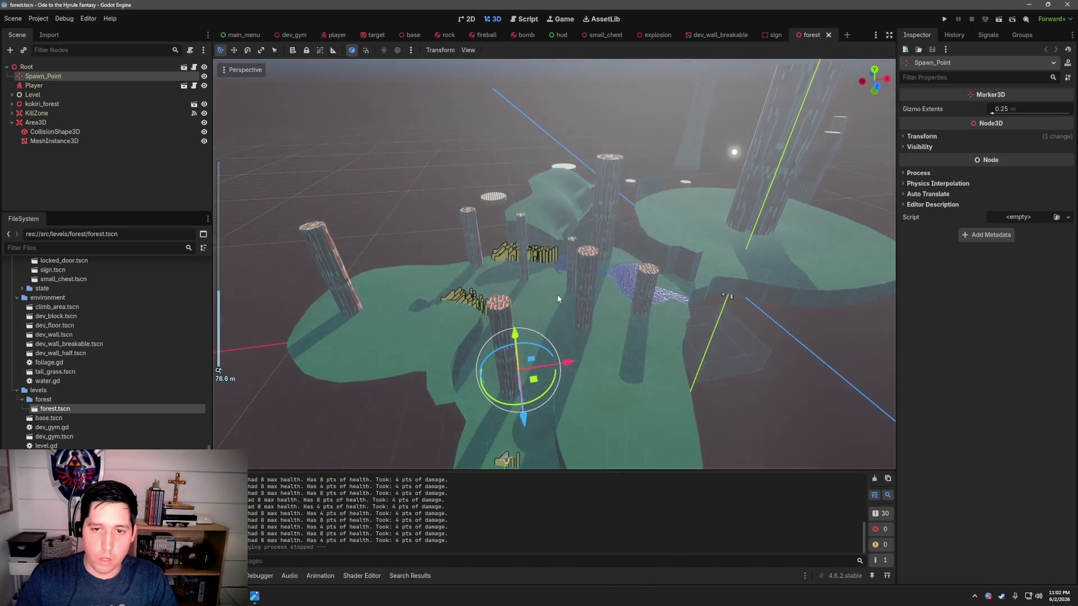
mouse_move(558, 299)
left_mouse_down()
mouse_move(580, 293)
mouse_move(581, 276)
left_mouse_up()
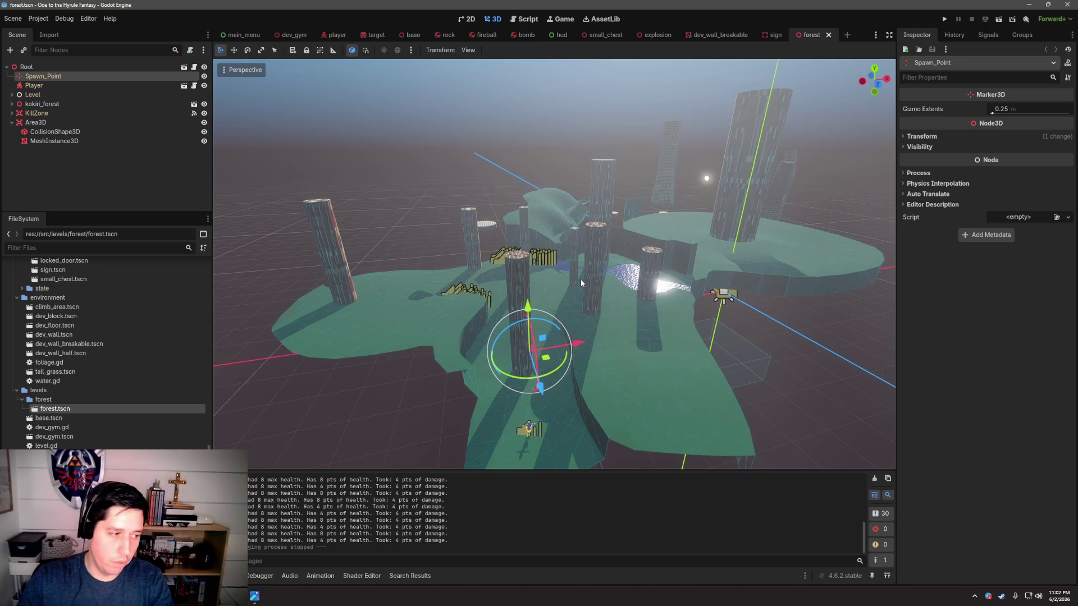
scroll(581, 278, "up", 5)
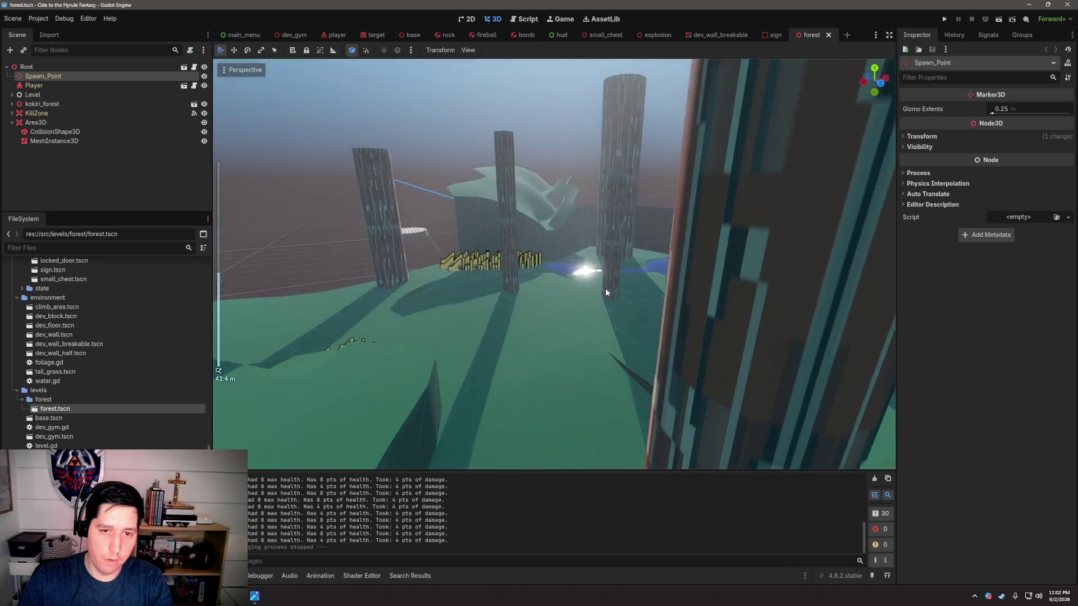
scroll(605, 288, "down", 5)
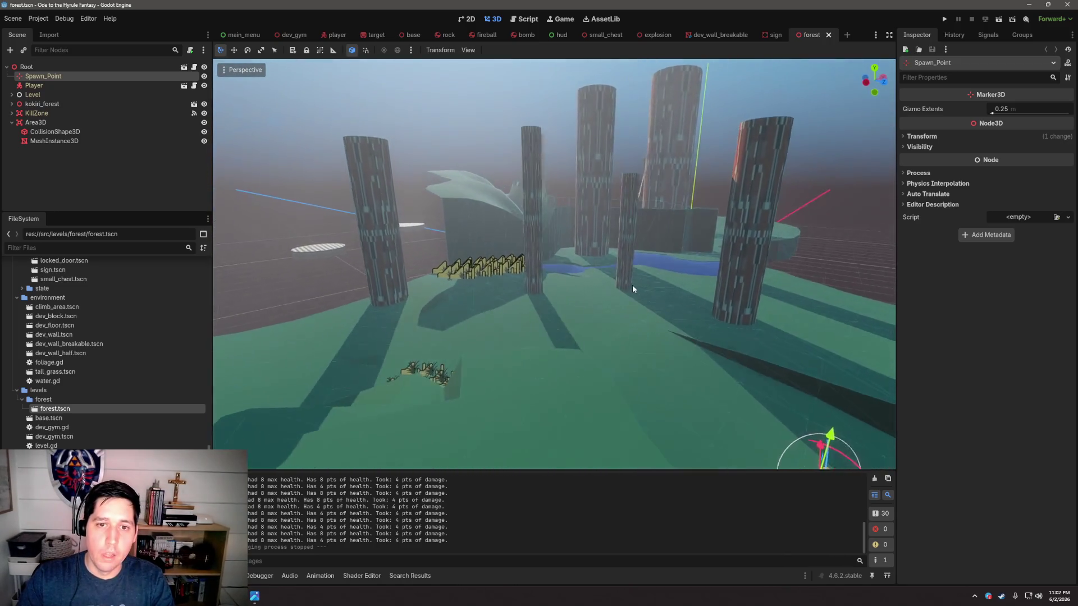
left_click(1000, 19)
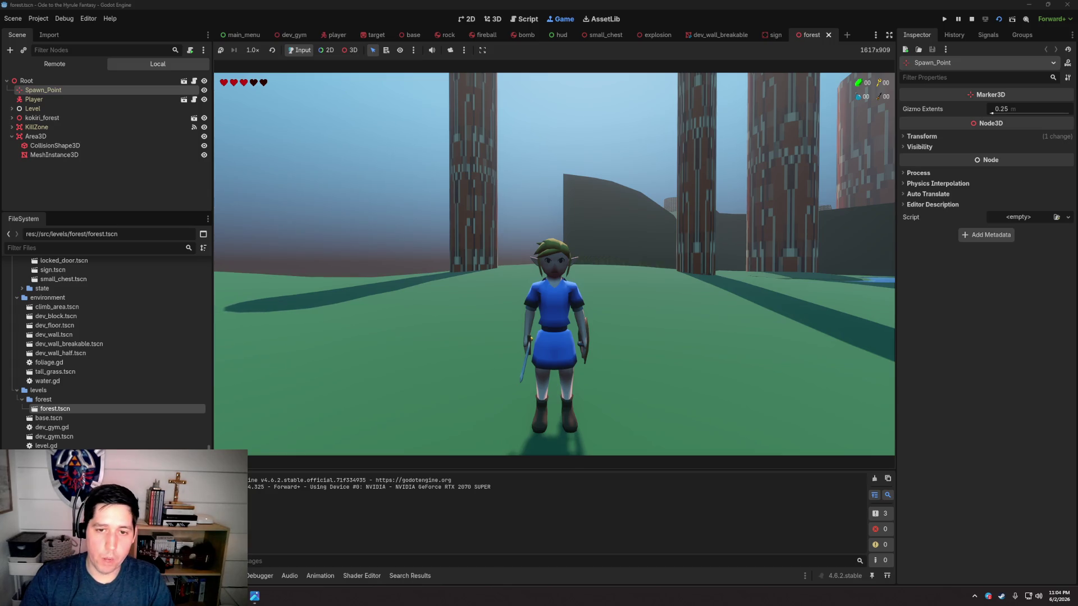
key("w")
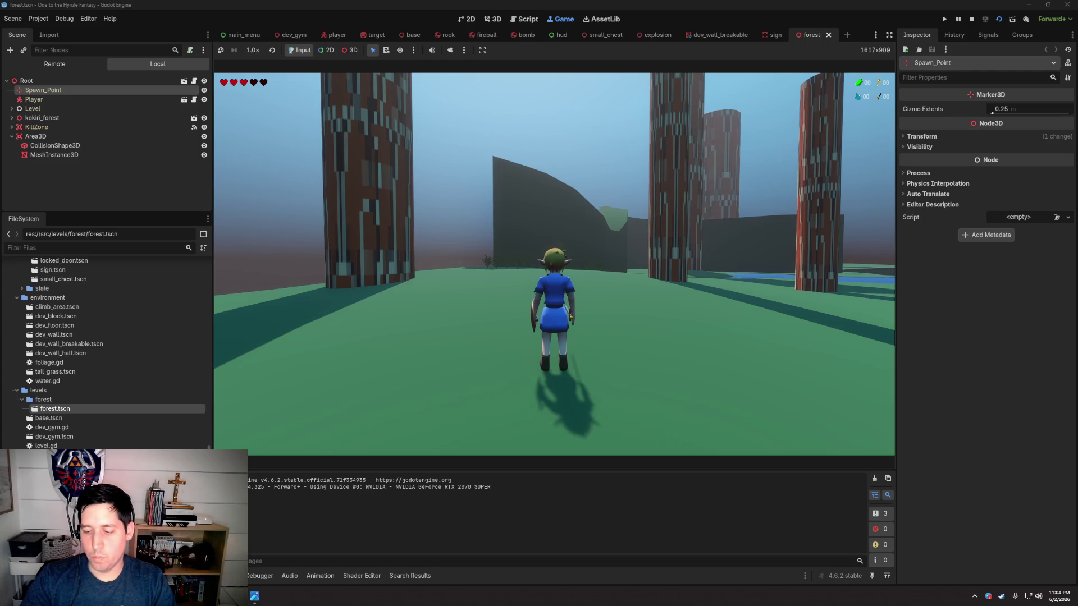
Turn Link and walk him past the tree trunks until a T-posed character appears.
key("a")
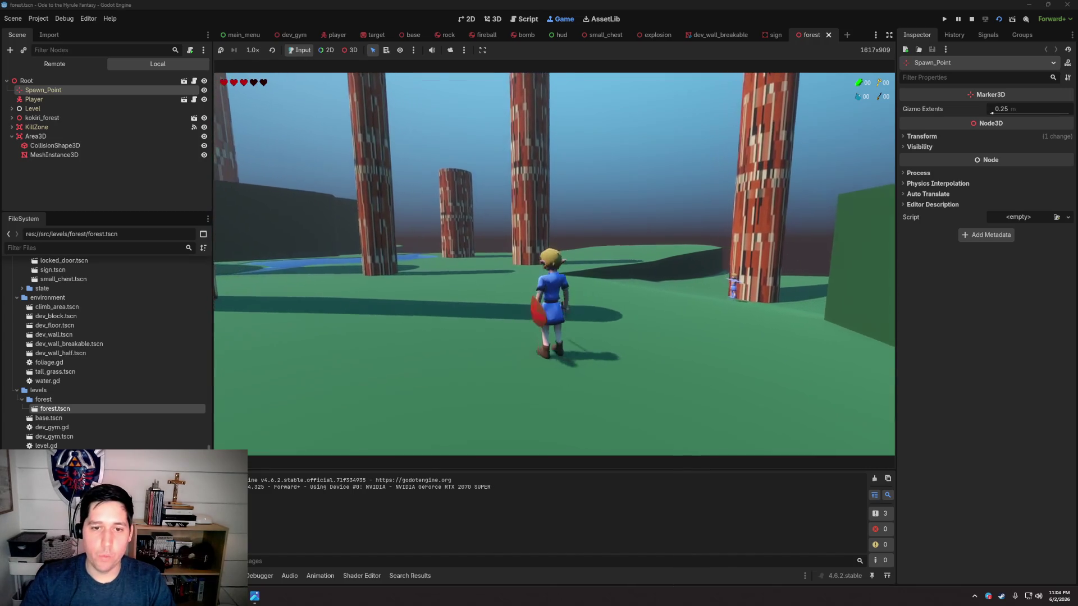
key("w")
key("w")
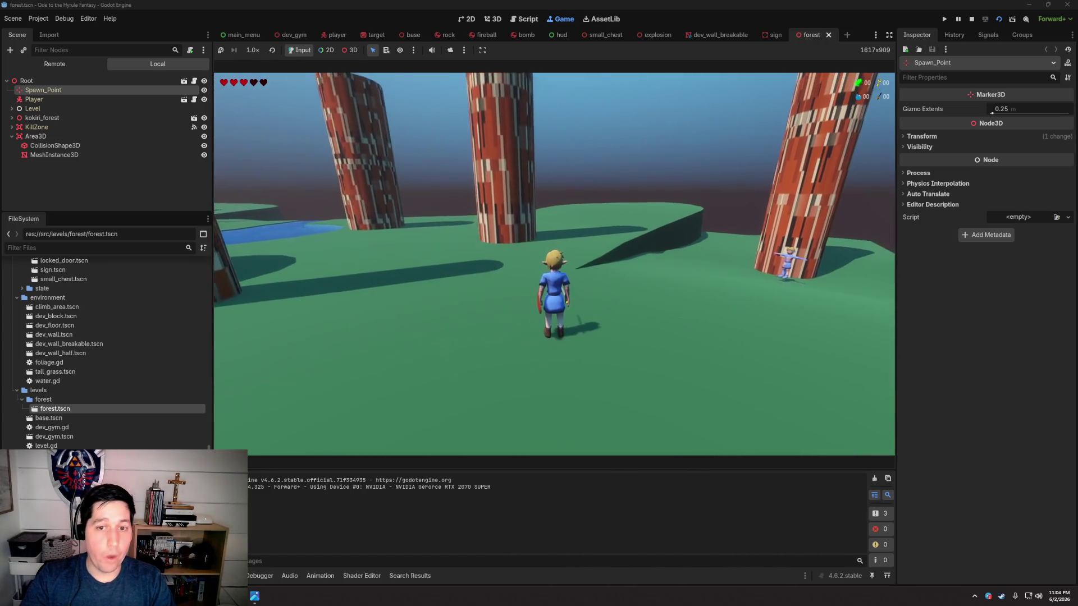
key("w")
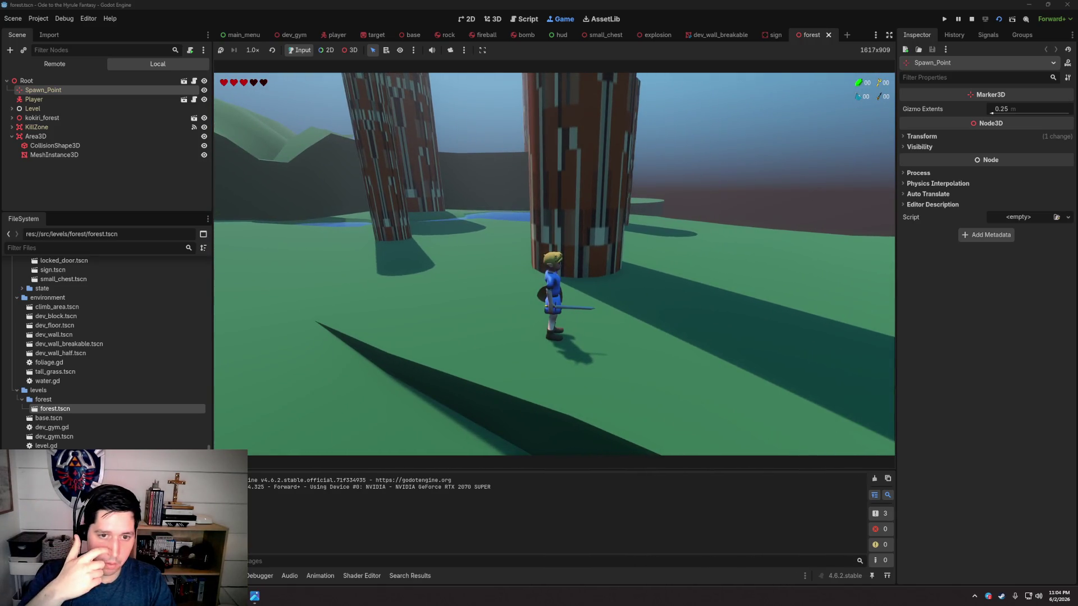
key("w")
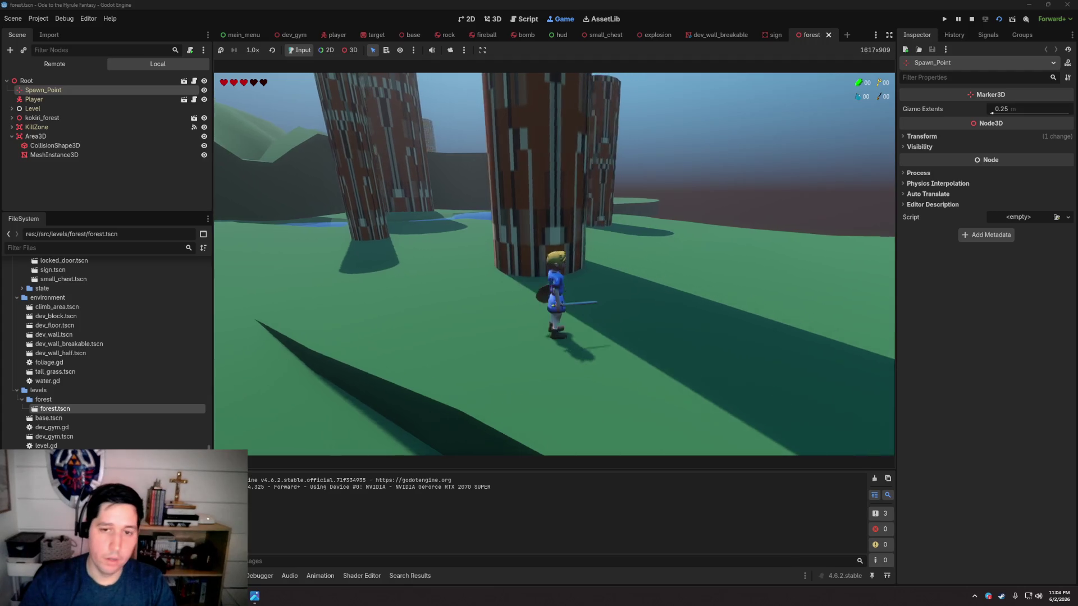
key("w")
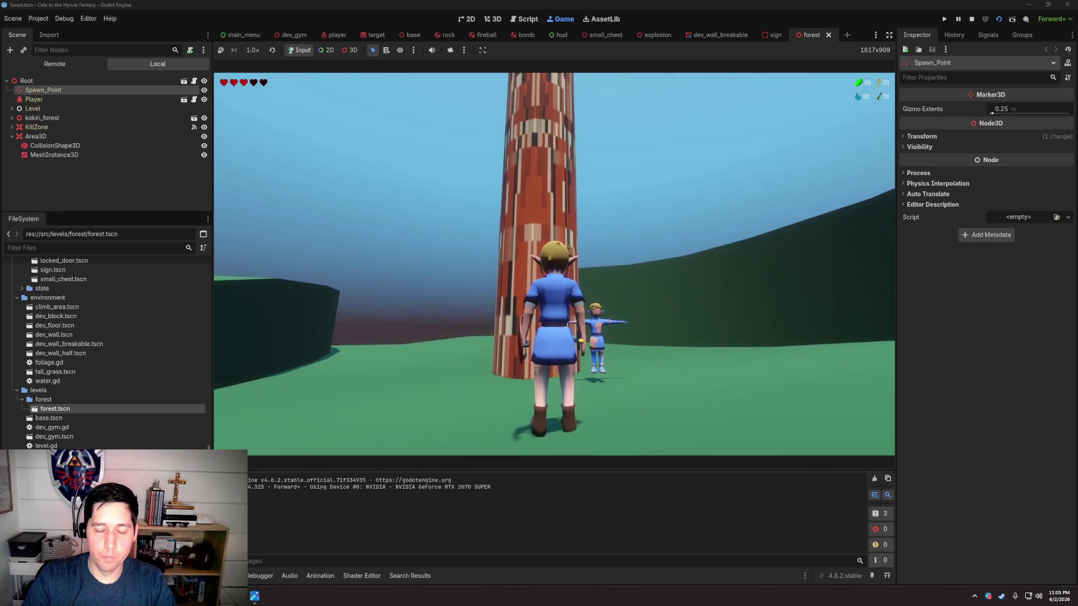
Turn Link around, pause the game with Esc, and switch to the overworld map in Photos.
key("s")
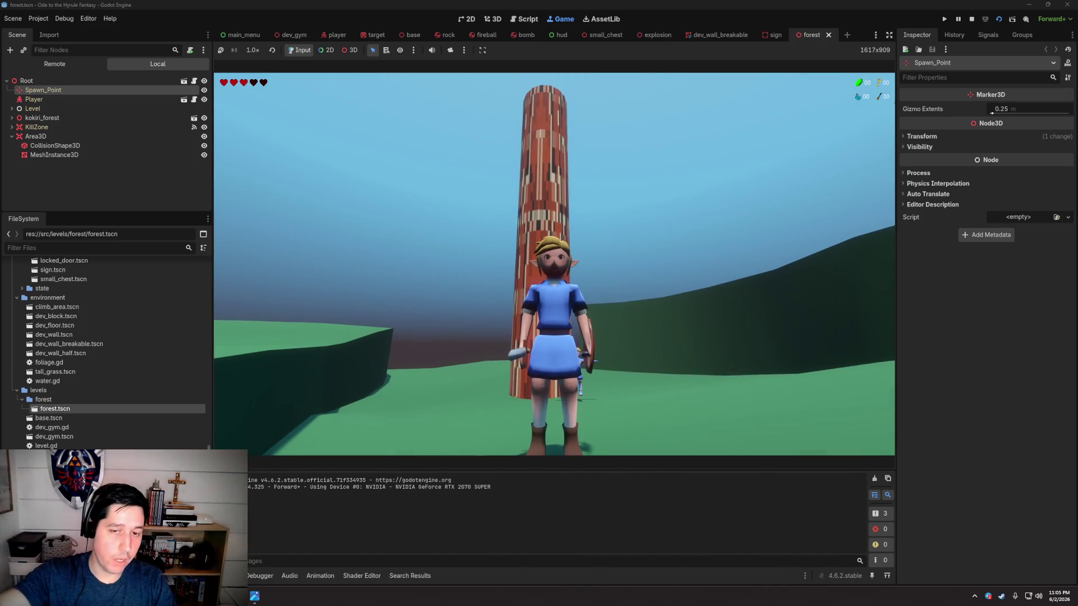
key("d")
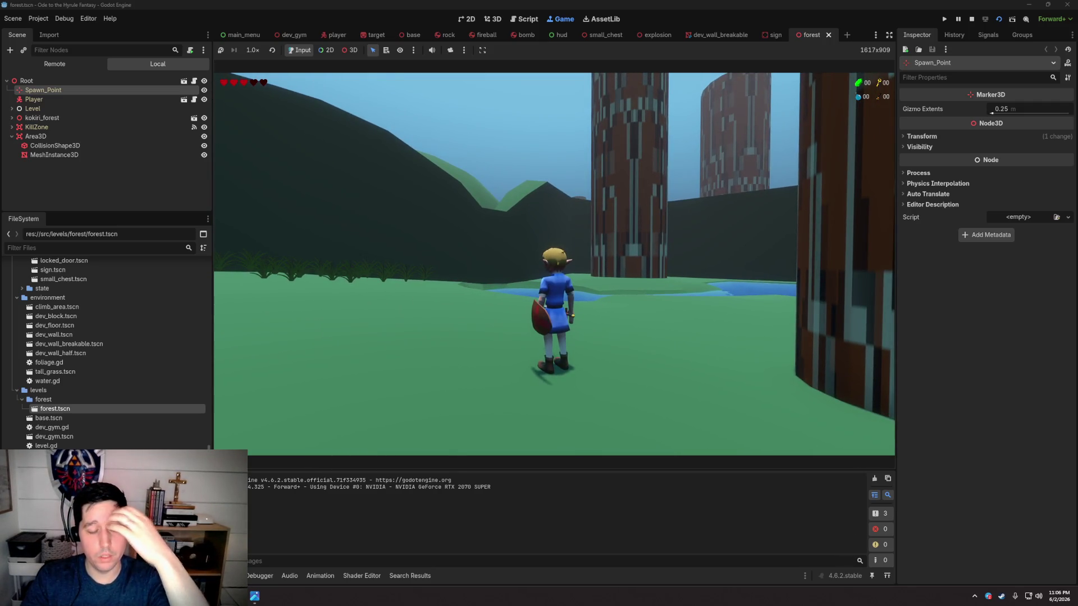
key("Escape")
key("alt+Tab")
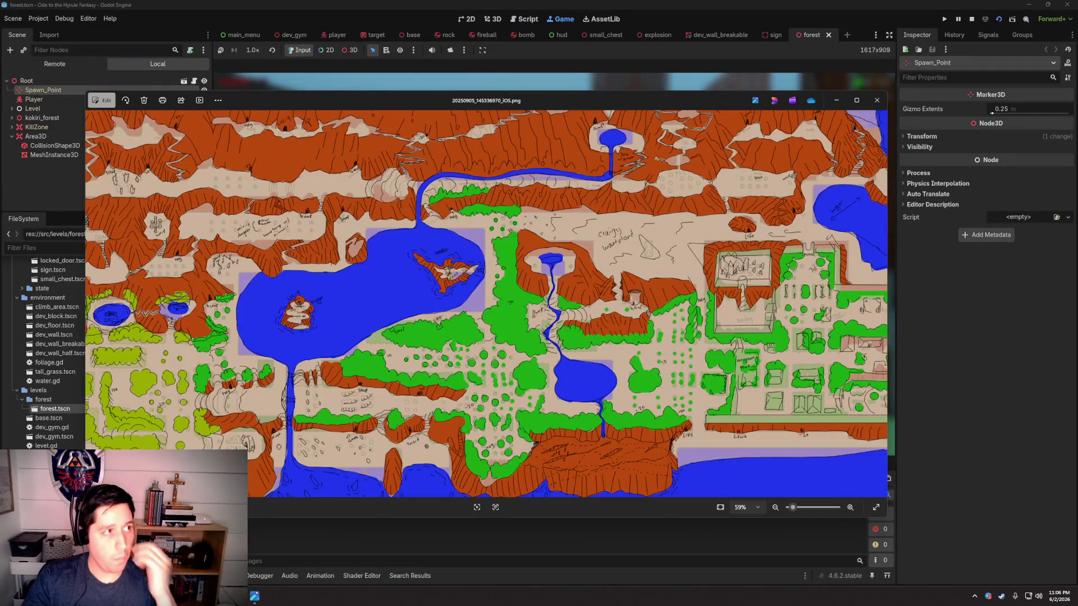
Search DuckDuckGo images for 'kokiri forest'.
key("alt+Tab")
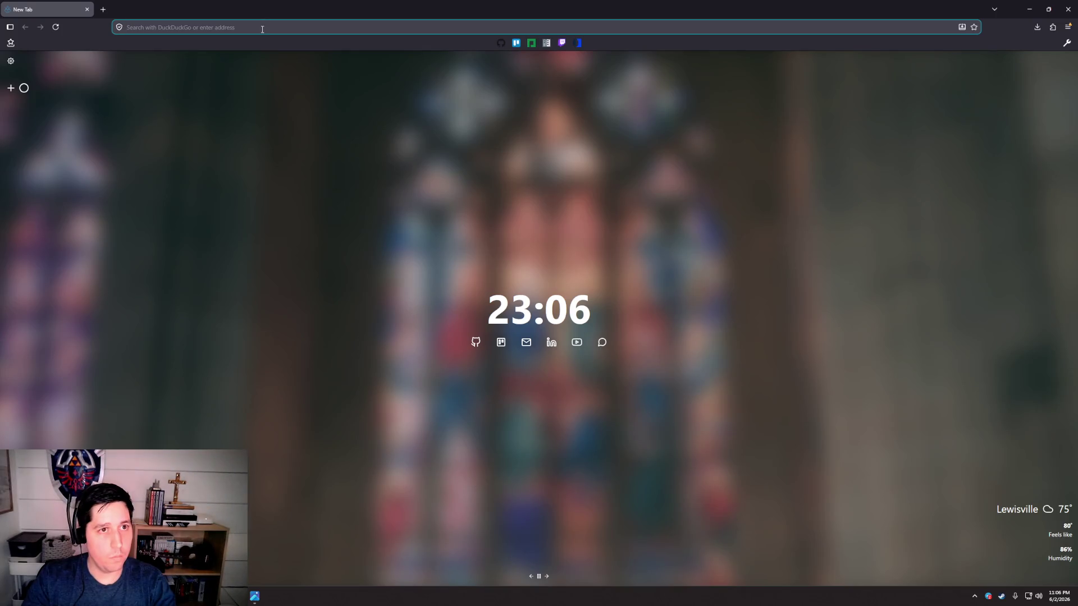
left_click(263, 27)
type("kokiri for")
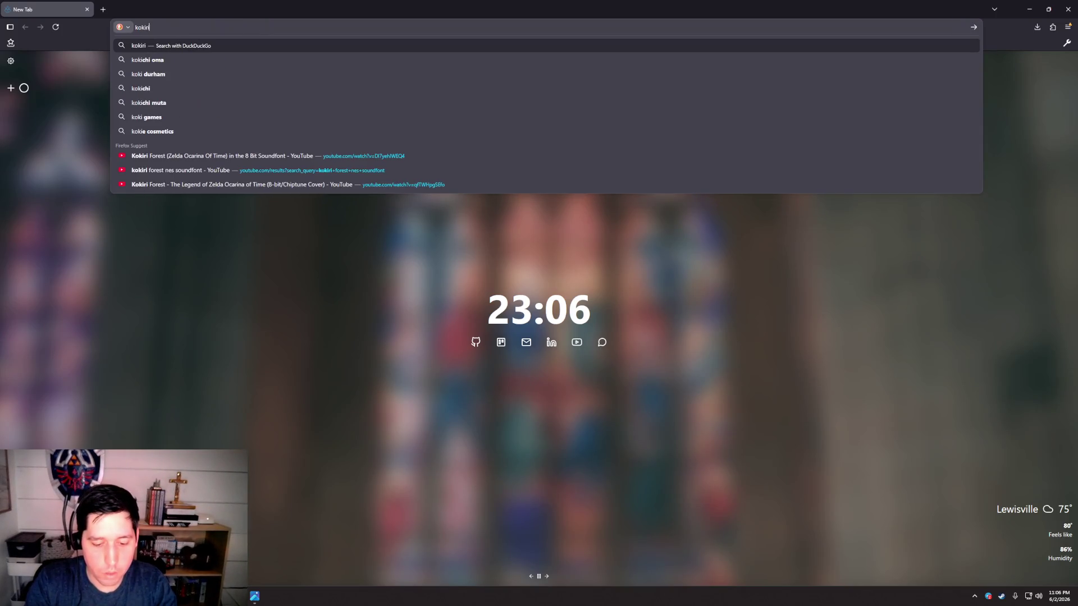
type("est")
key("Return")
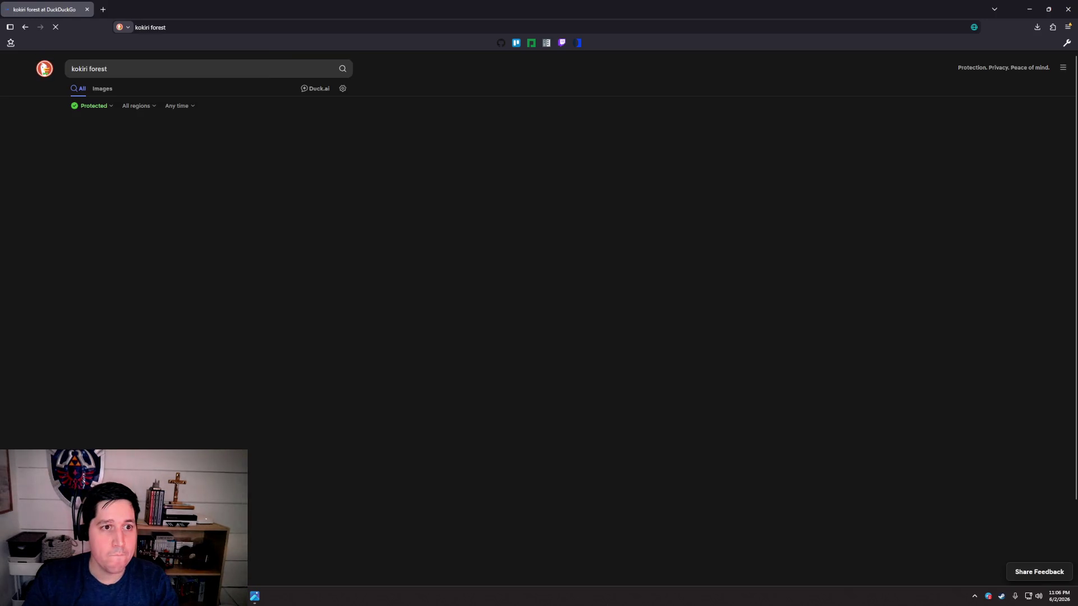
left_click(102, 89)
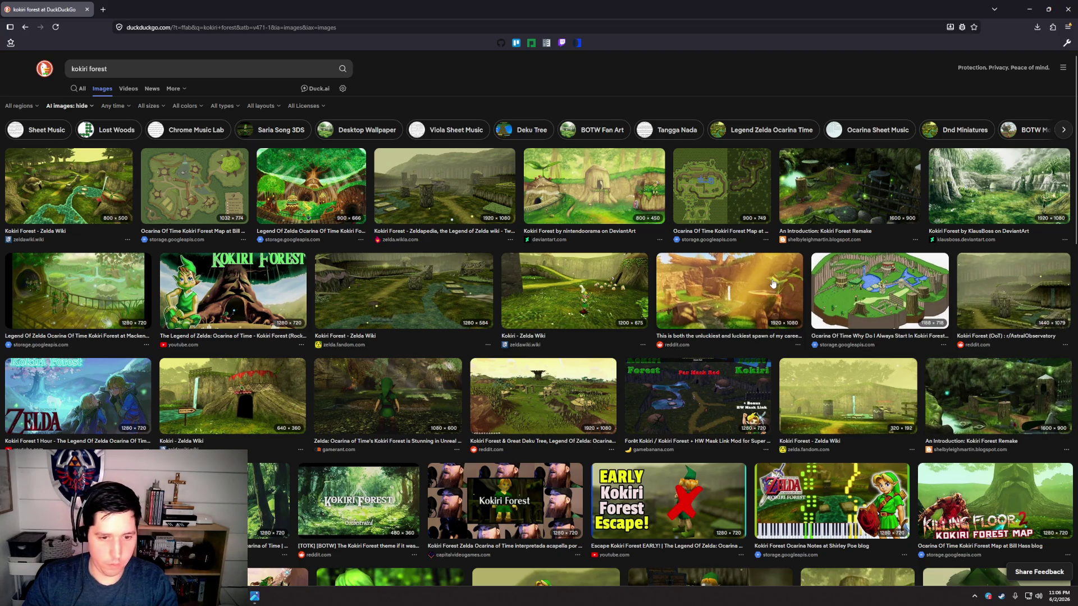
Browse the image results and enlarge the sunlit forest screenshot from reddit.com.
scroll(767, 264, "down", 3)
scroll(767, 263, "down", 2)
scroll(766, 263, "down", 3)
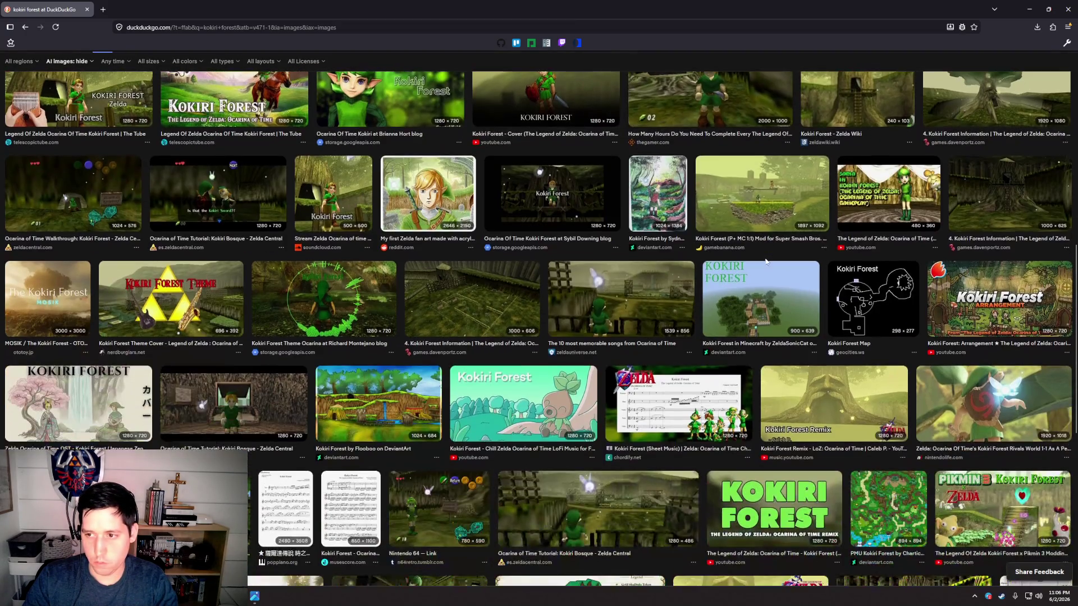
scroll(137, 409, "down", 2)
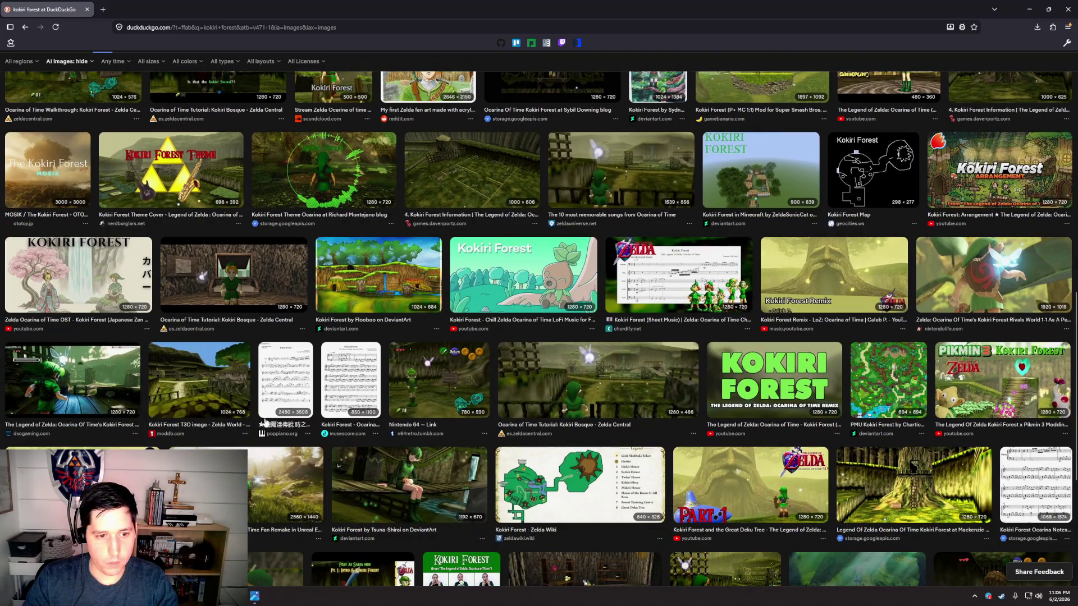
scroll(718, 354, "up", 7)
scroll(719, 355, "up", 3)
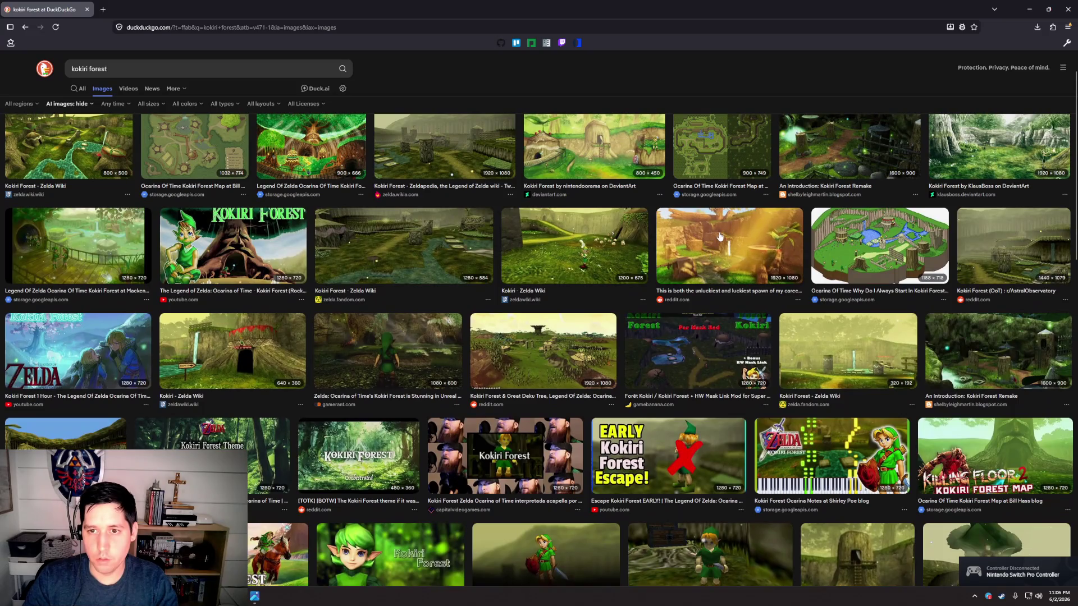
left_click(720, 236)
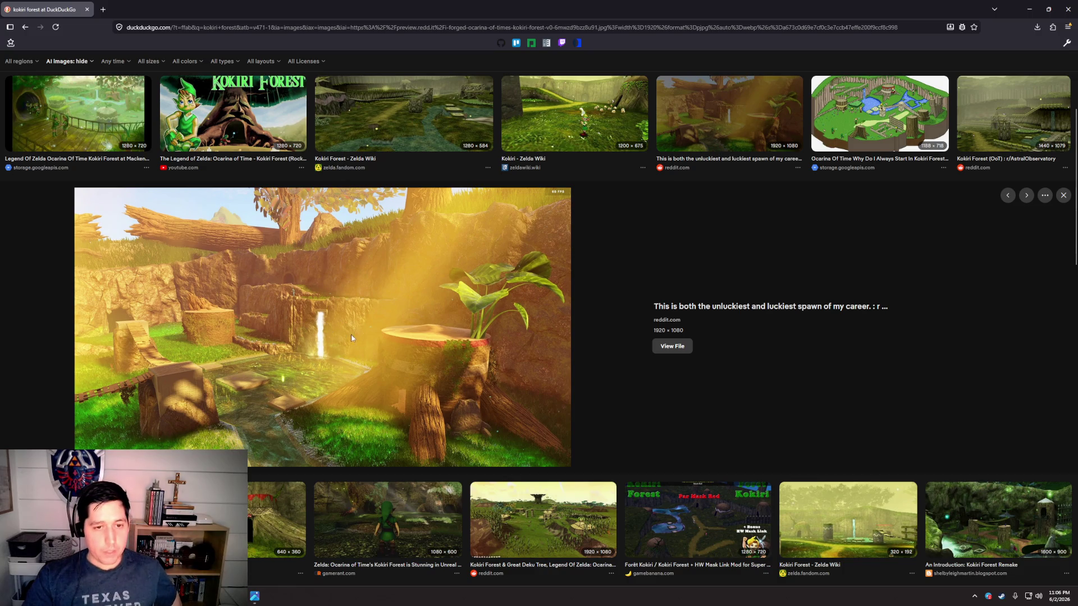
Open the sunlit forest screenshot full-size in a new tab and view it.
right_click(395, 300)
left_click(416, 308)
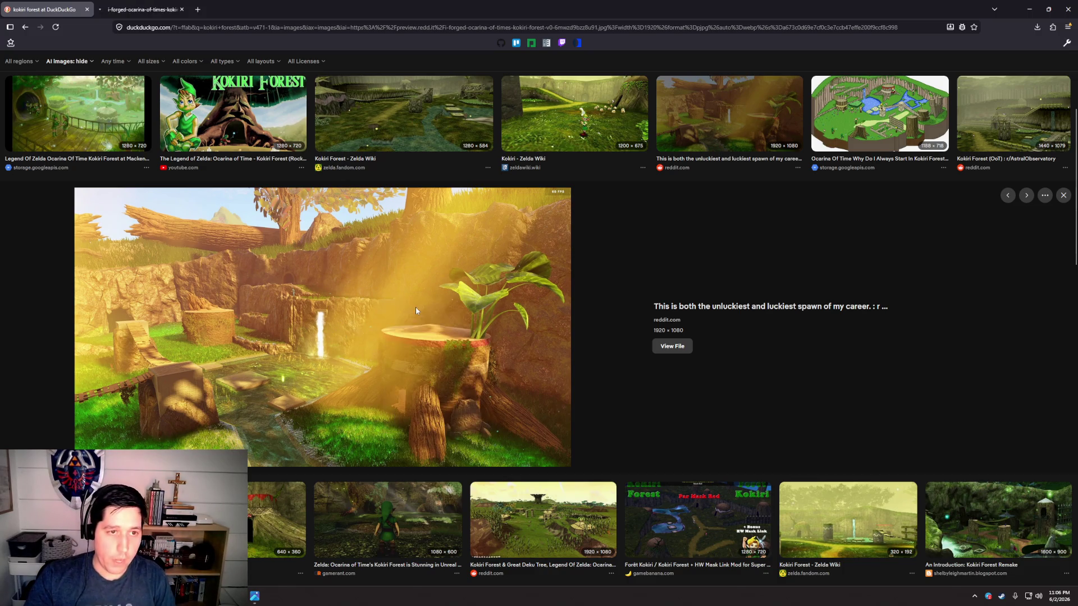
left_click(162, 3)
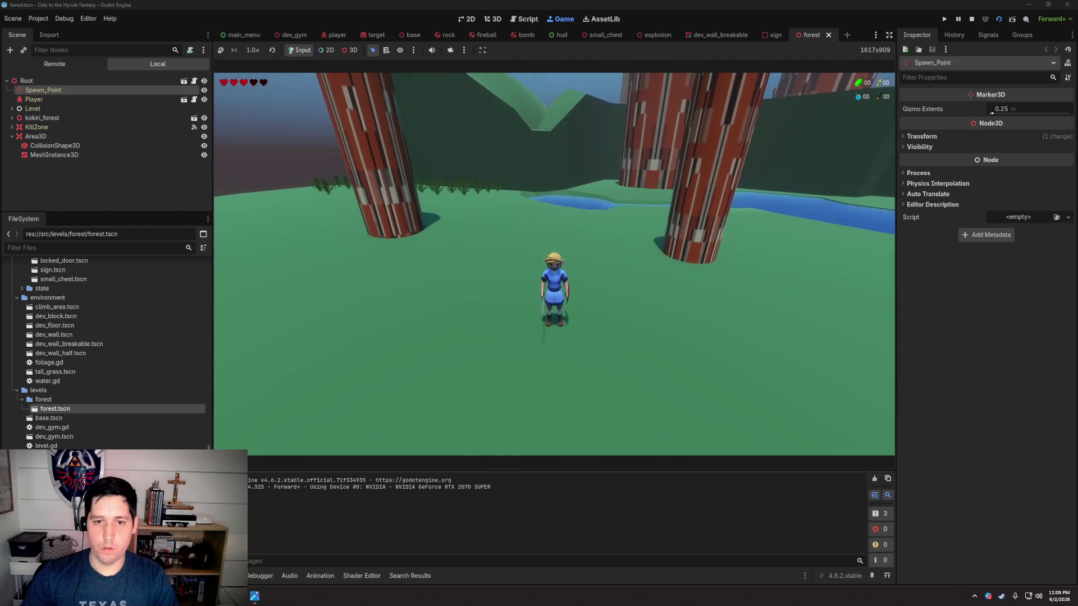
Stop the game, orbit the 3D viewport over the forest and pillar, then rerun the scene.
key("Escape")
left_click(738, 320)
scroll(558, 262, "up", 5)
mouse_move(558, 262)
left_mouse_down()
mouse_move(501, 391)
mouse_move(530, 294)
mouse_move(525, 315)
mouse_move(547, 310)
mouse_move(524, 291)
mouse_move(583, 287)
left_mouse_up()
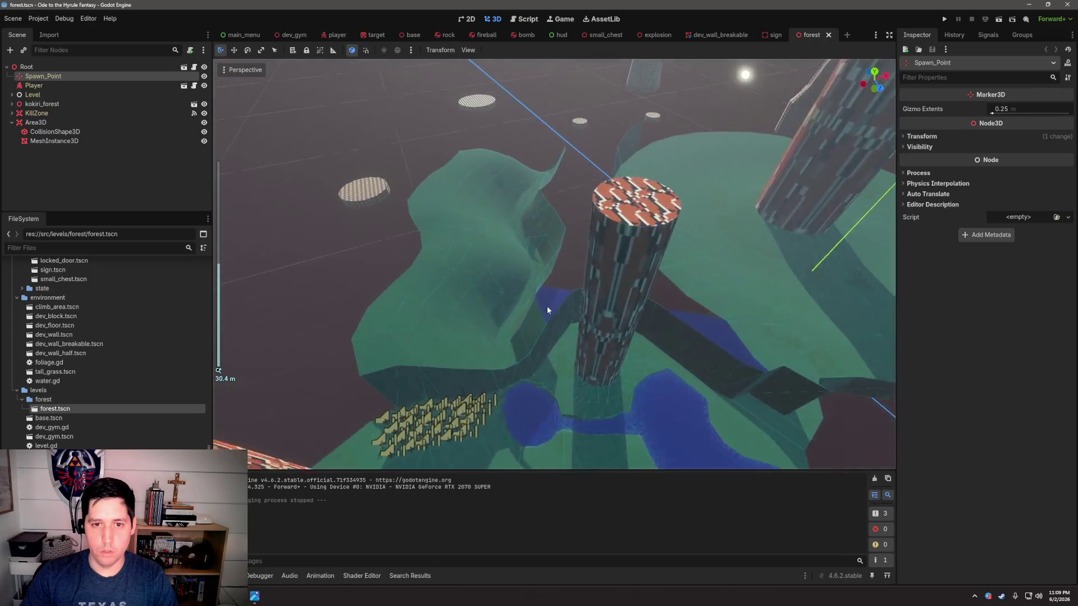
scroll(548, 310, "up", 3)
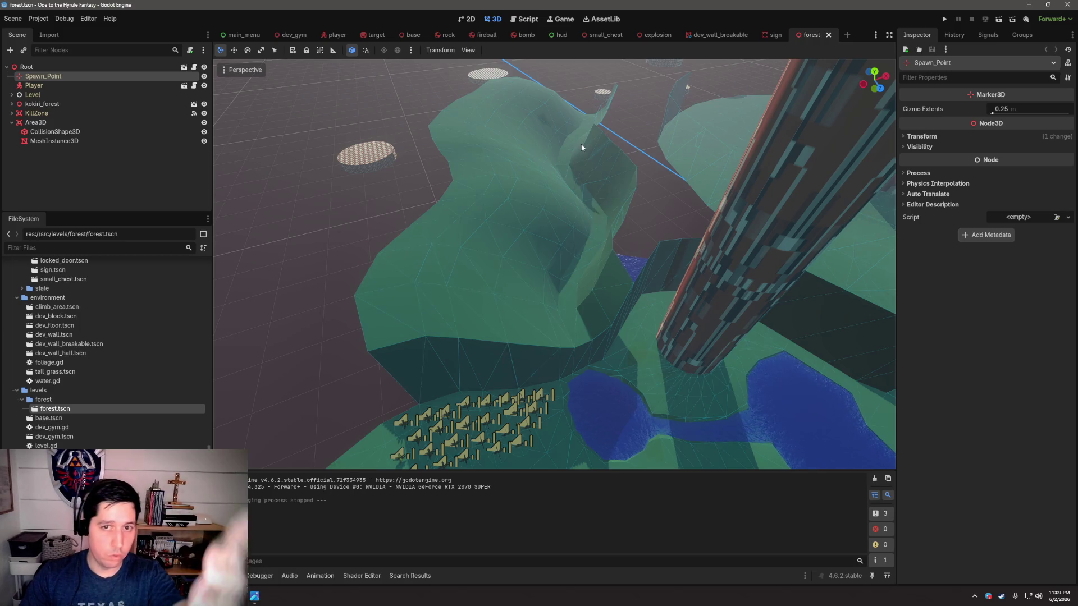
mouse_move(578, 109)
left_mouse_down()
mouse_move(593, 107)
mouse_move(575, 235)
mouse_move(554, 204)
mouse_move(568, 361)
mouse_move(527, 230)
mouse_move(535, 265)
left_mouse_up()
scroll(554, 204, "down", 3)
left_click(992, 22)
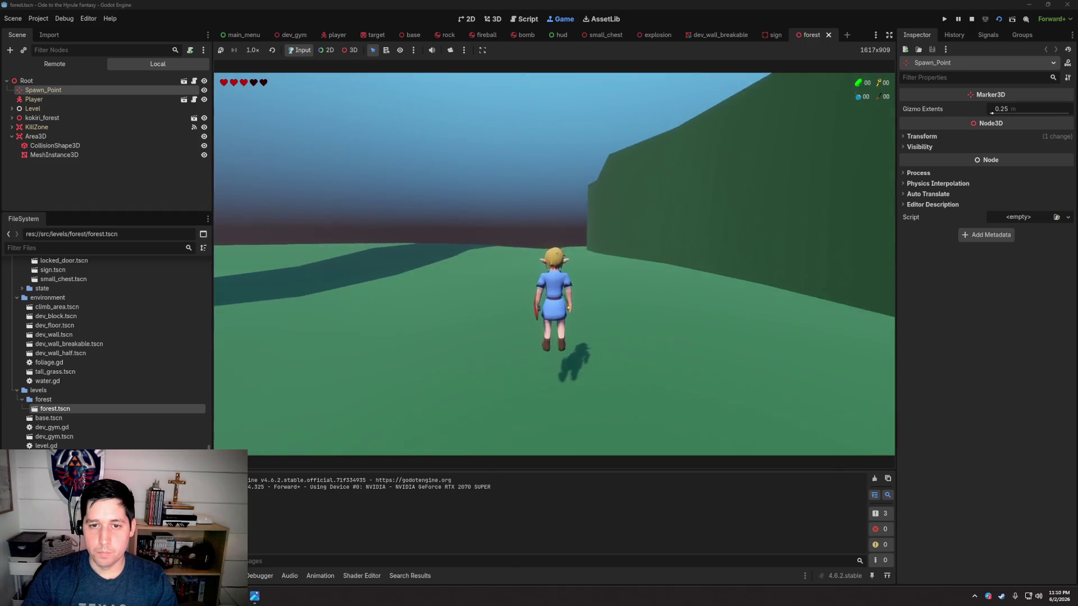
Stop the forest play-test and select the Circle mesh in the 3D viewport.
key("Escape")
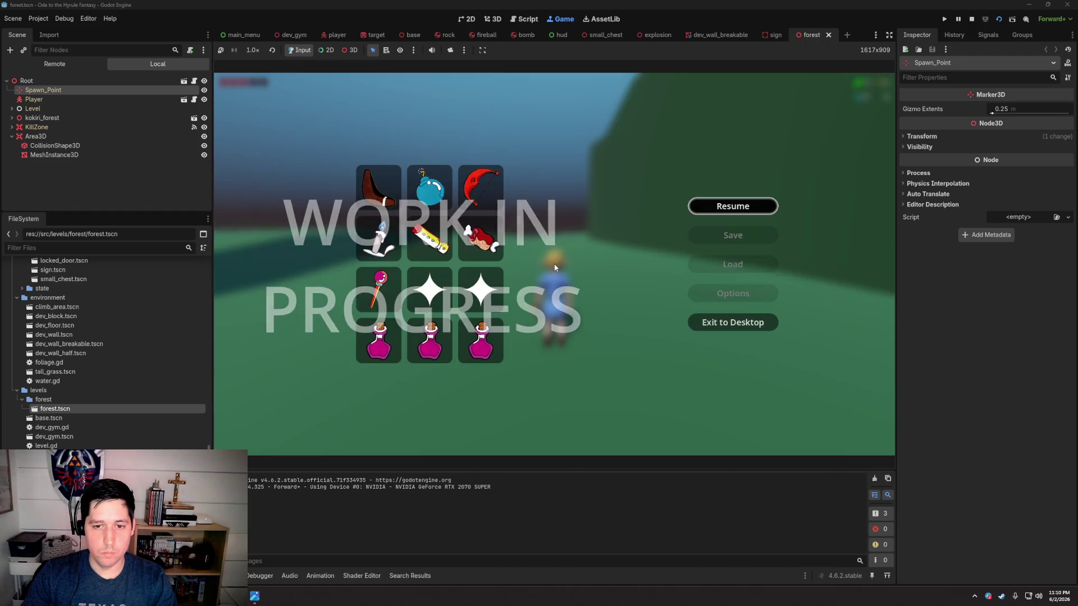
left_click(733, 322)
scroll(510, 244, "down", 5)
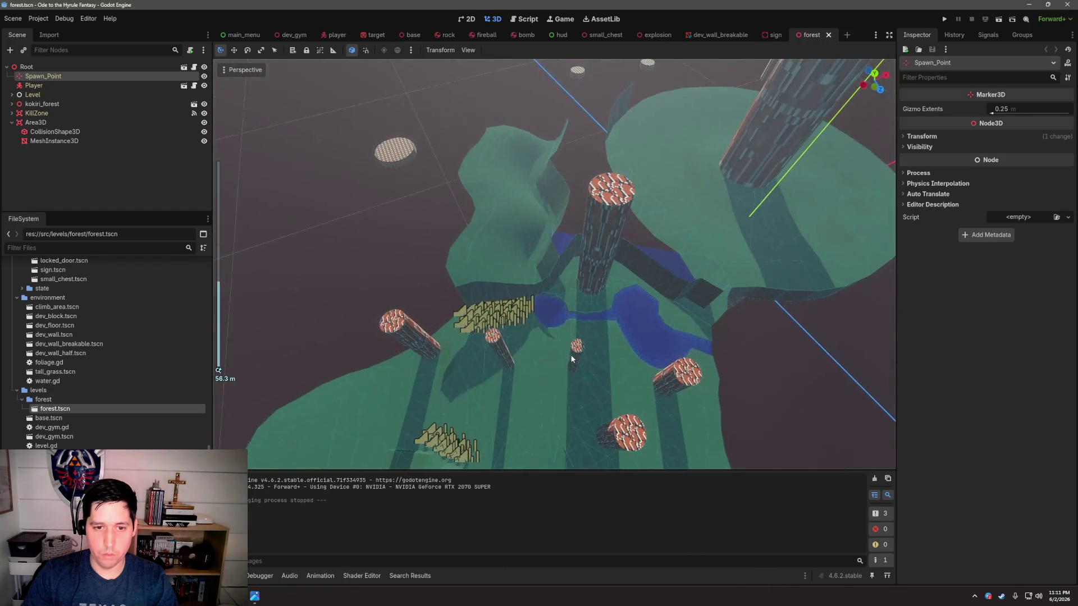
scroll(585, 380, "up", 5)
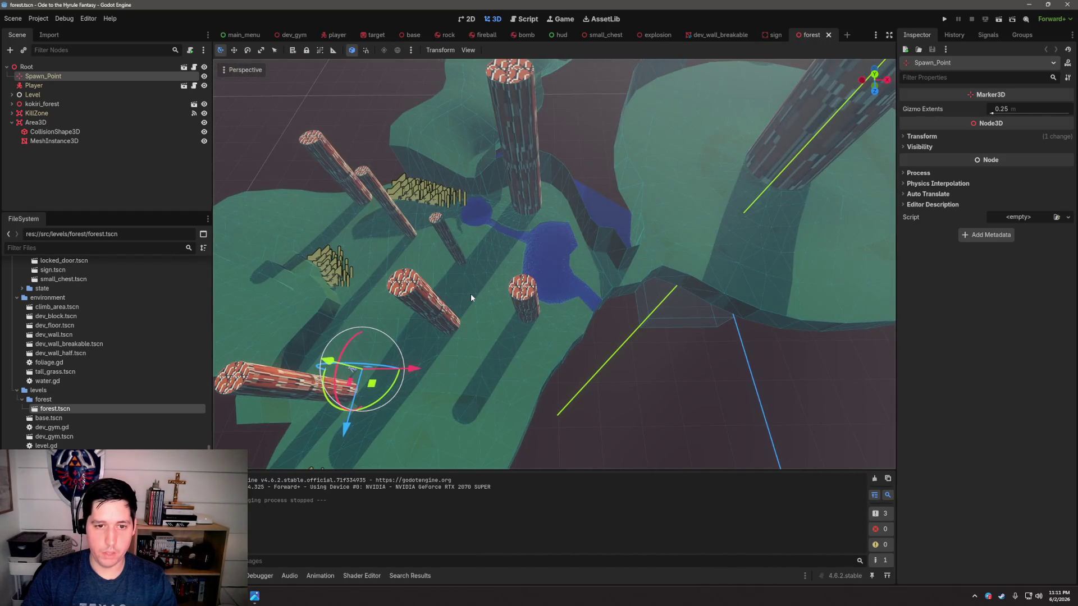
left_click(470, 295)
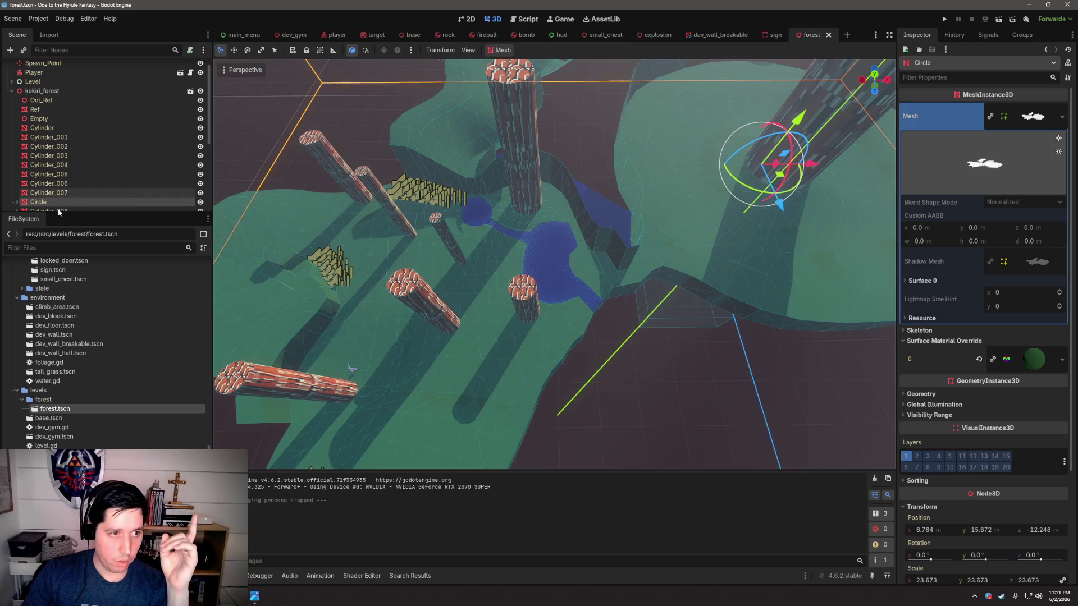
Add a MultiMeshInstance3D child under Circle and rename it Foliage.
scroll(62, 205, "down", 3)
right_click(37, 167)
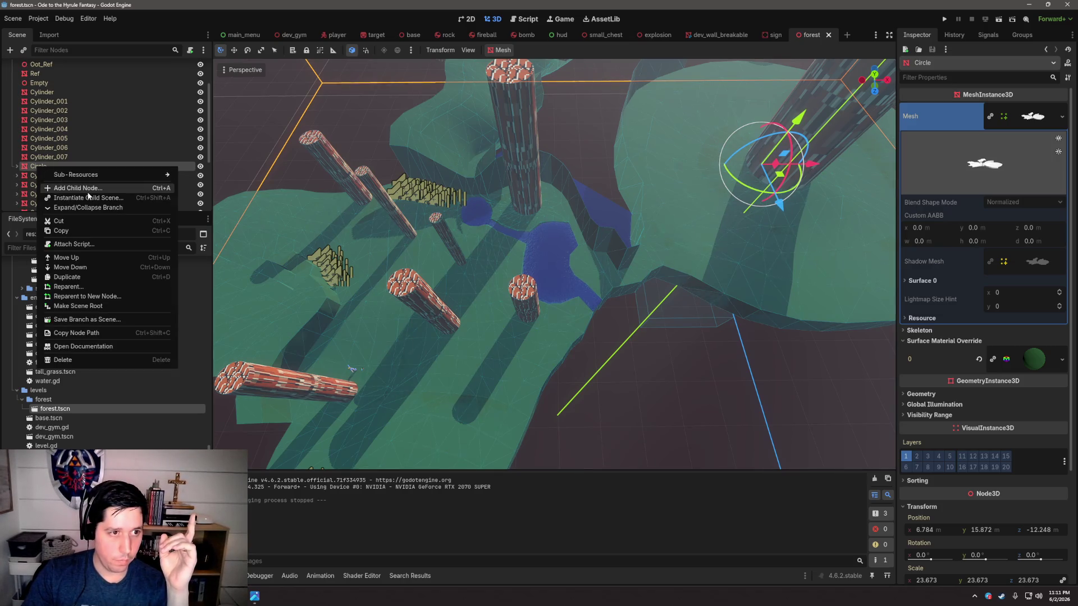
left_click(87, 191)
type("mul")
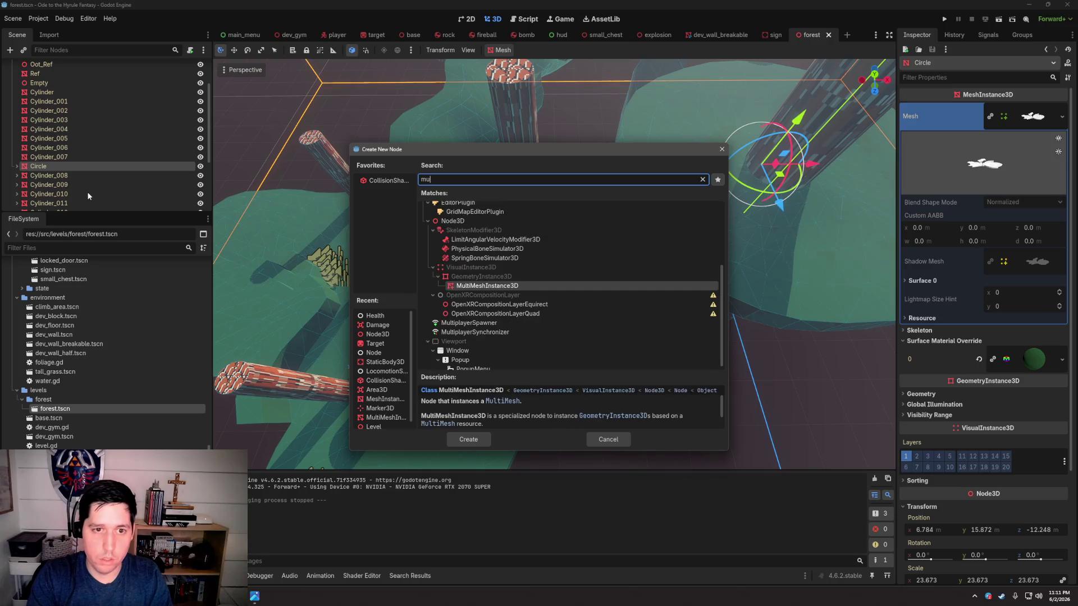
key("Return")
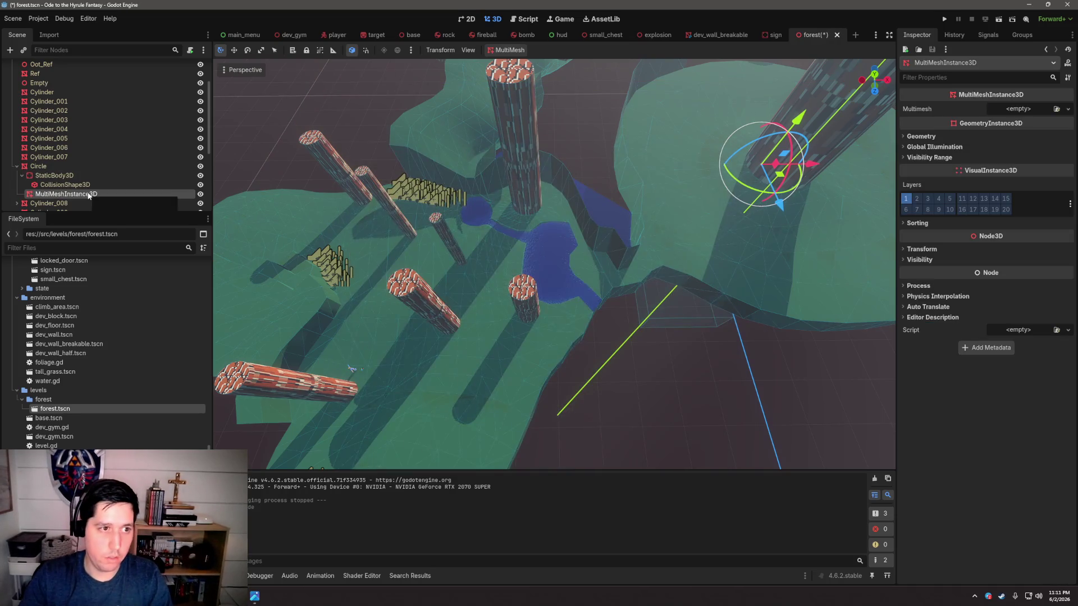
double_click(88, 193)
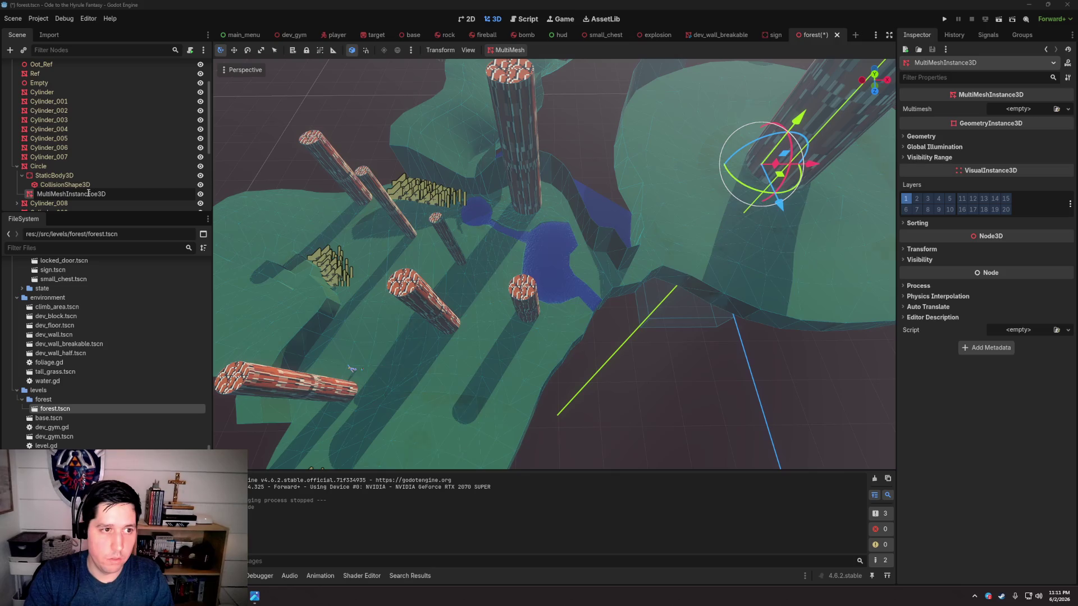
type("iage")
key("Return")
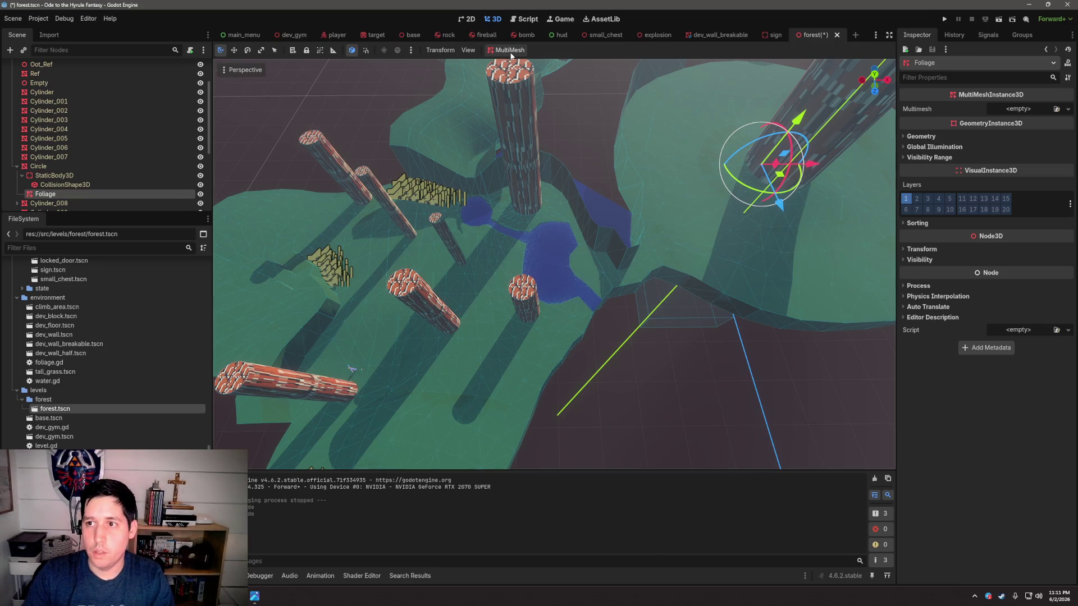
Give Foliage a new MultiMesh resource using the grass_clump mesh.
scroll(533, 291, "down", 5)
scroll(571, 256, "up", 5)
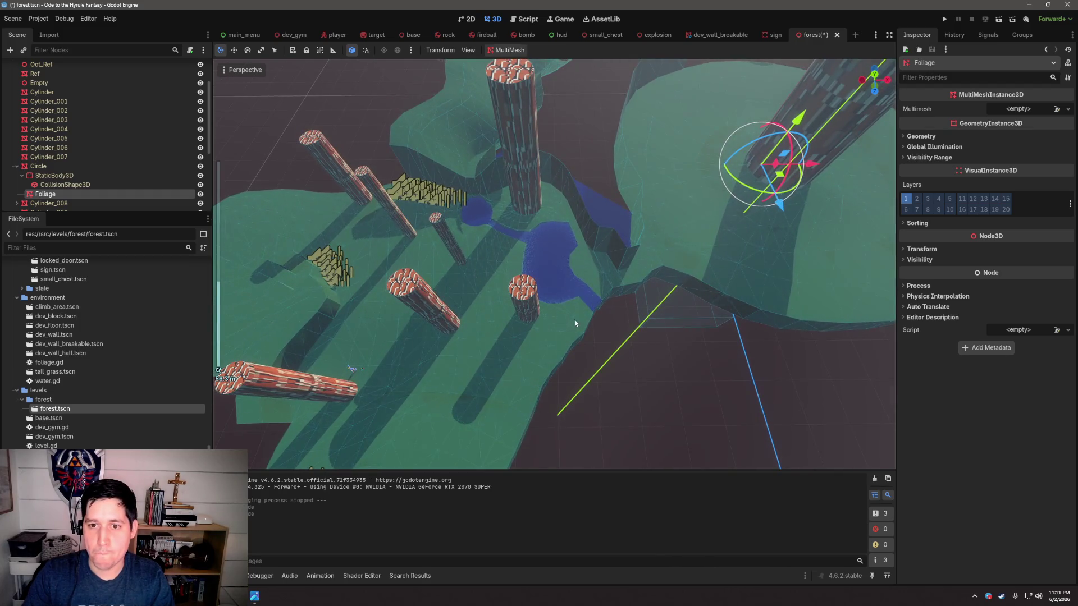
left_click(510, 66)
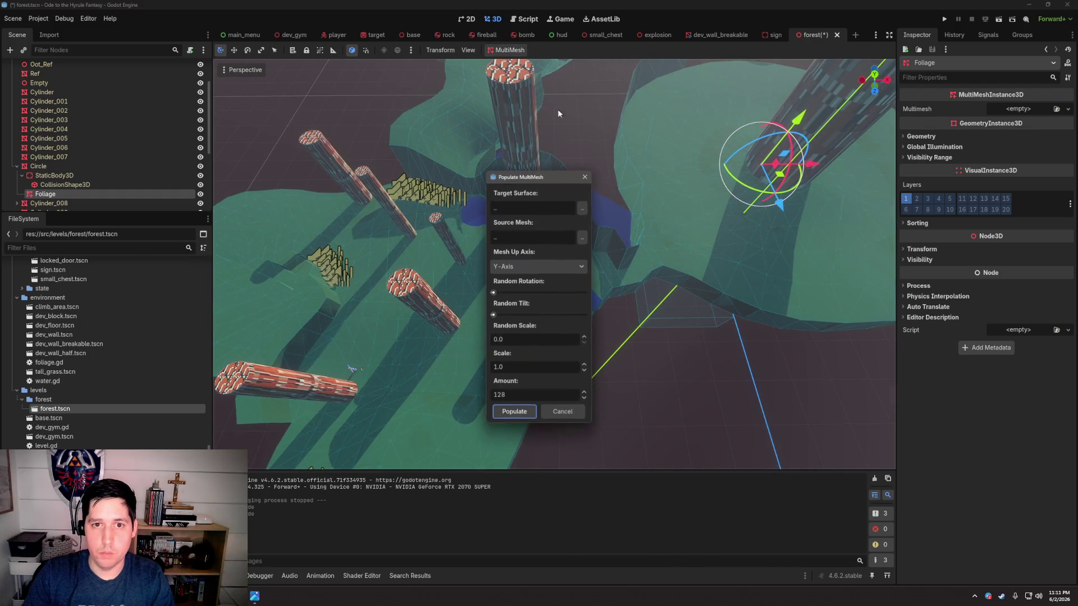
key("Escape")
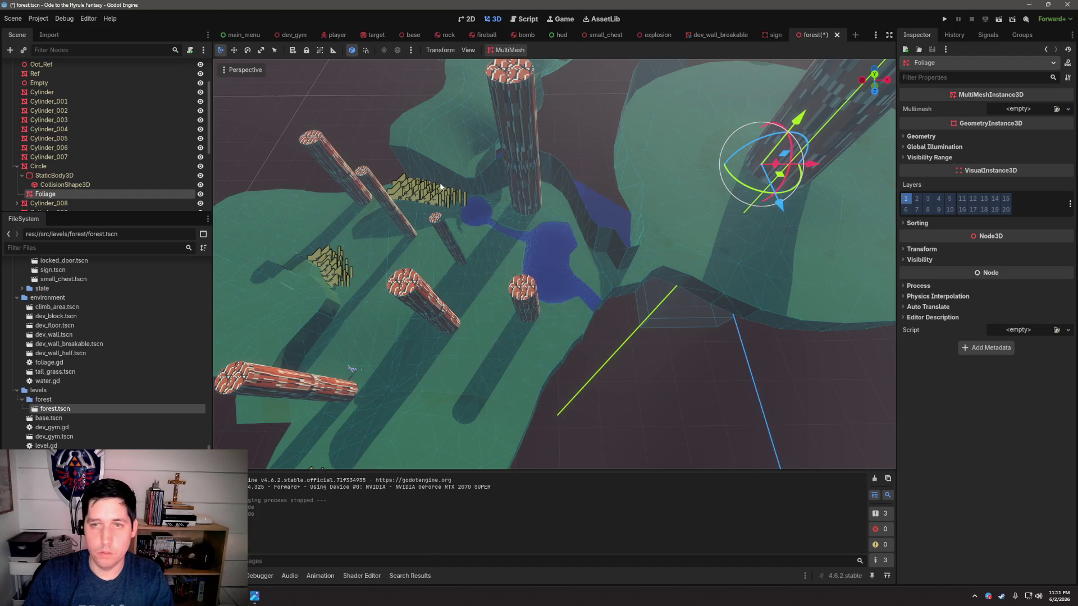
left_click(1019, 109)
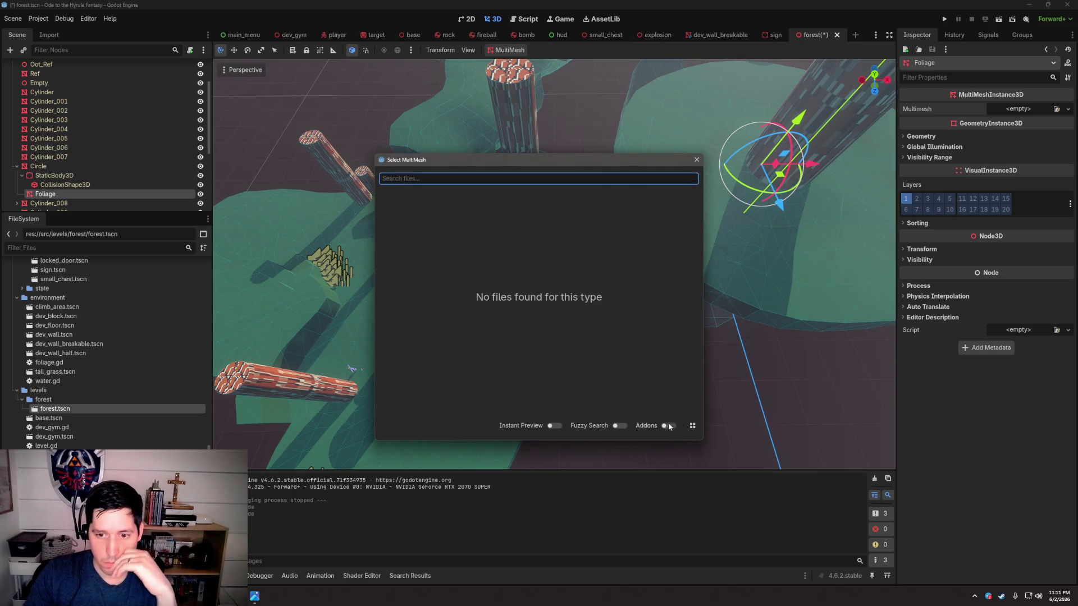
left_click(697, 160)
scroll(42, 436, "up", 10)
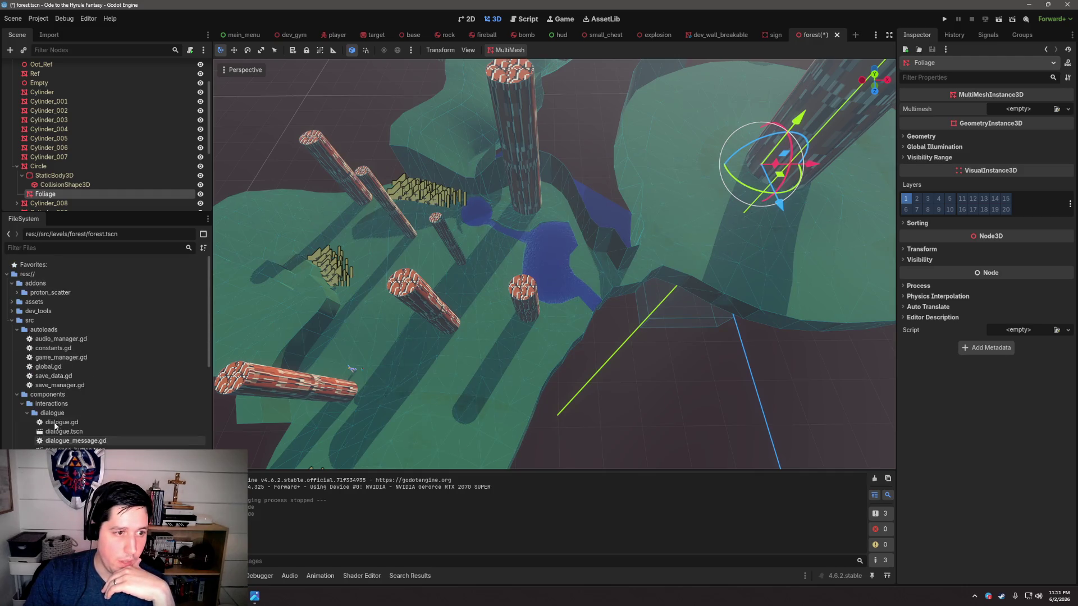
left_click(1044, 113)
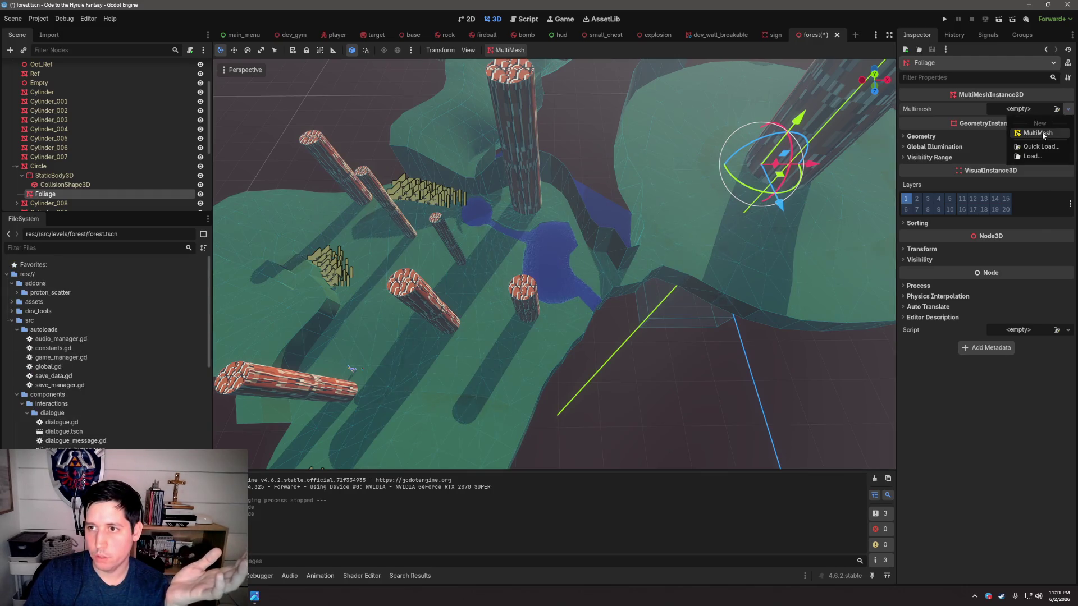
left_click(1035, 112)
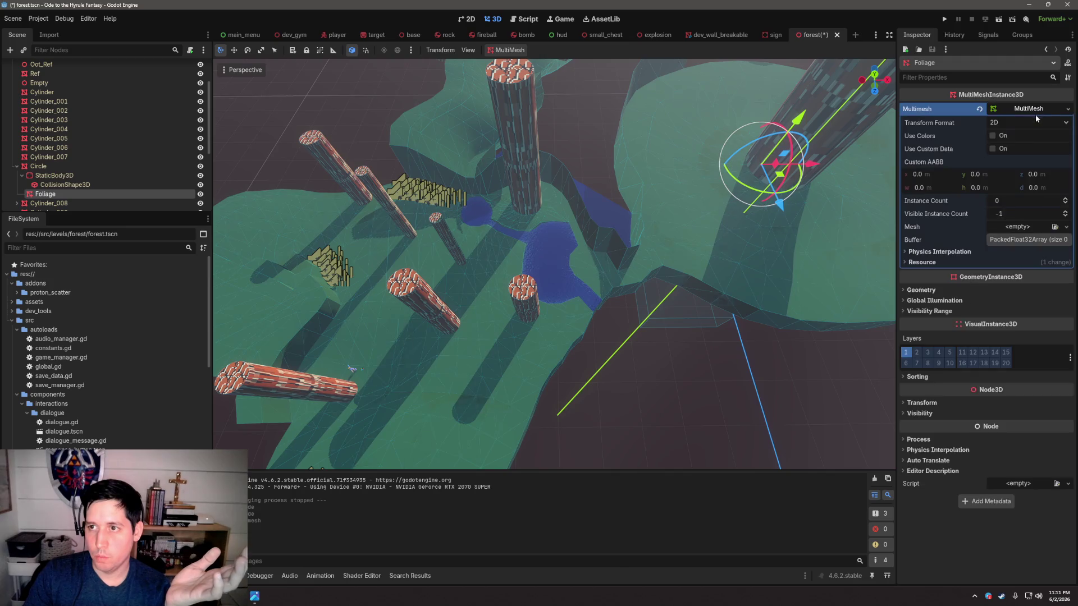
left_click(1012, 228)
left_click(1028, 398)
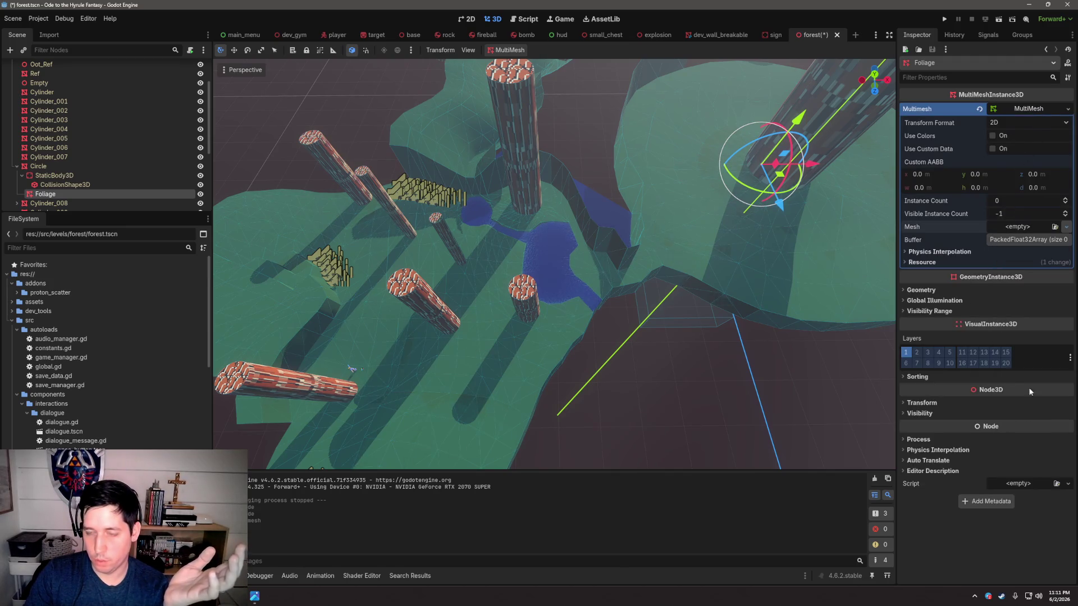
double_click(408, 214)
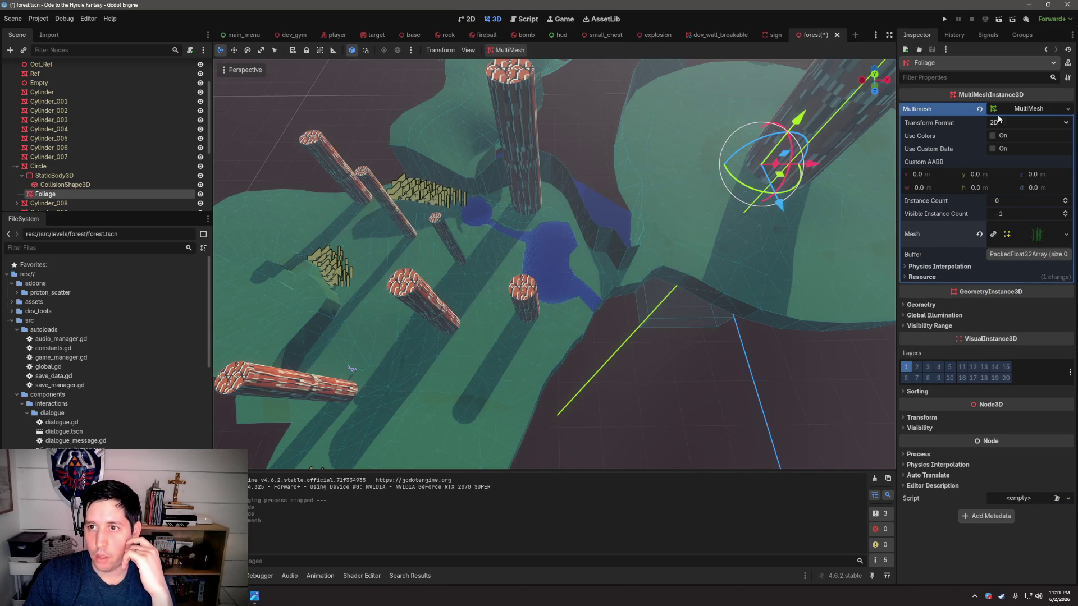
Scatter 10000 randomly rotated grass instances at random scale 0.25 over the terrain.
left_click(904, 305)
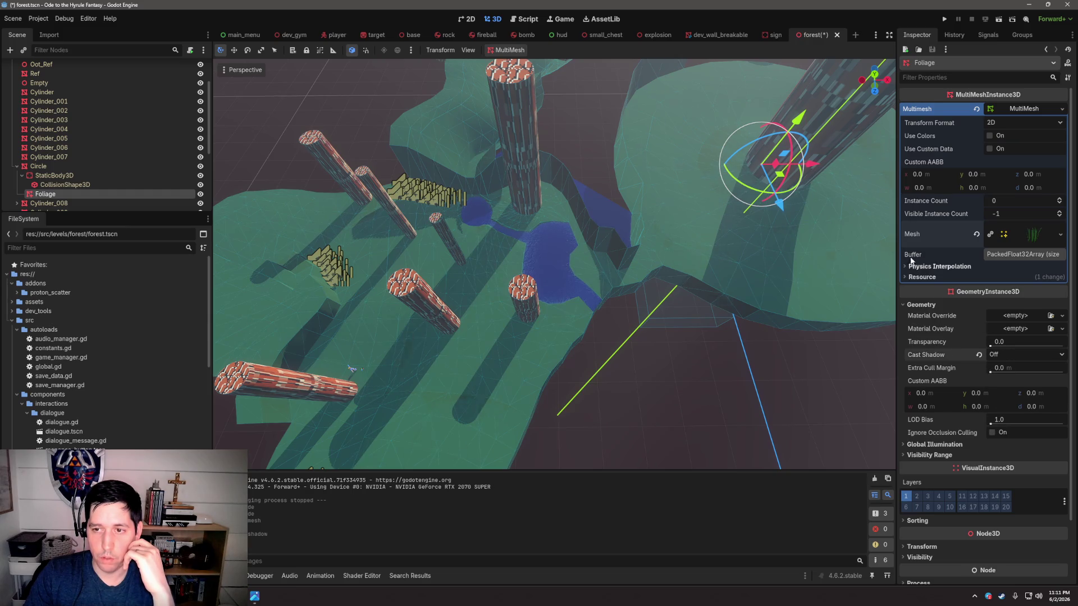
left_click(522, 66)
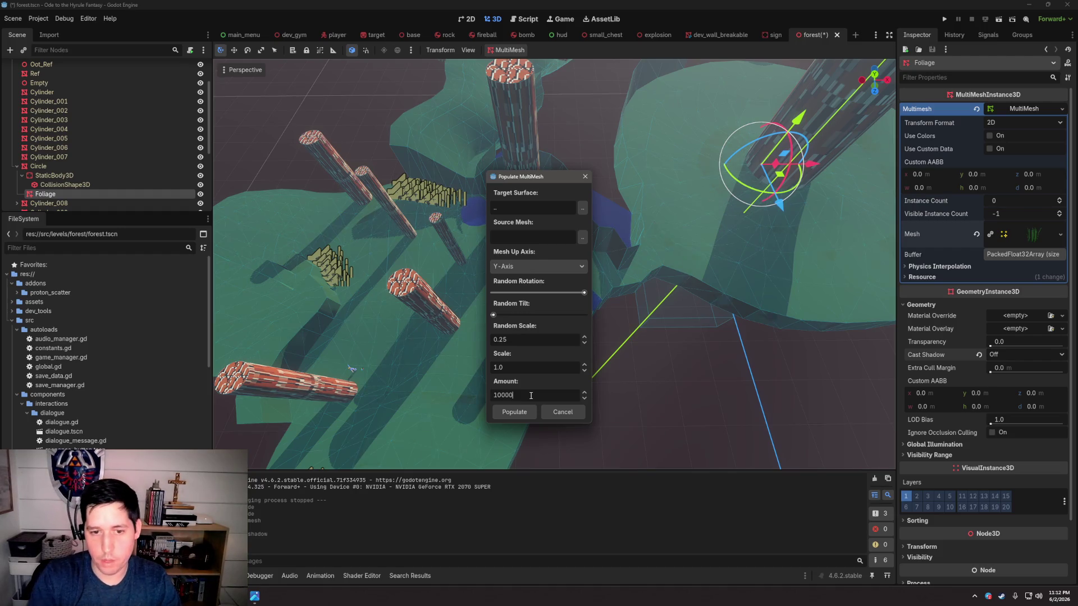
left_click(522, 411)
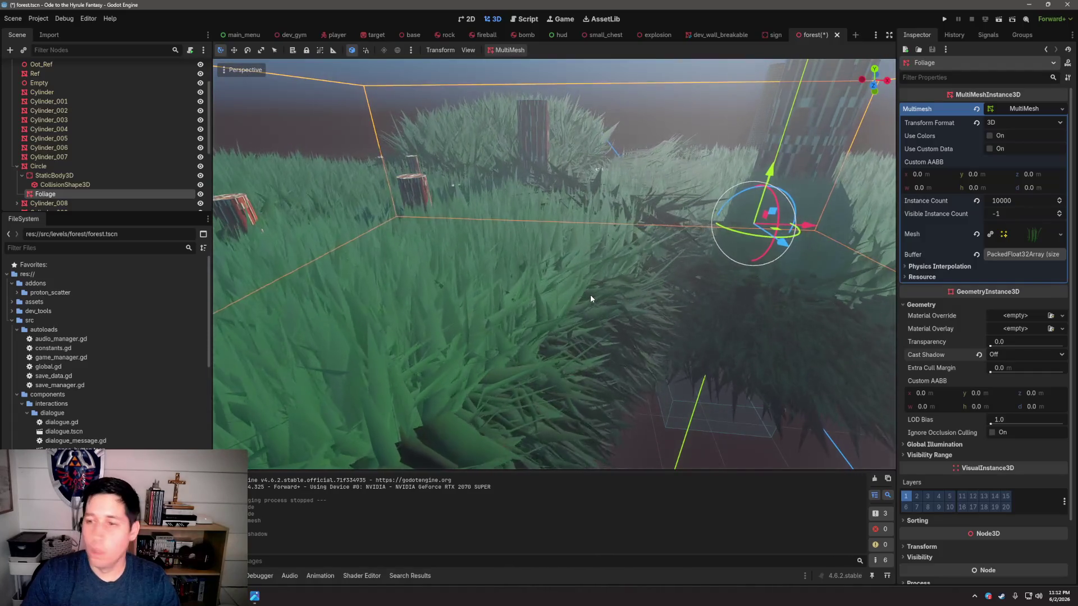
Inspect the new grass, then repopulate it at scale 0.1.
mouse_move(591, 298)
left_mouse_down()
mouse_move(589, 201)
mouse_move(587, 305)
left_mouse_up()
scroll(592, 311, "down", 6)
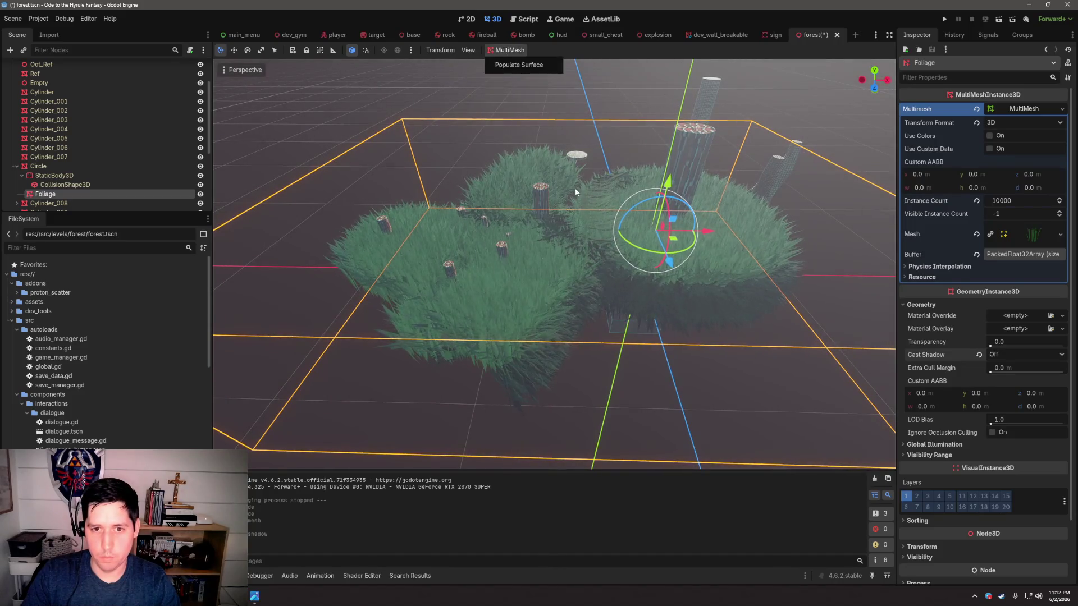
left_click(519, 64)
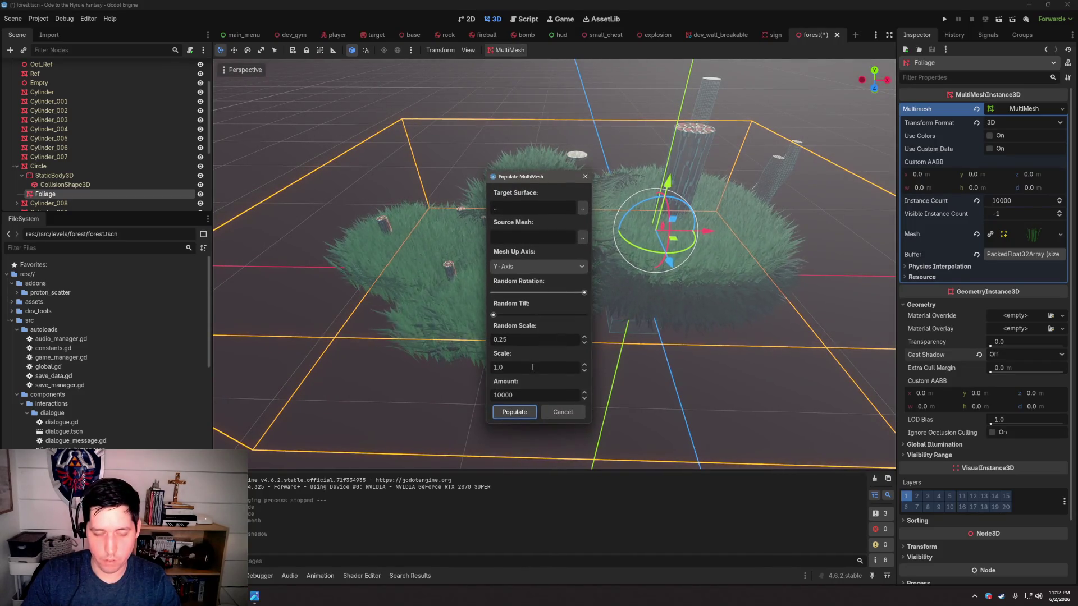
type("0.1")
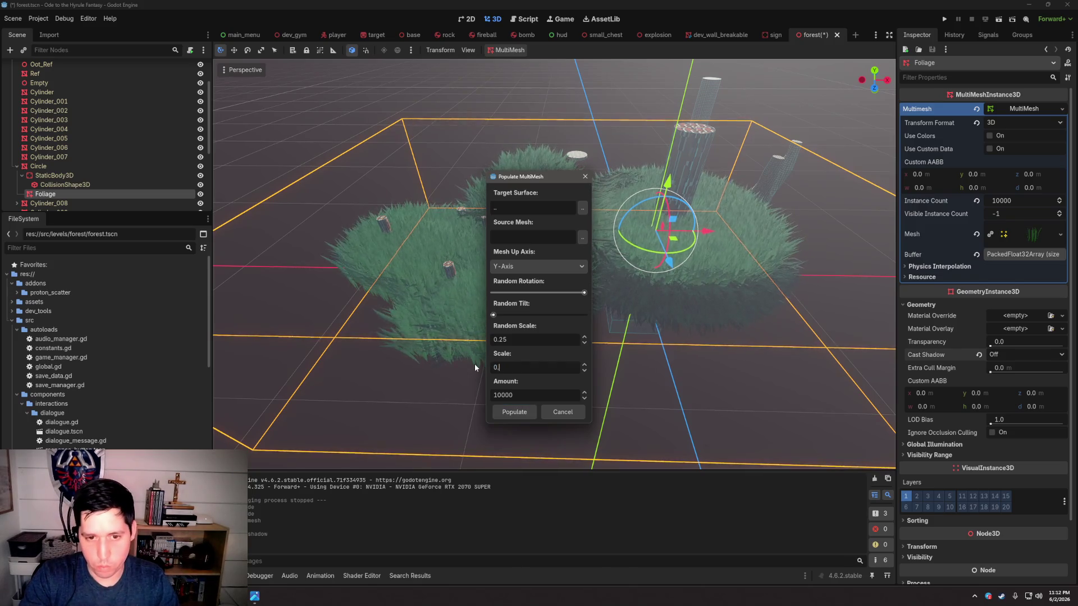
left_click(509, 412)
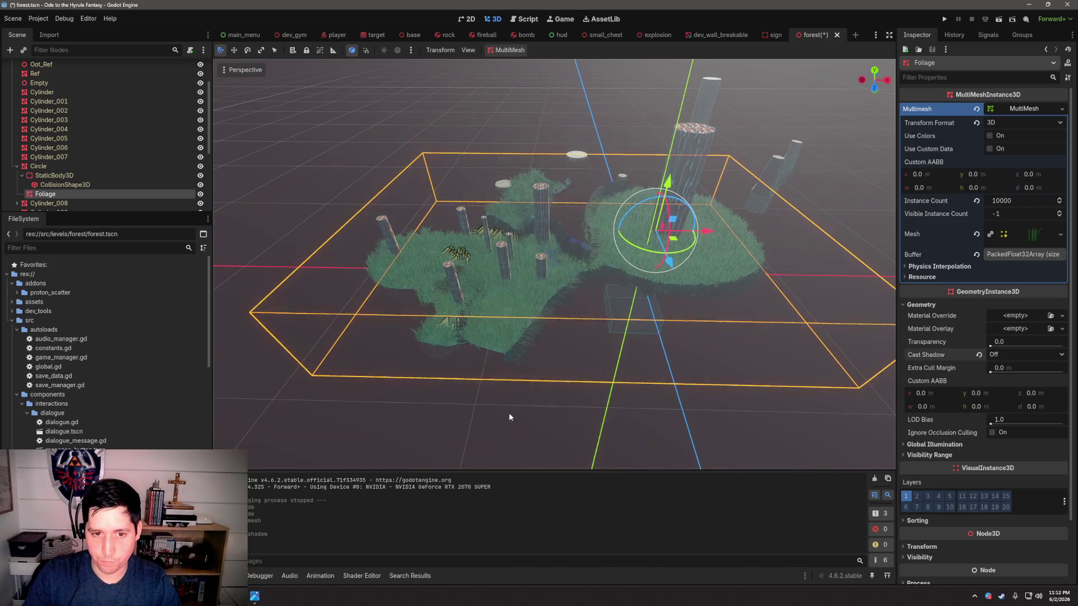
Move the camera down into the grass and reopen the Populate MultiMesh settings.
scroll(502, 370, "up", 5)
mouse_move(501, 365)
left_mouse_down()
mouse_move(596, 249)
mouse_move(554, 288)
mouse_move(551, 276)
mouse_move(555, 307)
mouse_move(589, 293)
mouse_move(582, 273)
mouse_move(573, 312)
mouse_move(501, 308)
mouse_move(667, 275)
mouse_move(581, 256)
left_mouse_up()
scroll(539, 267, "down", 5)
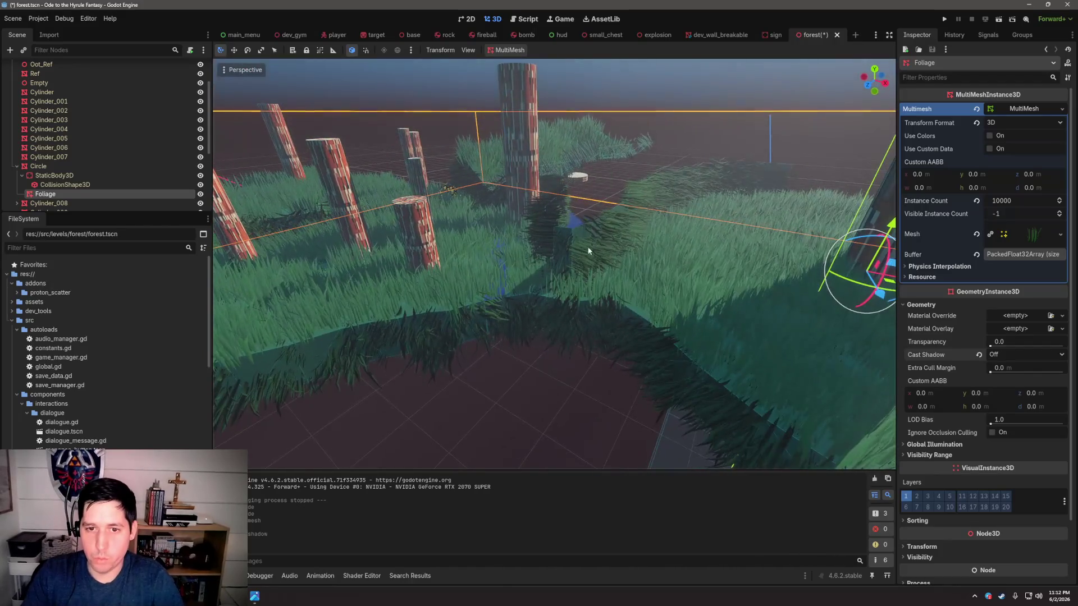
mouse_move(669, 198)
left_mouse_down()
mouse_move(584, 241)
mouse_move(615, 241)
left_mouse_up()
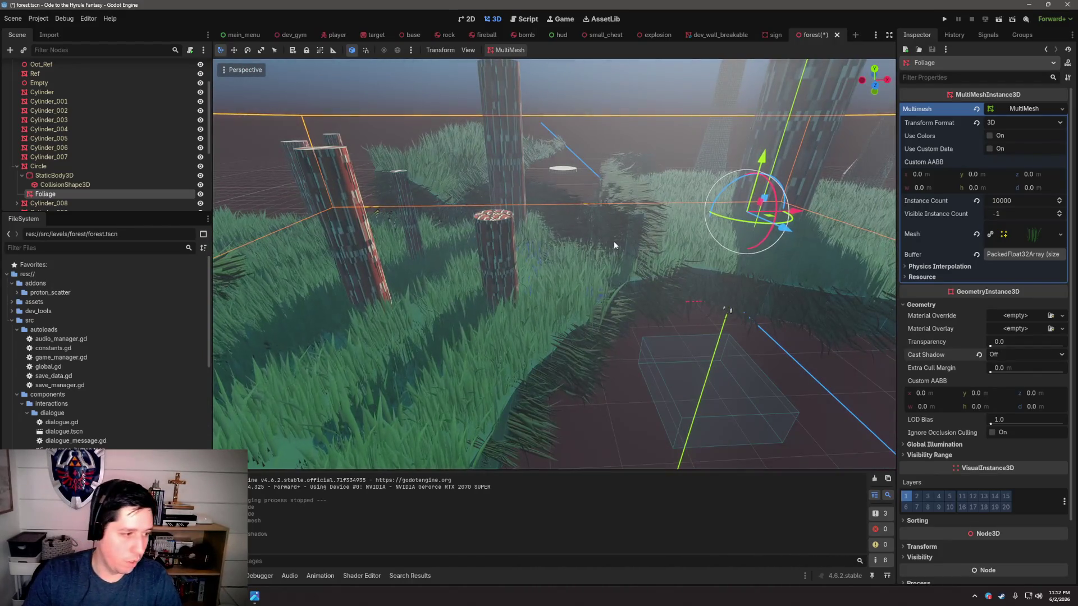
left_click(509, 50)
left_click(525, 64)
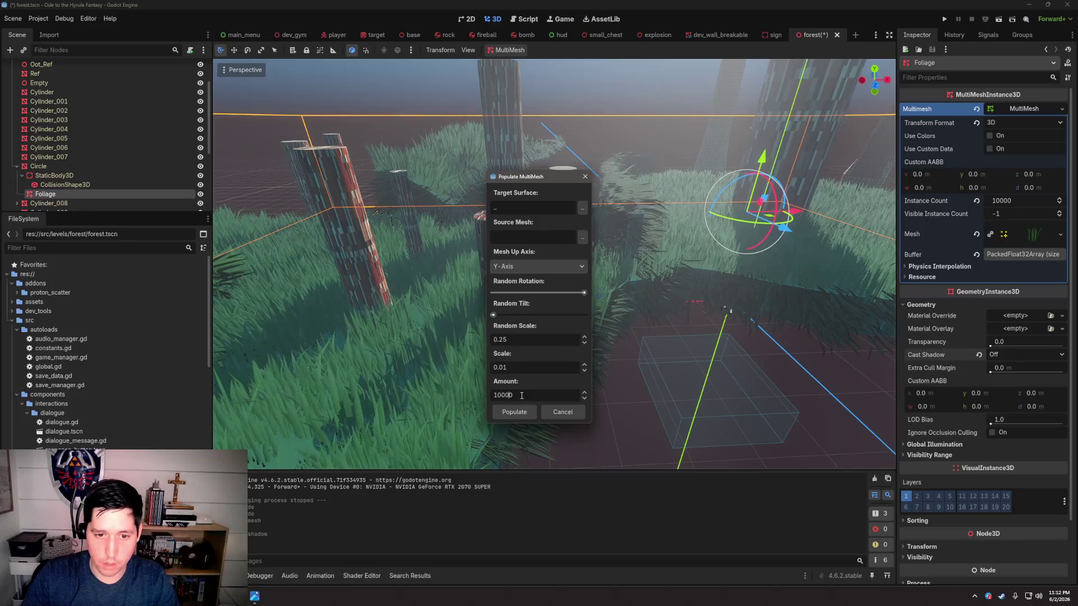
Repopulate the grass with 65536 instances and zoom around to inspect it.
left_click(528, 414)
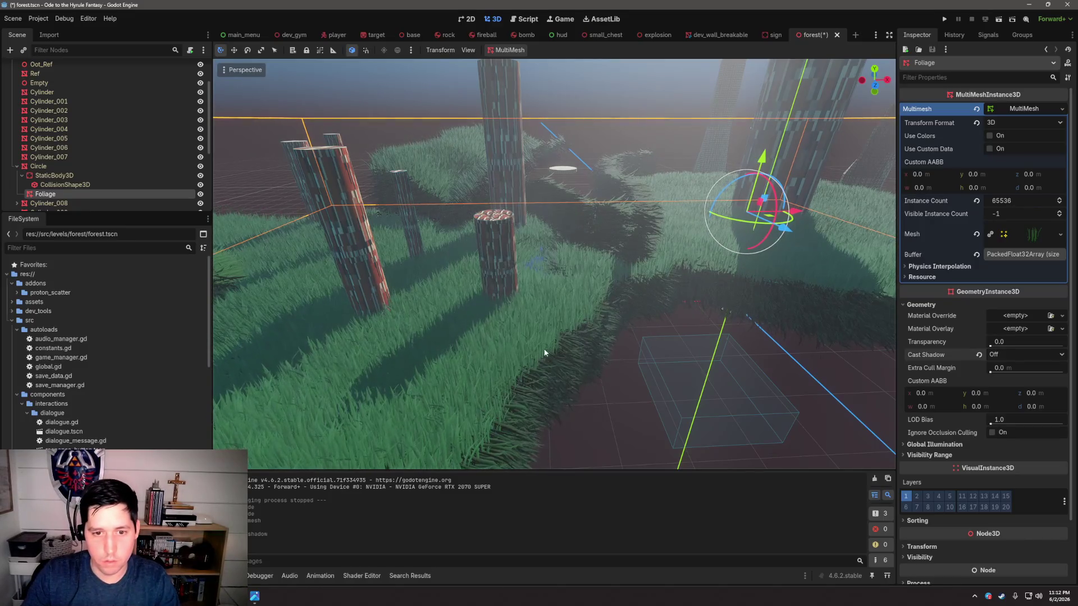
scroll(528, 302, "up", 5)
scroll(540, 262, "down", 5)
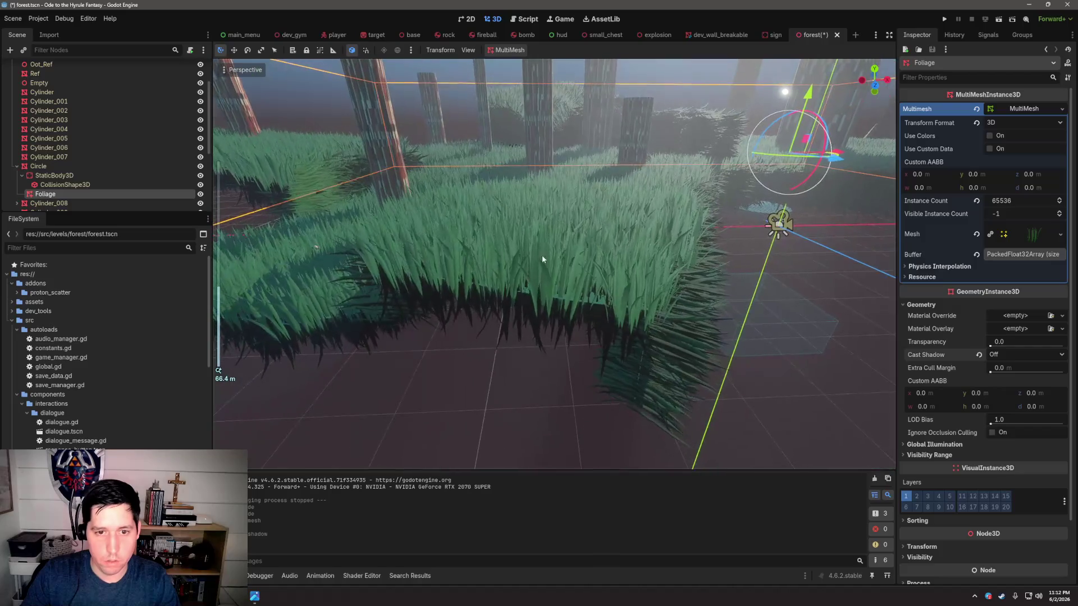
scroll(549, 292, "up", 4)
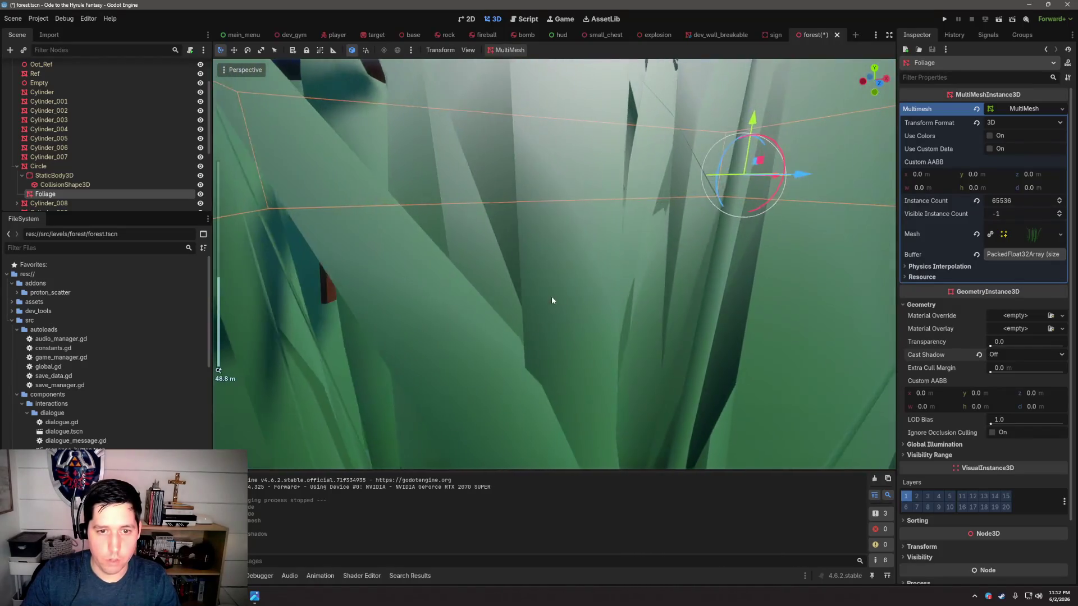
scroll(553, 306, "down", 2)
scroll(564, 327, "up", 2)
scroll(572, 326, "down", 2)
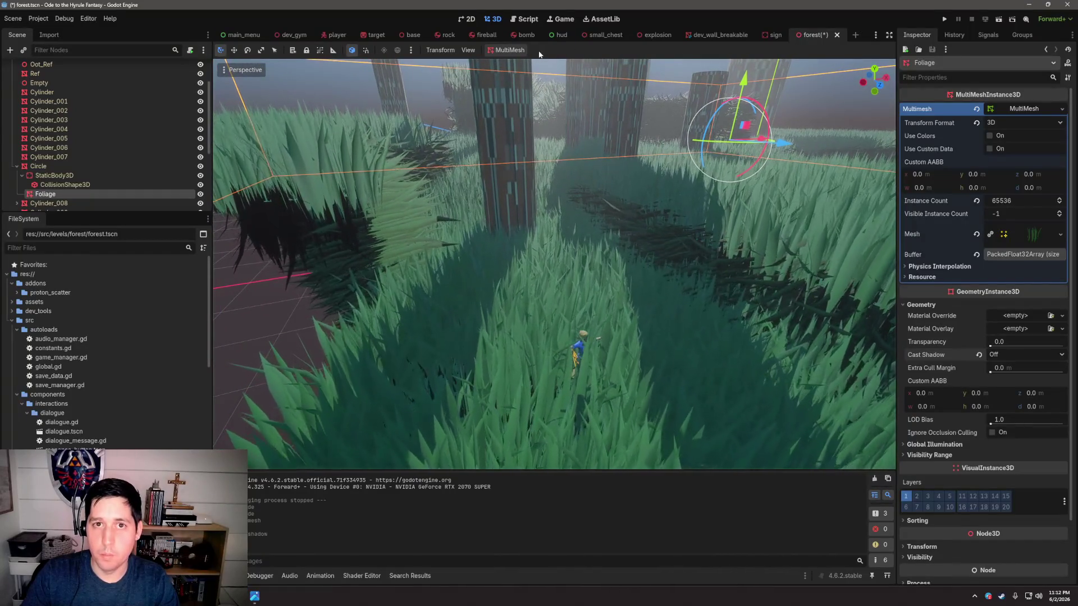
Repopulate the Foliage grass at scale 0.001 and zoom in on the result.
left_click(510, 50)
left_click(514, 62)
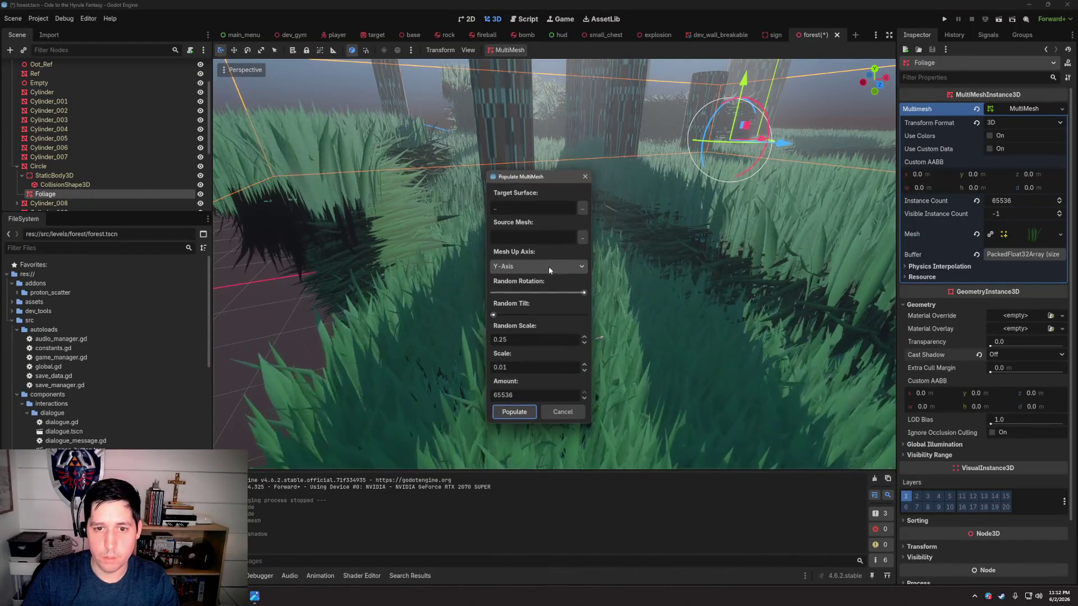
left_click(502, 367)
type("0")
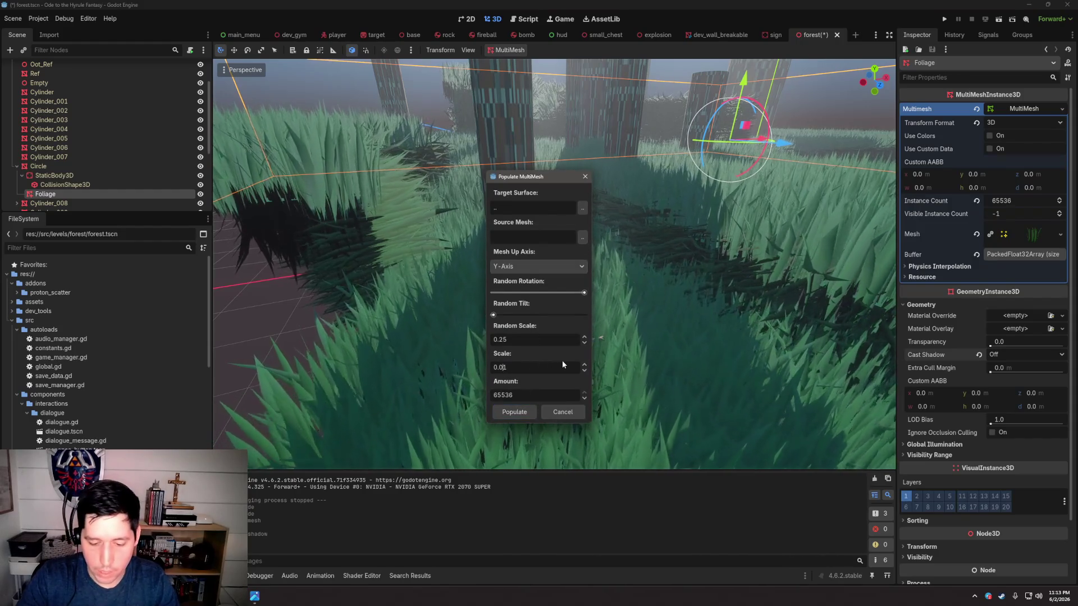
left_click(515, 412)
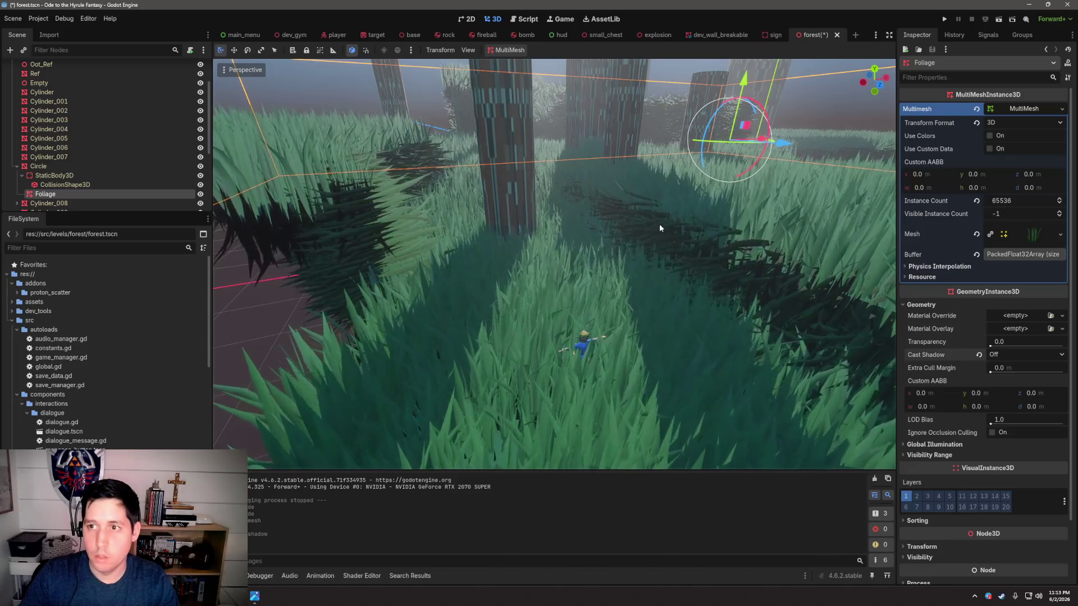
scroll(651, 231, "up", 5)
scroll(645, 239, "down", 3)
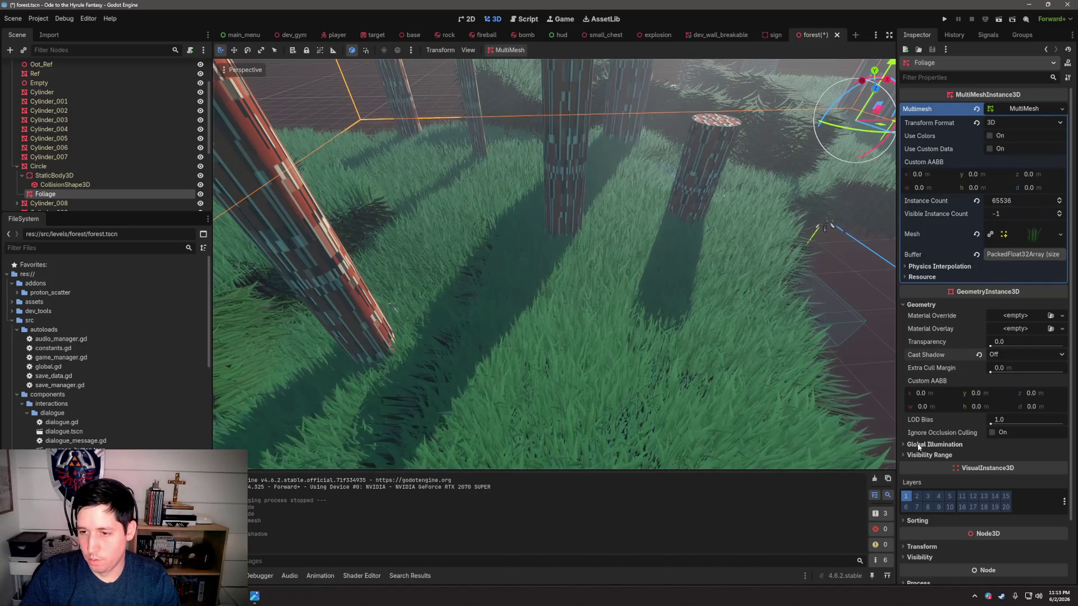
scroll(641, 317, "down", 4)
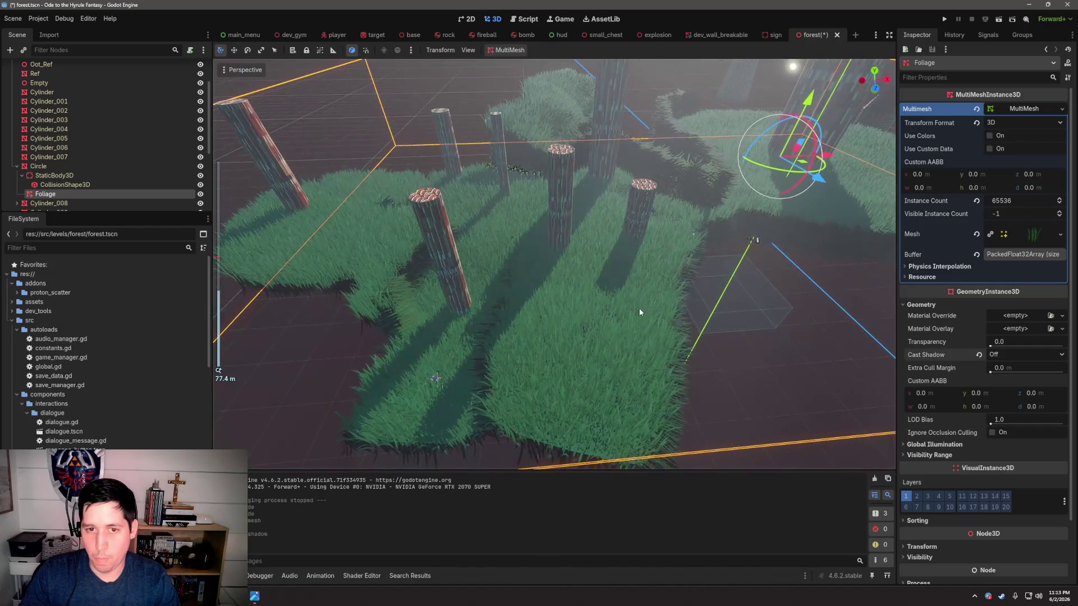
left_click(518, 50)
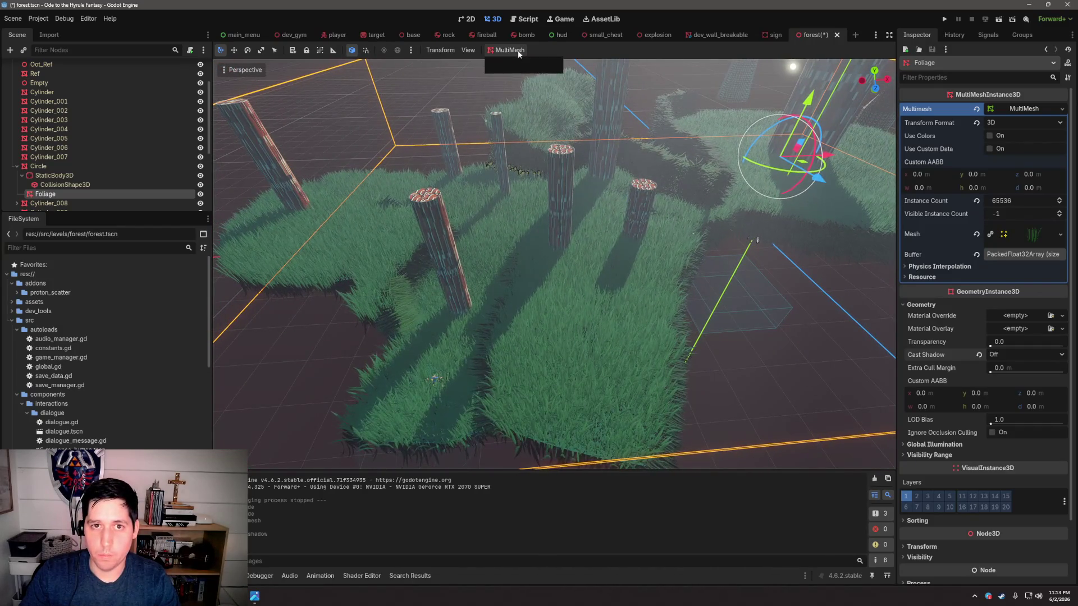
Repopulate the grass with random scale 1, then again with random scale 0.0.
left_click(519, 66)
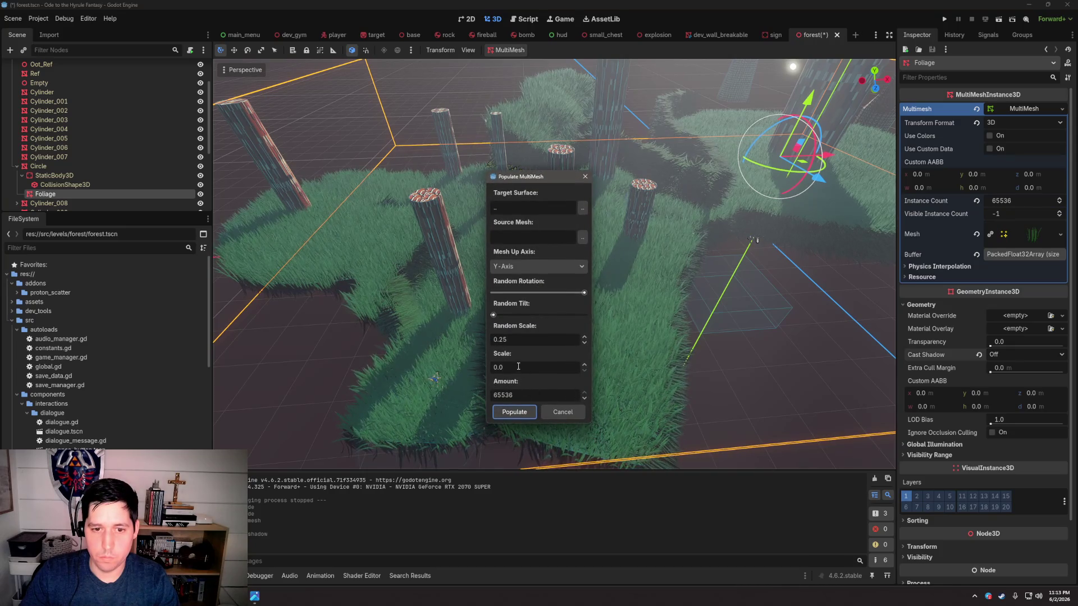
type("1")
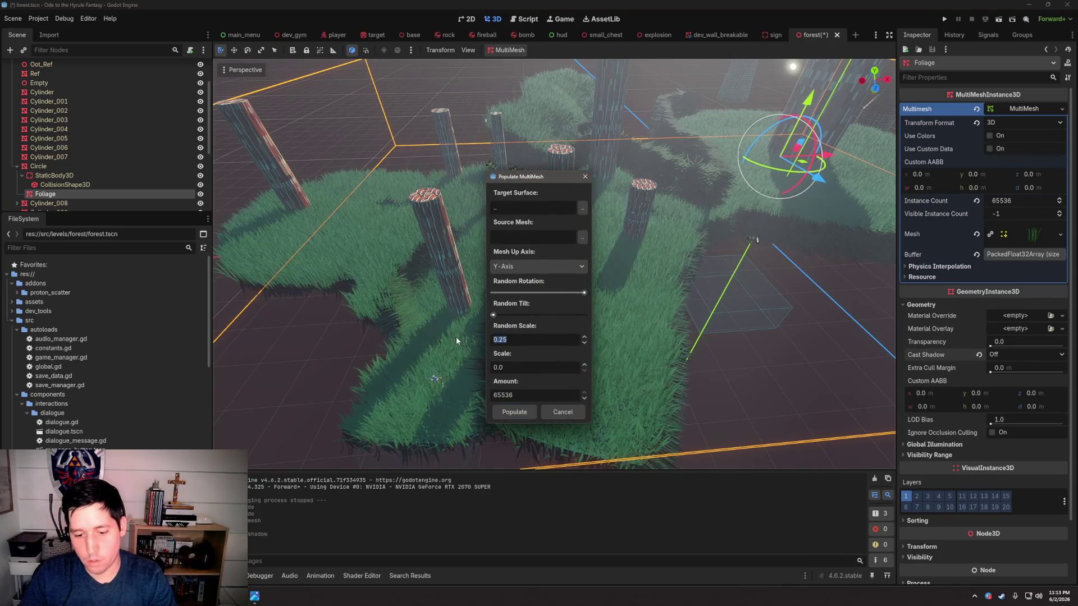
left_click(527, 412)
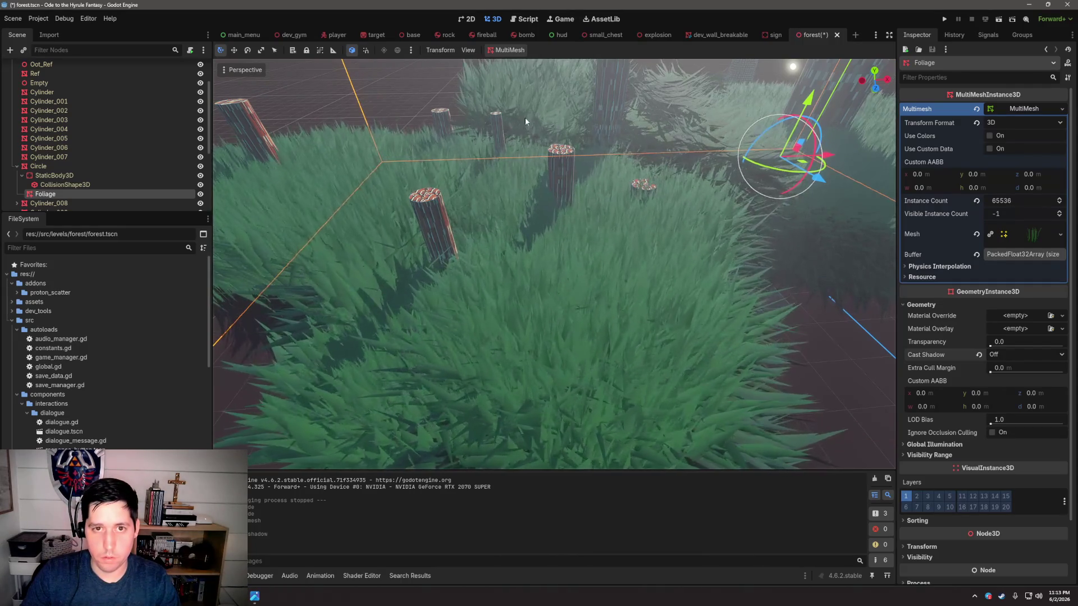
left_click(517, 50)
left_click(519, 66)
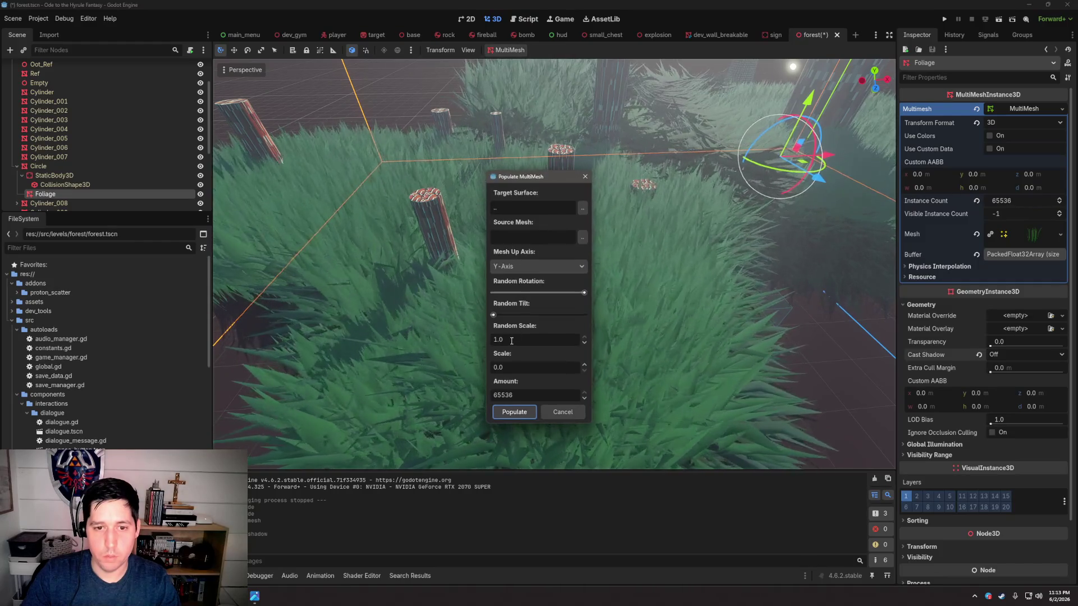
type("0")
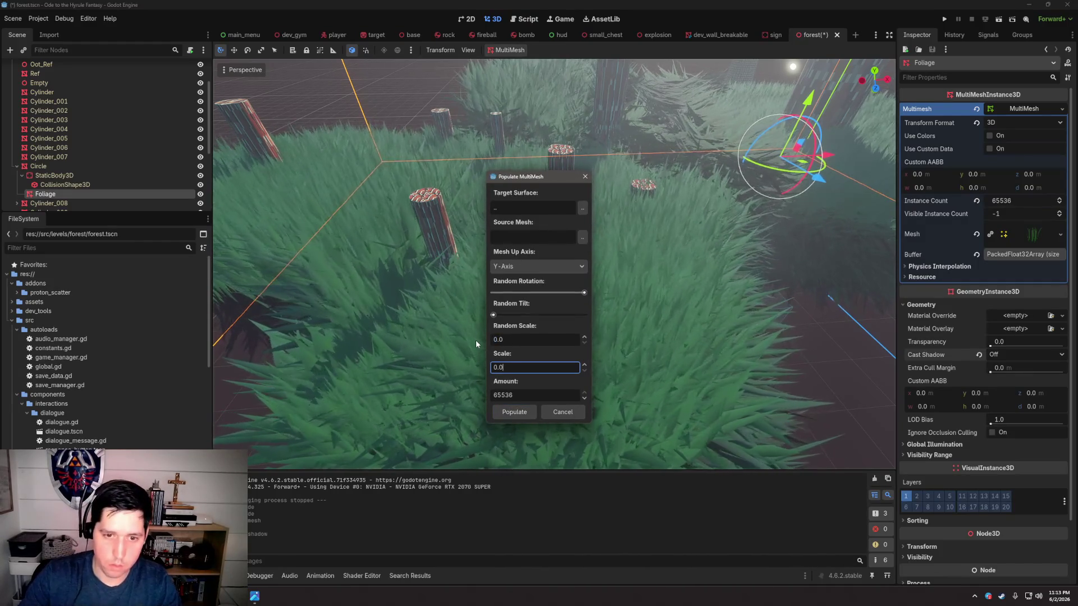
left_click(520, 412)
Repopulate the grass at scale 0.01 and zoom to inspect it.
scroll(527, 379, "down", 5)
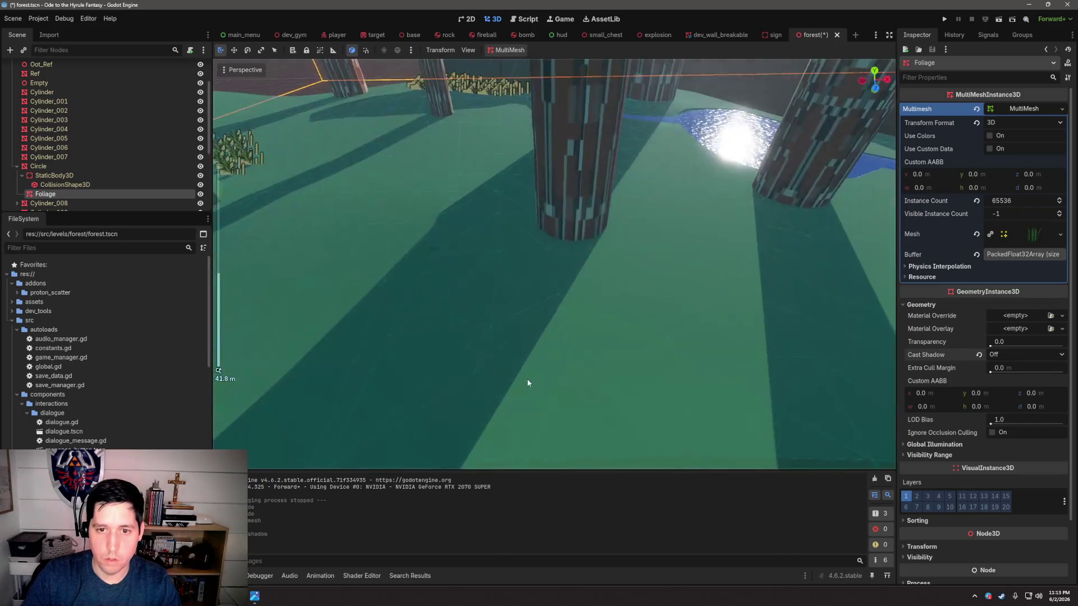
scroll(547, 349, "down", 3)
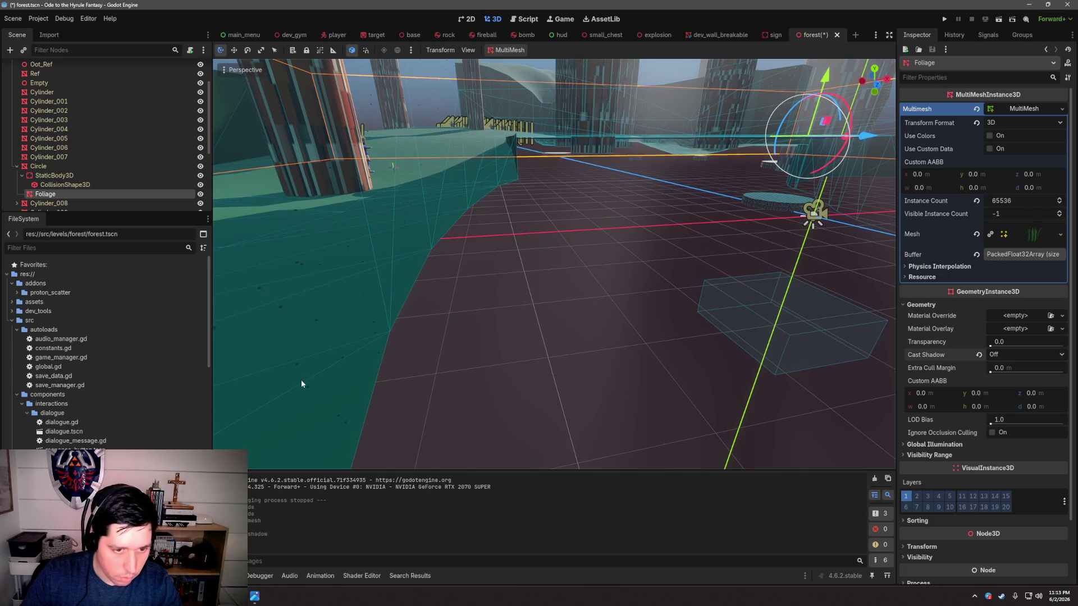
scroll(300, 380, "up", 5)
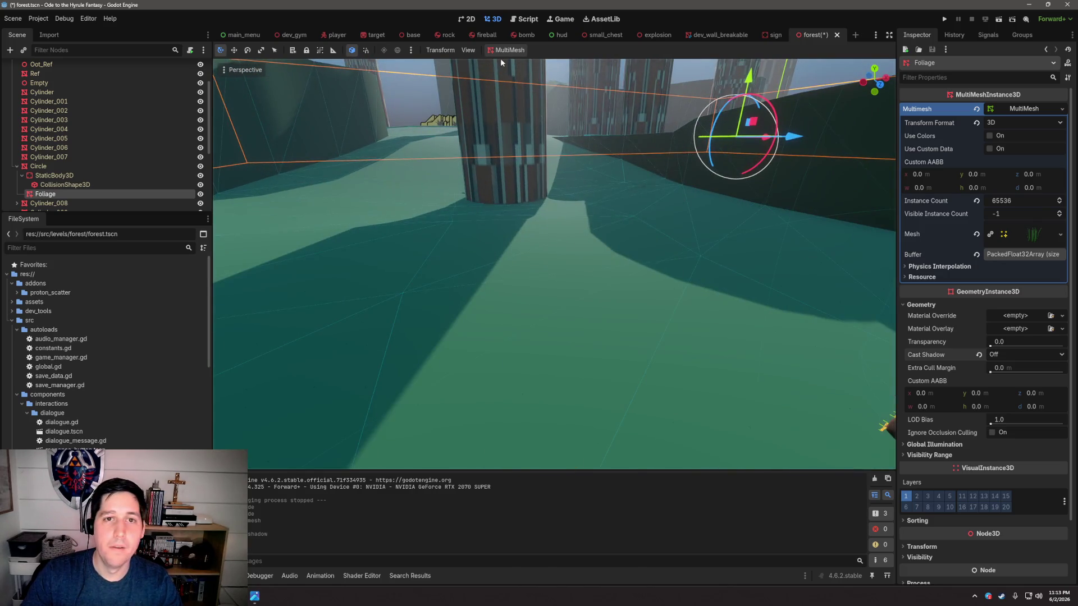
left_click(521, 65)
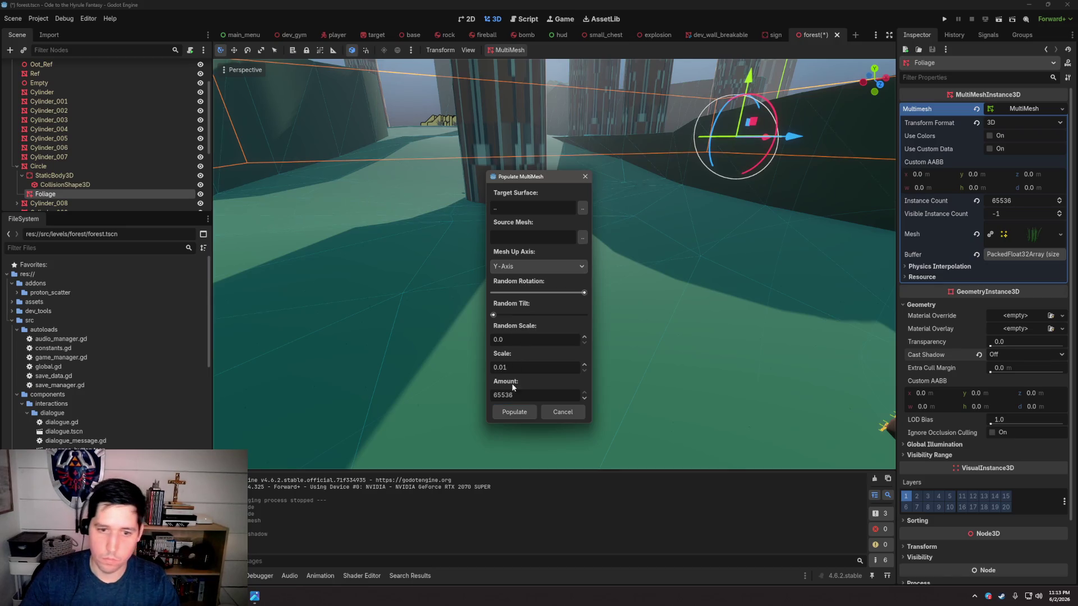
left_click(520, 410)
scroll(520, 407, "down", 5)
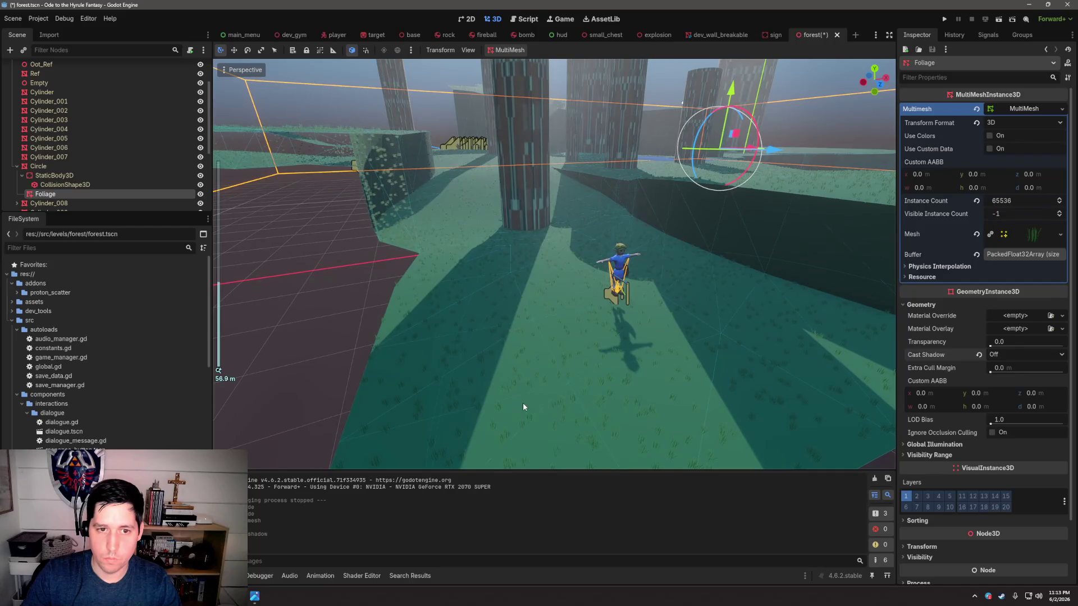
scroll(525, 403, "up", 3)
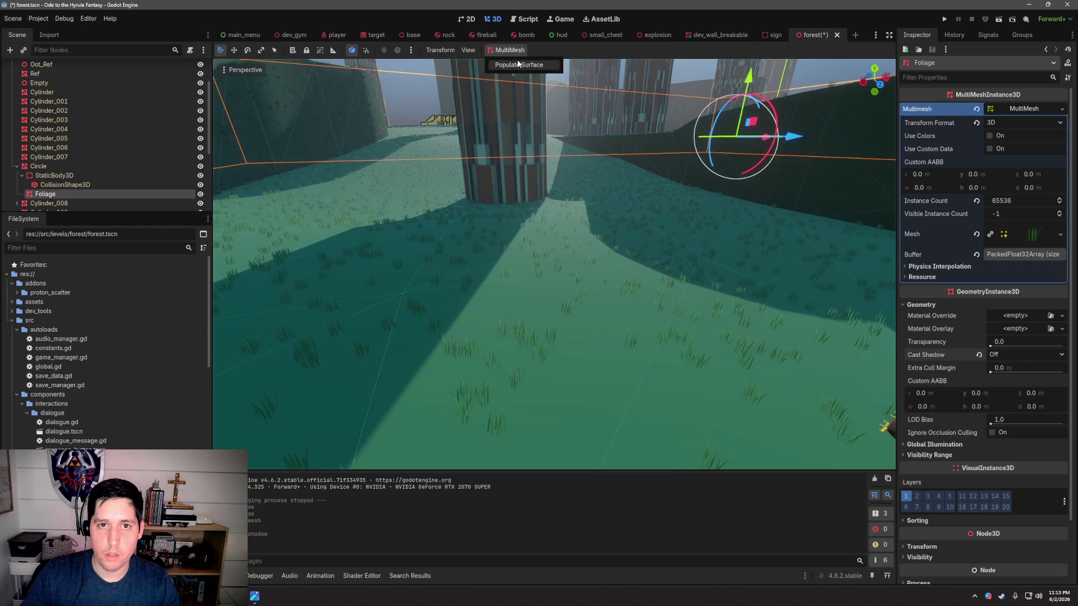
Repopulate the grass at scale 0.05, then save and run the forest scene.
left_click(518, 64)
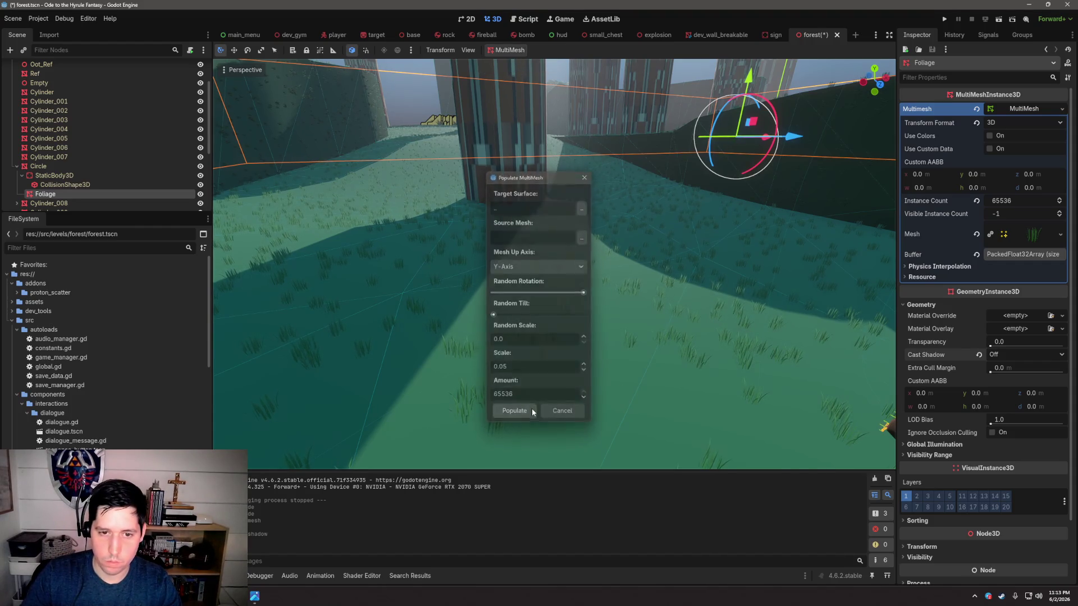
left_click(514, 412)
scroll(592, 286, "down", 3)
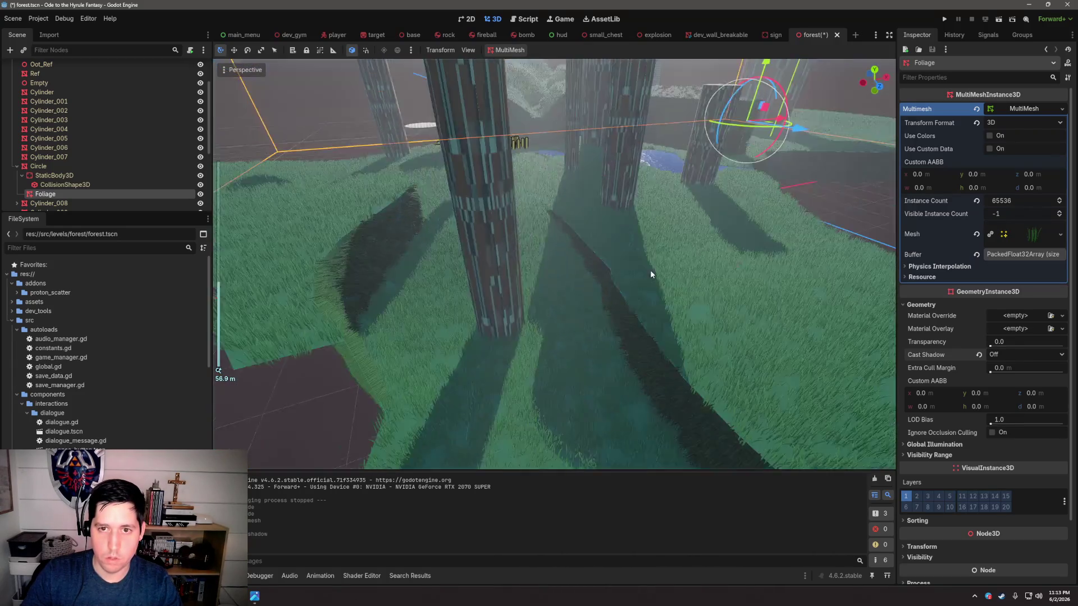
scroll(650, 269, "down", 4)
left_click_drag(645, 287, 647, 274)
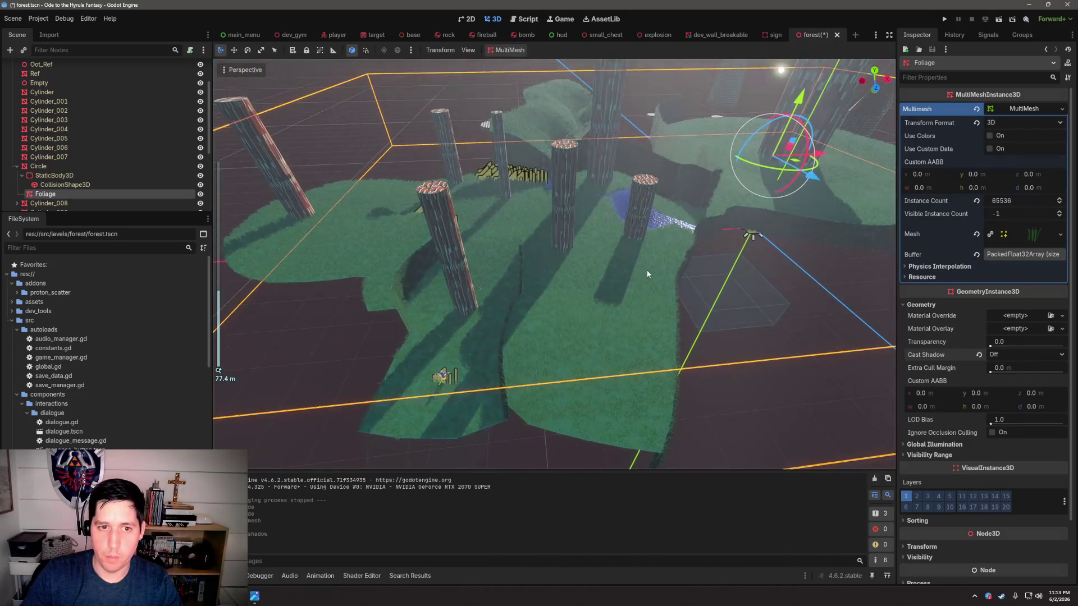
left_click(999, 21)
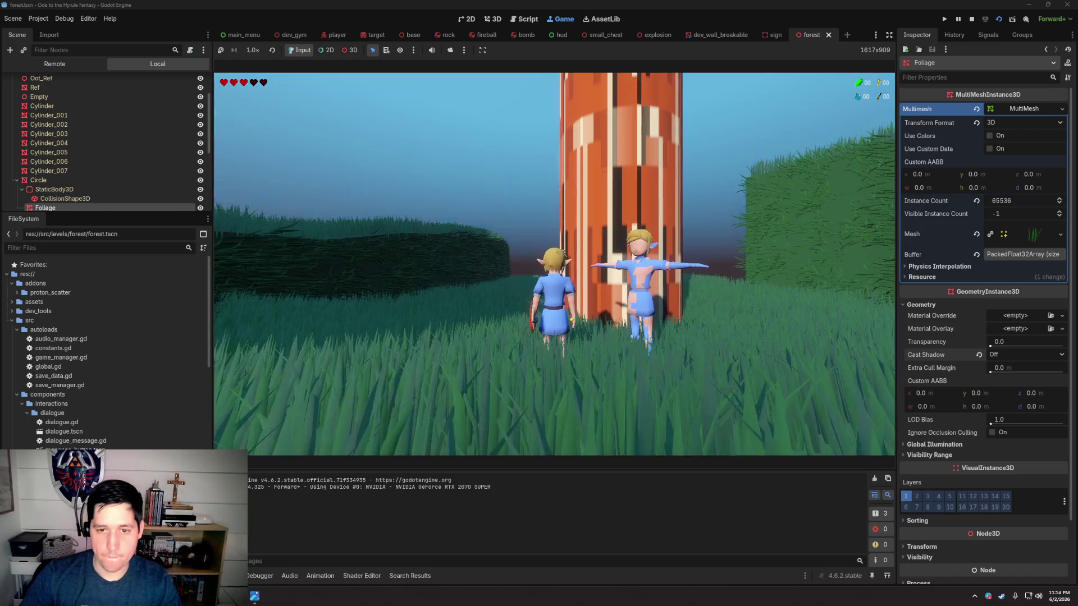
Walk the character through the grass, past the pond and hedge toward a tree trunk.
key("w")
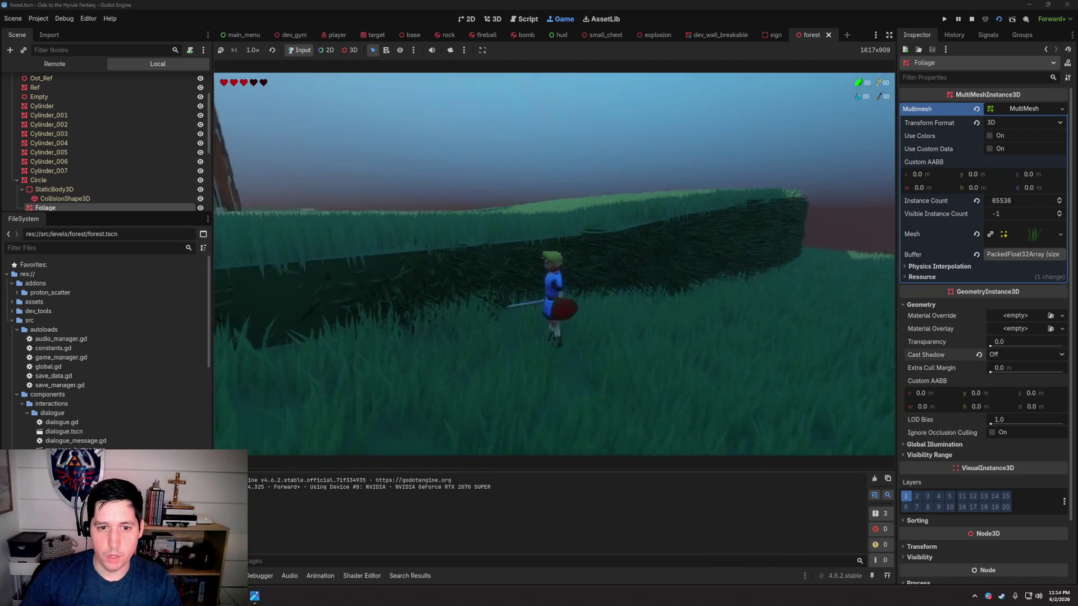
key("w")
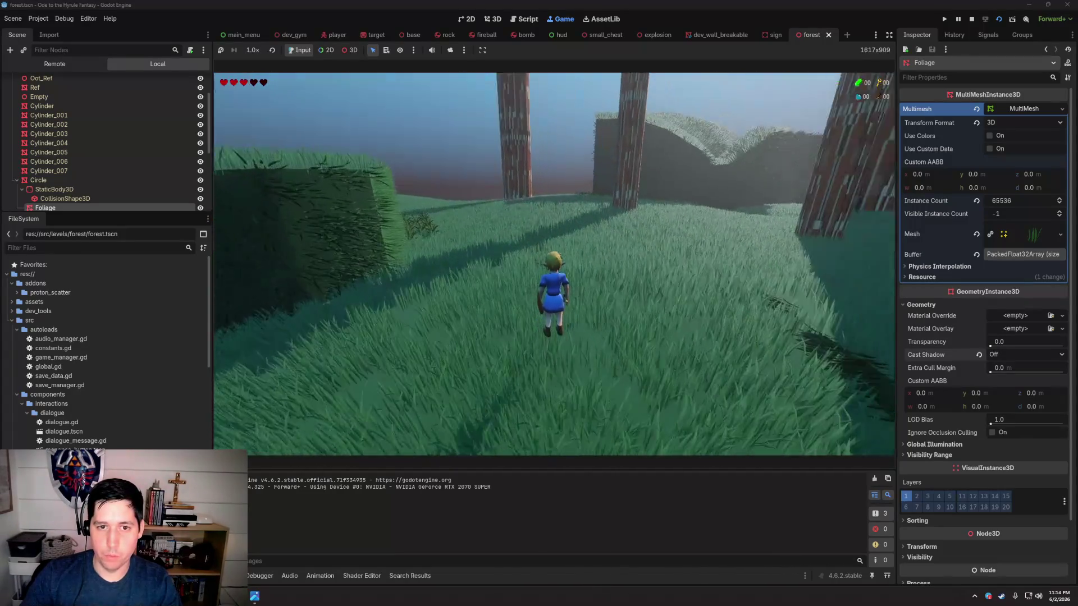
key("w")
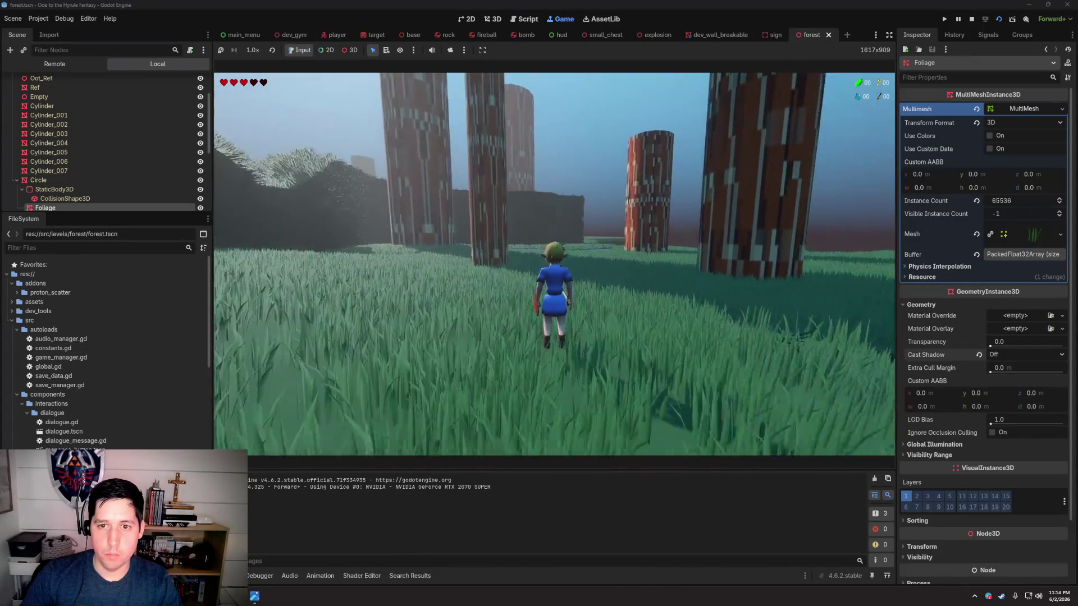
key("w")
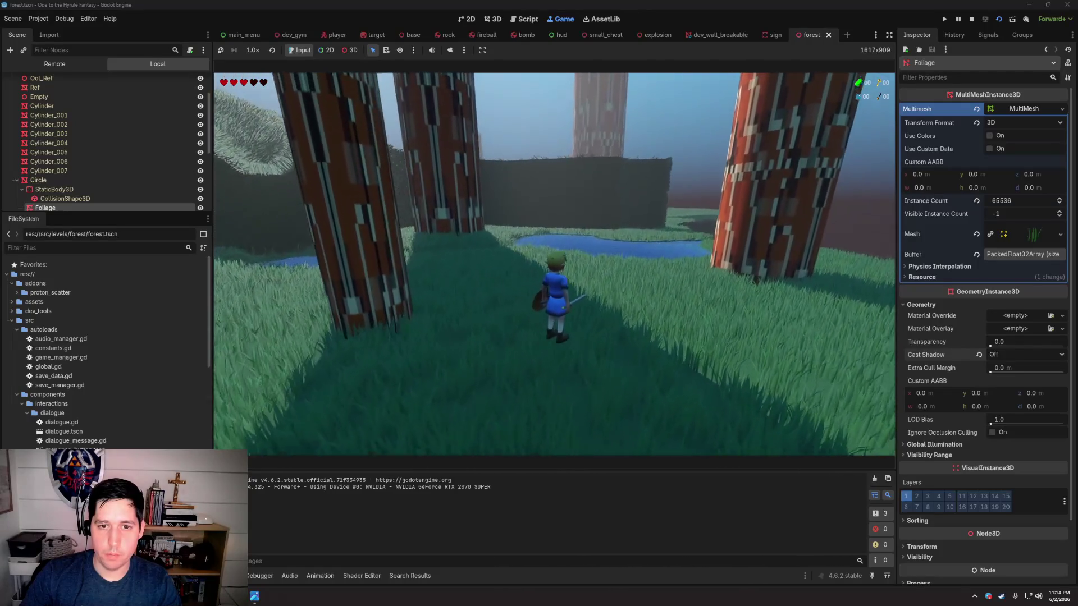
key("w")
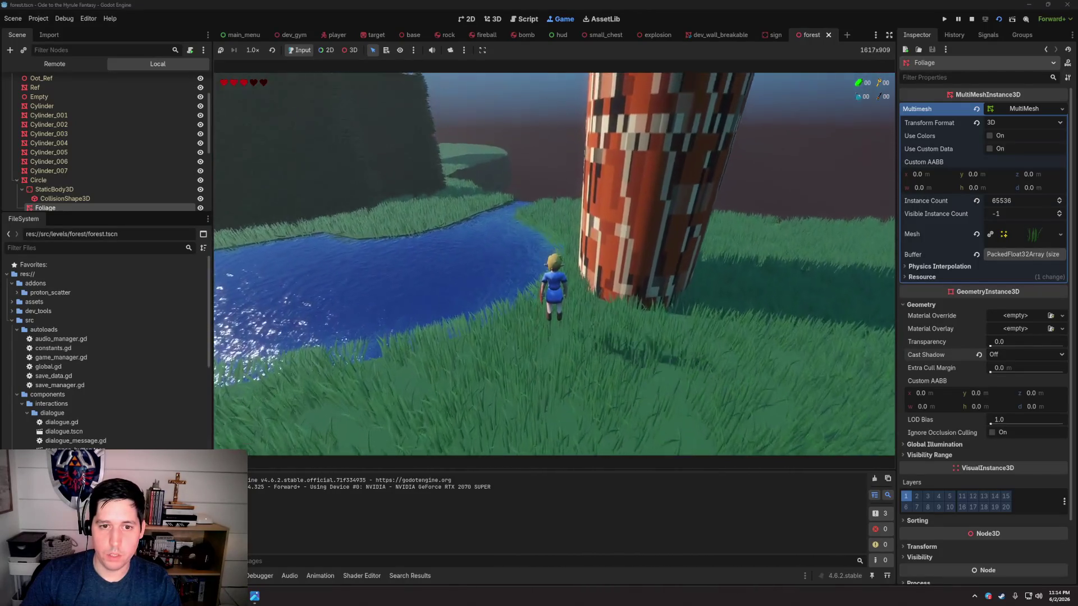
key("w")
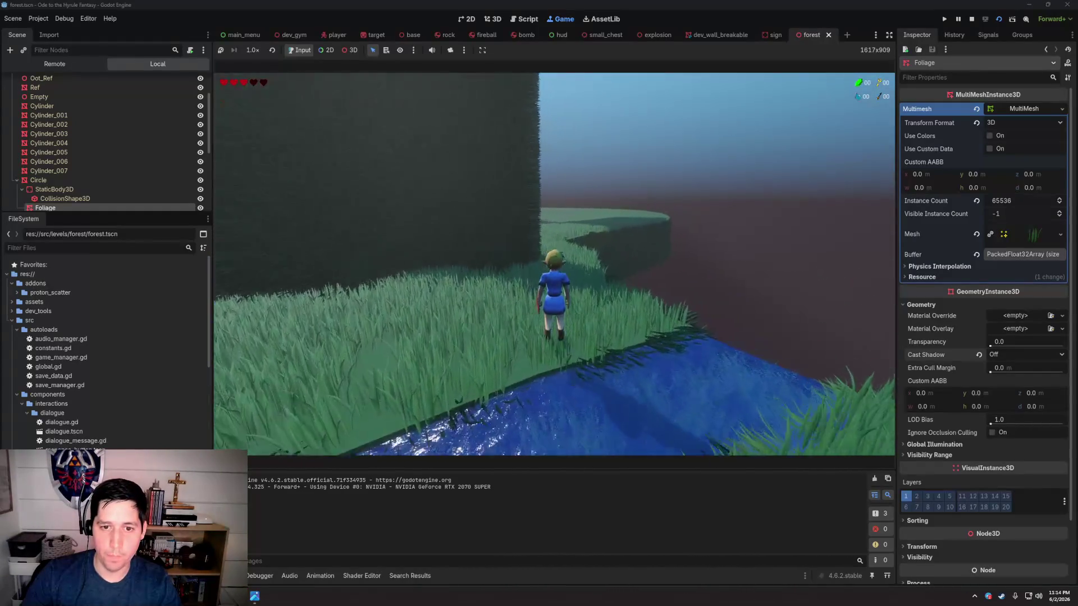
key("w")
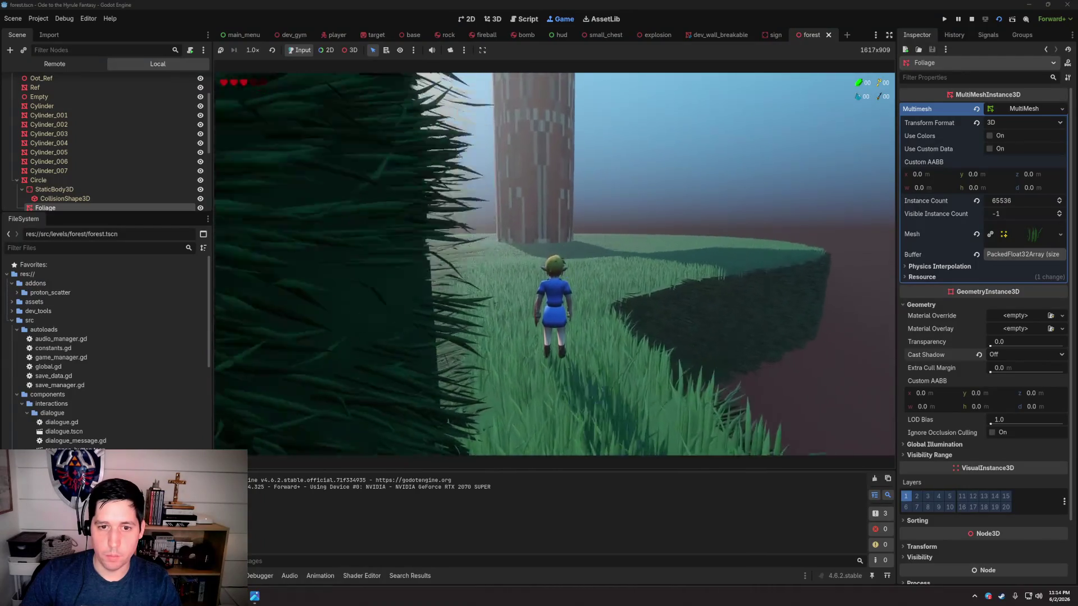
key("w")
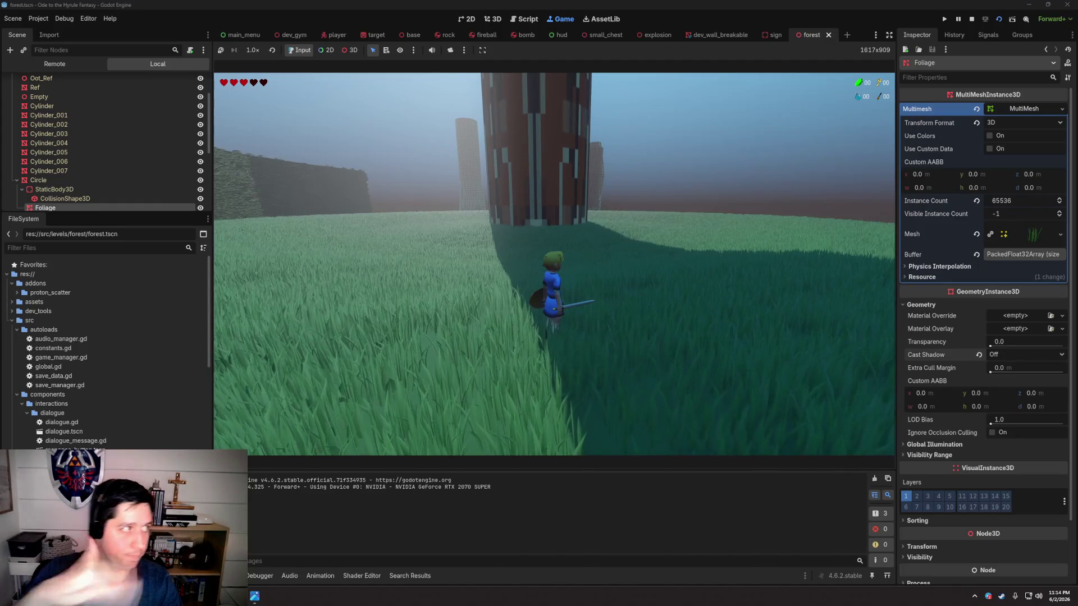
key("w")
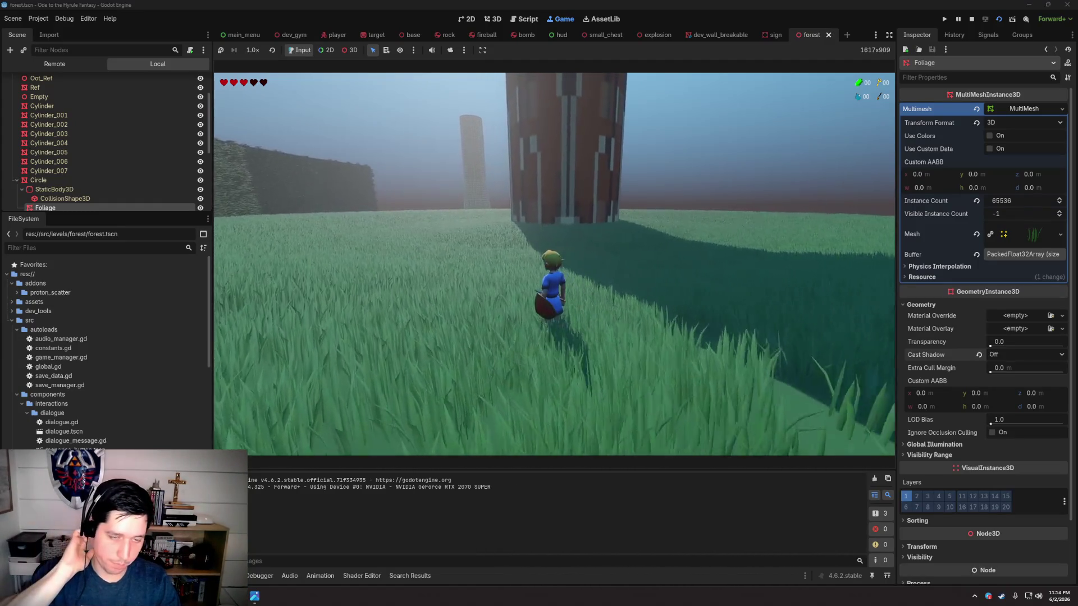
key("w")
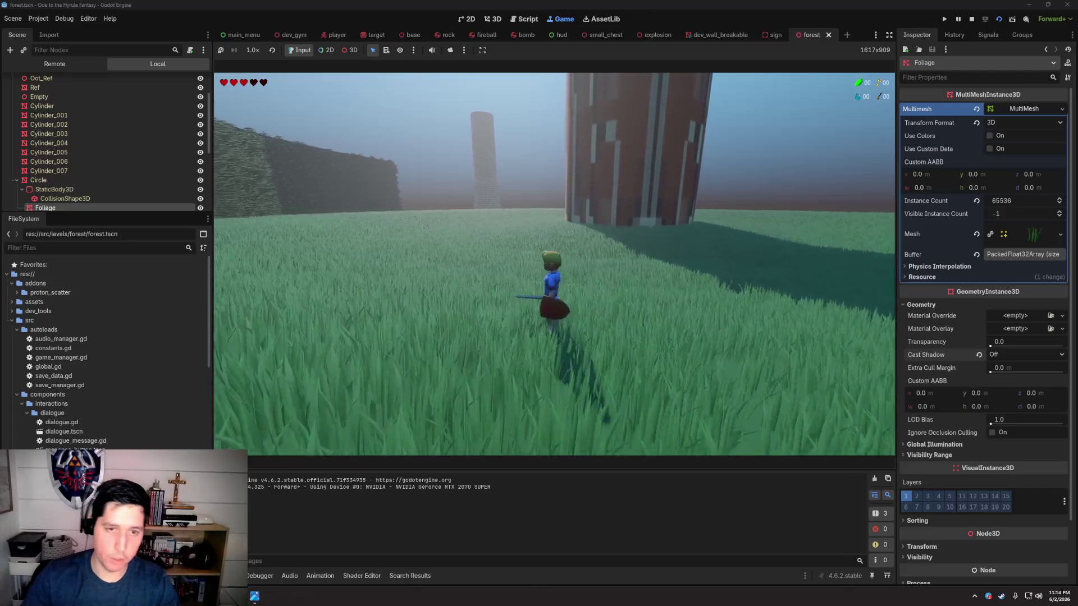
Swing the sword, run along the cliff edge, then pause and stop the game with F8.
key("s")
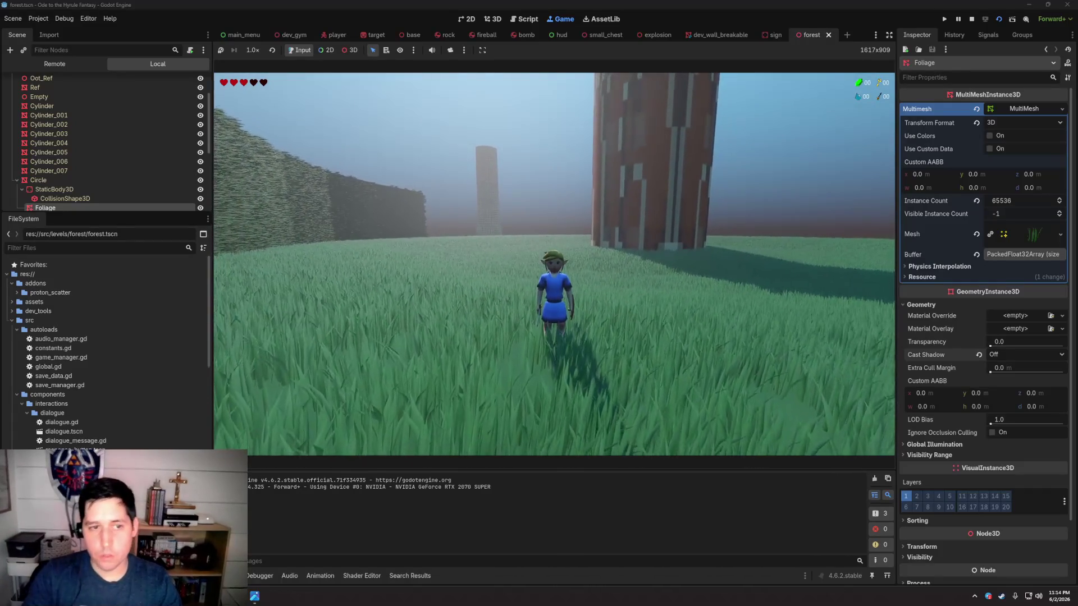
key("space")
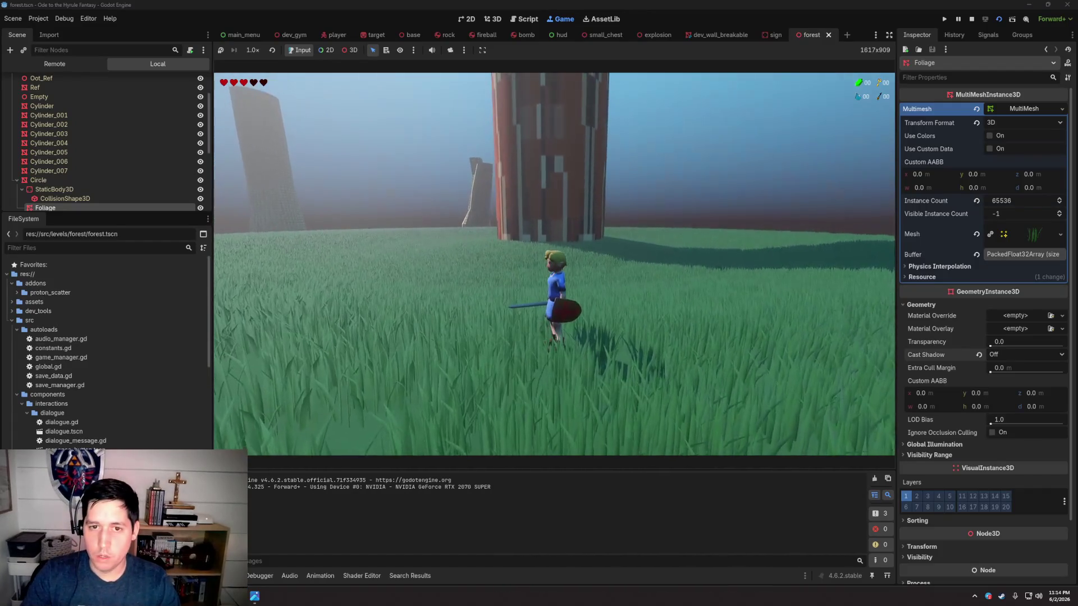
key("a")
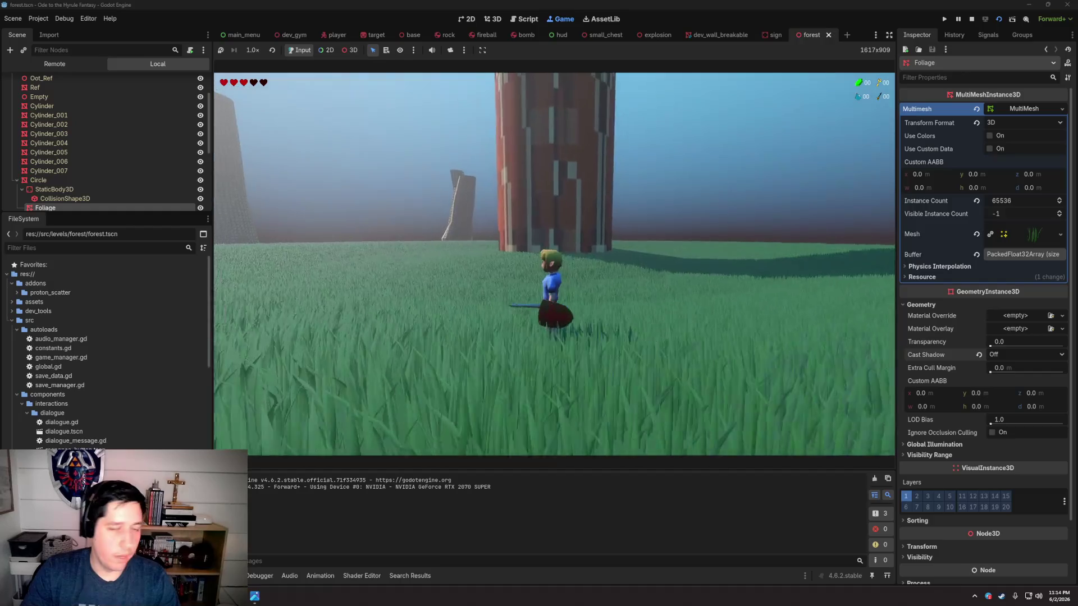
key("d")
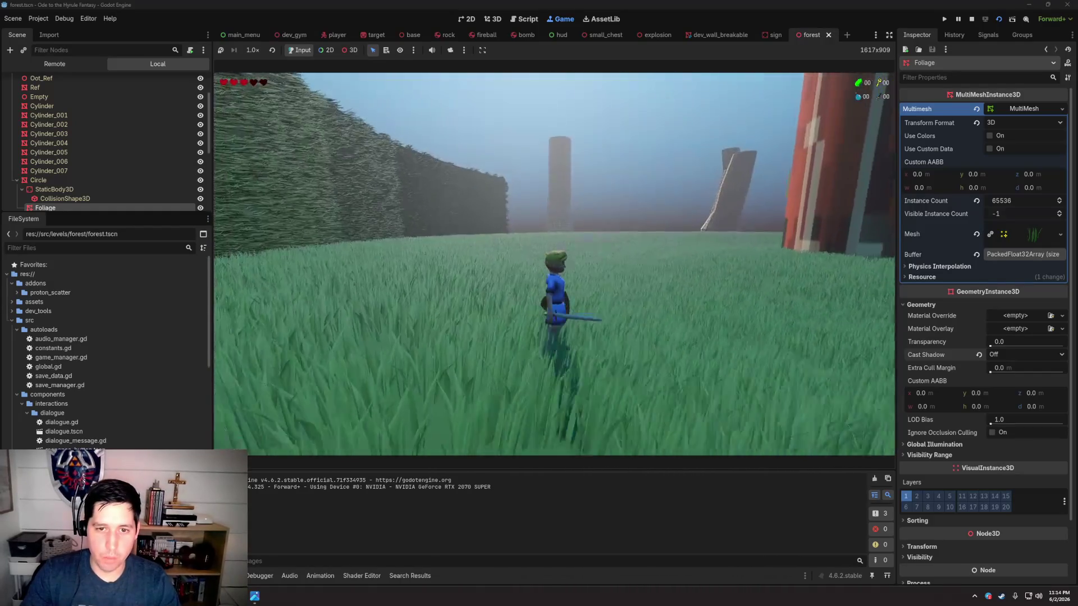
key("w")
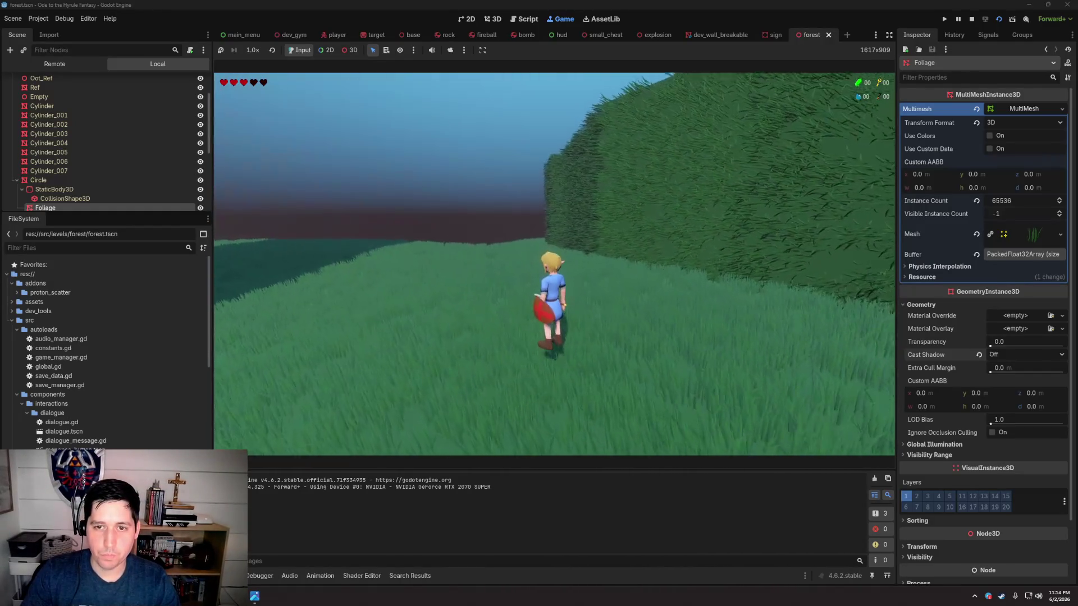
key("w")
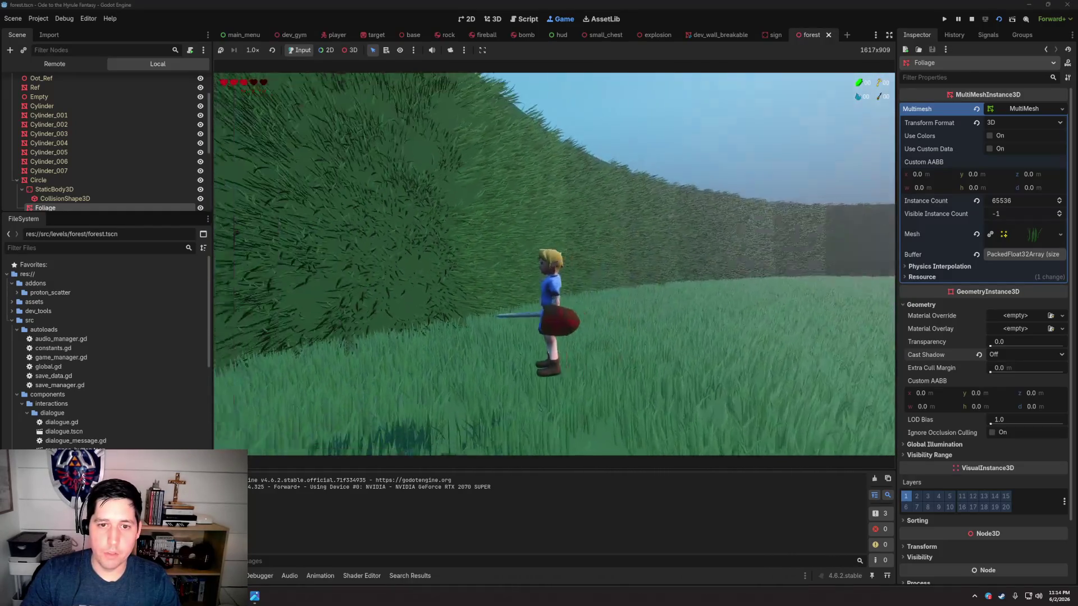
key("w")
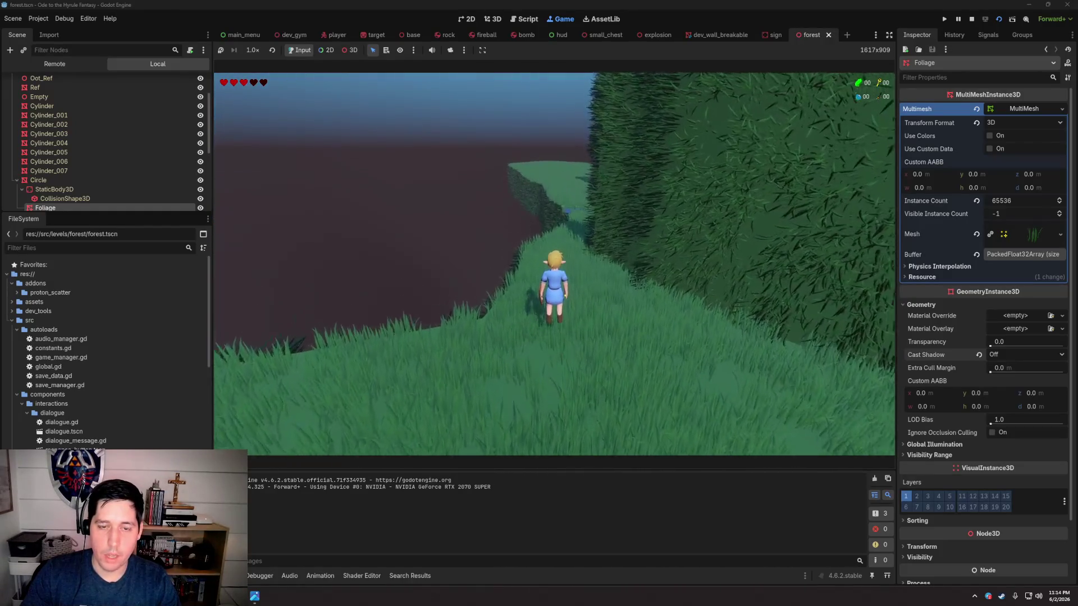
key("Escape")
key("F8")
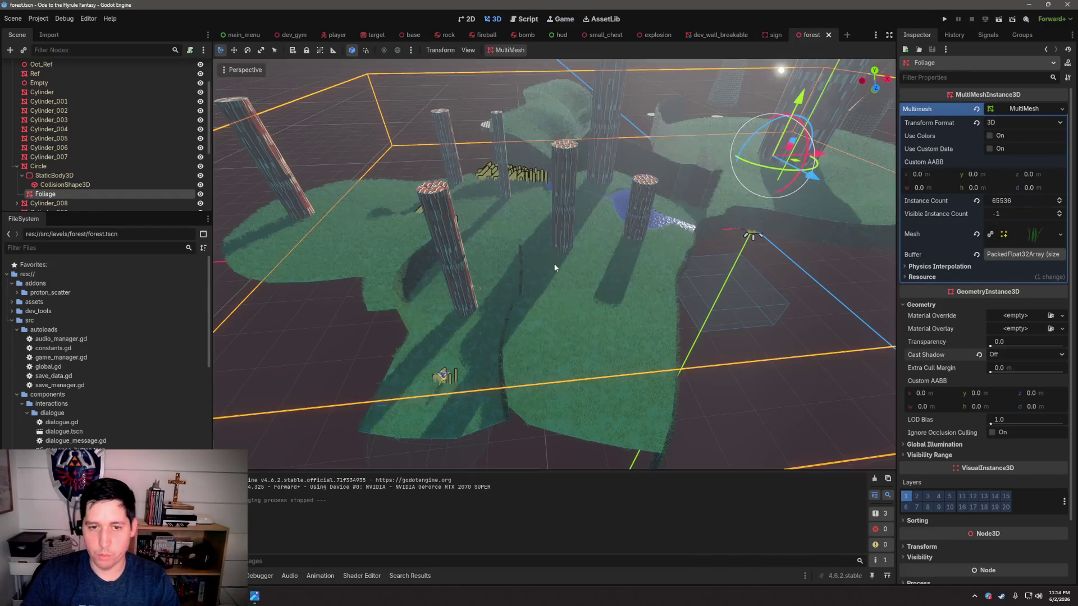
Open dev_gym.tscn from the levels folder, then bring the terrain-map photo viewer forward.
scroll(64, 426, "down", 10)
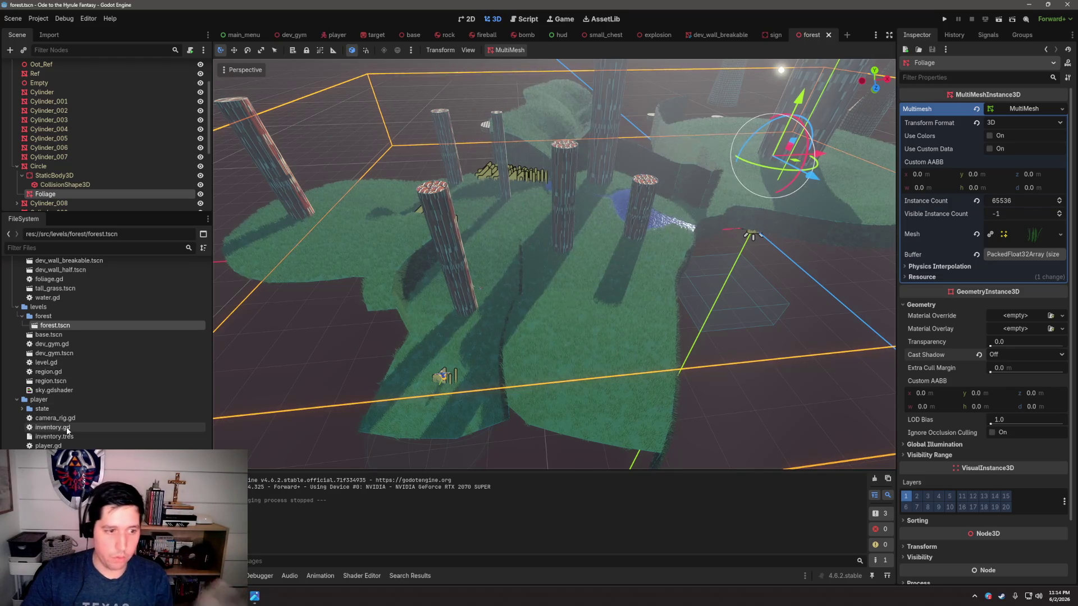
left_click(61, 354)
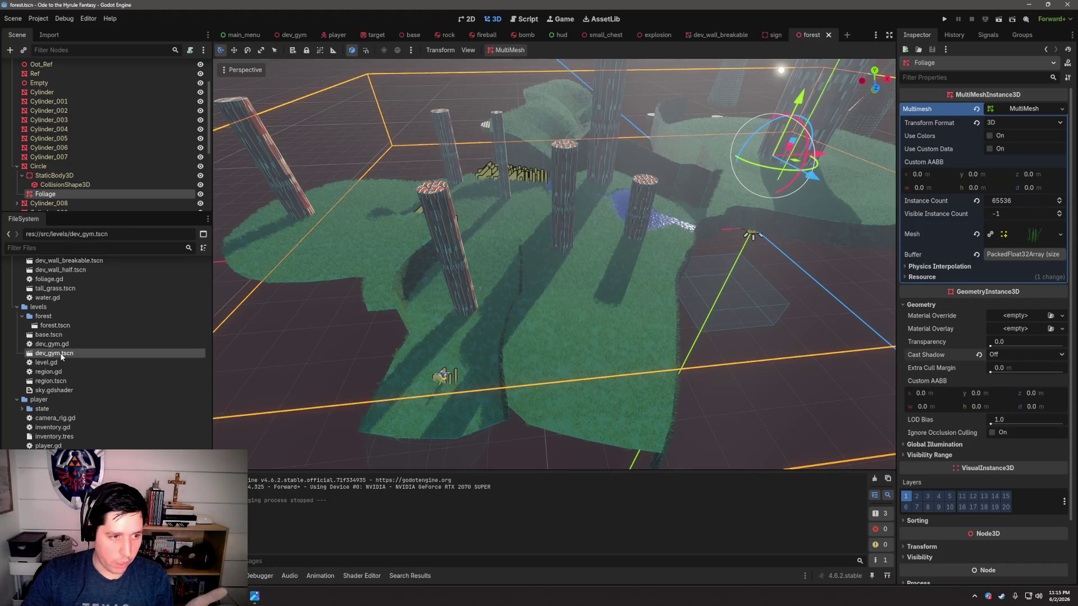
double_click(72, 353)
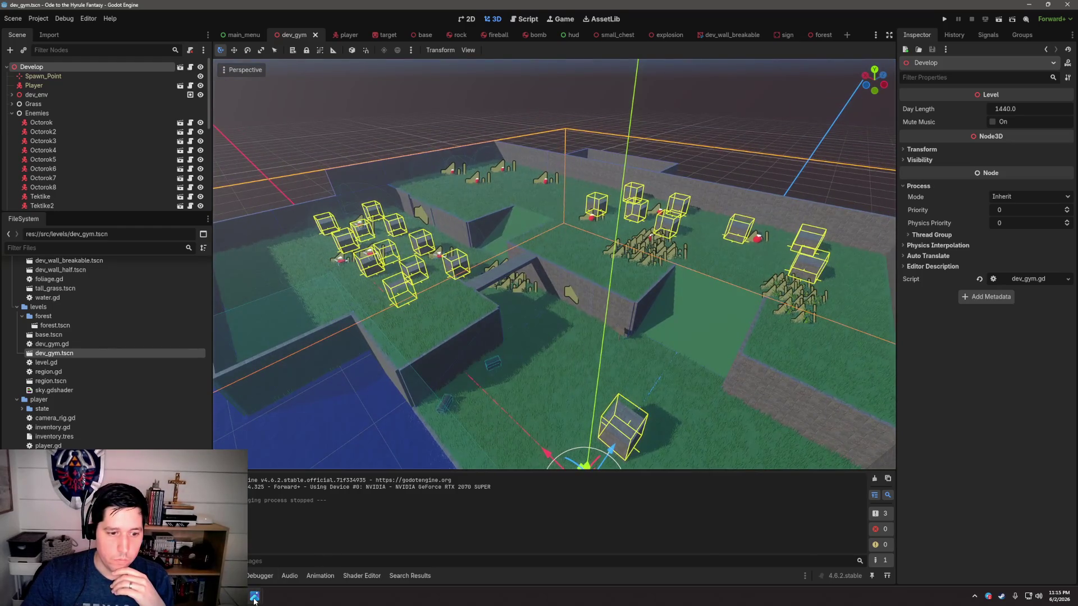
mouse_move(254, 598)
left_click(307, 547)
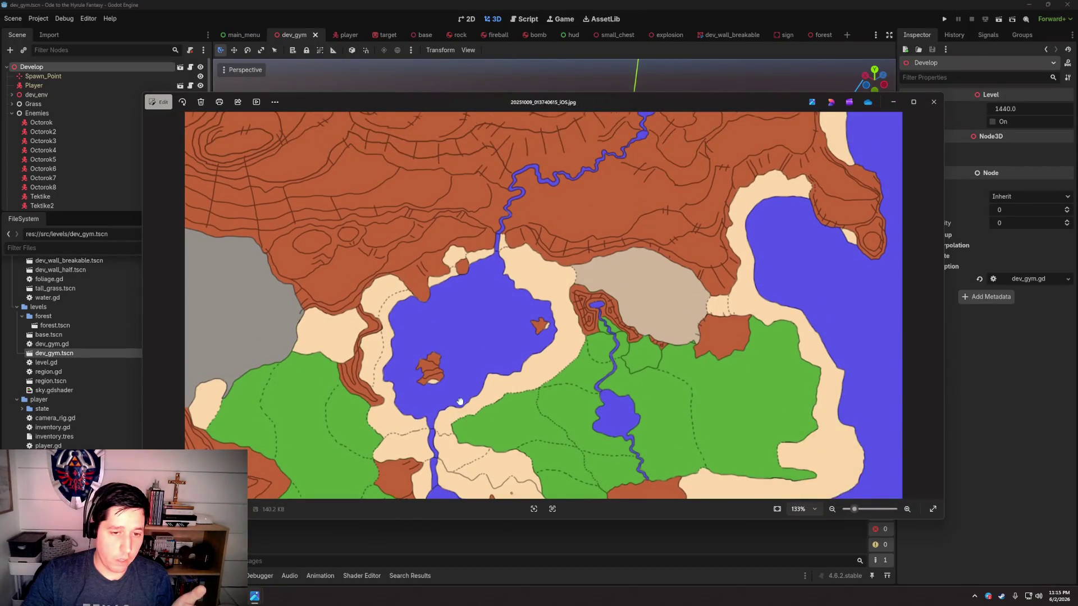
Go back four images to the labelled overworld sketch and zoom around Moblin Forest.
left_click_drag(463, 420, 457, 371)
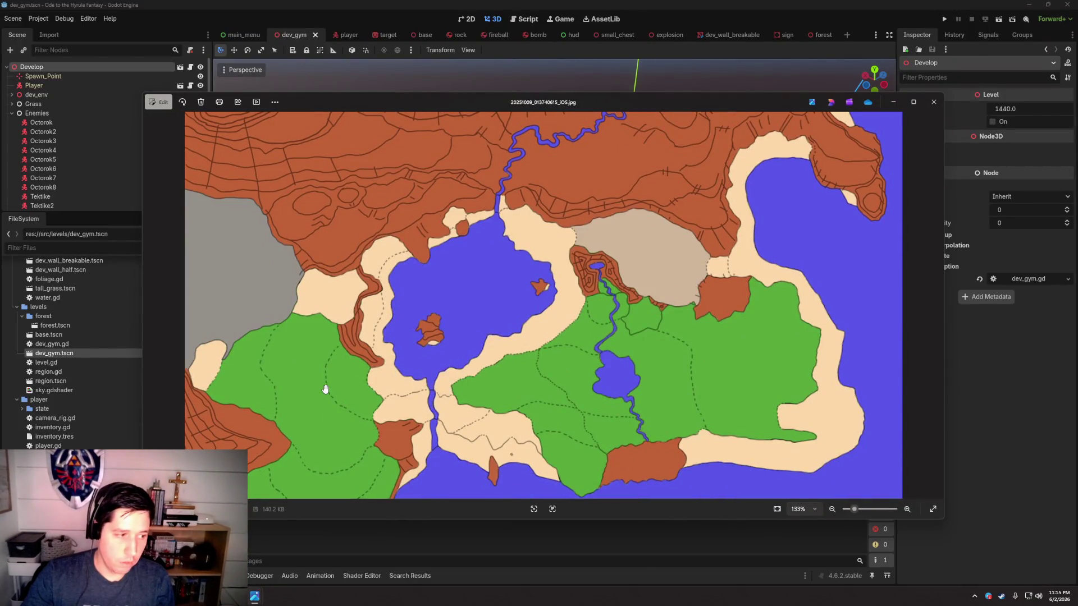
left_click(155, 309)
left_click(154, 308)
left_click(154, 308)
left_click(154, 308)
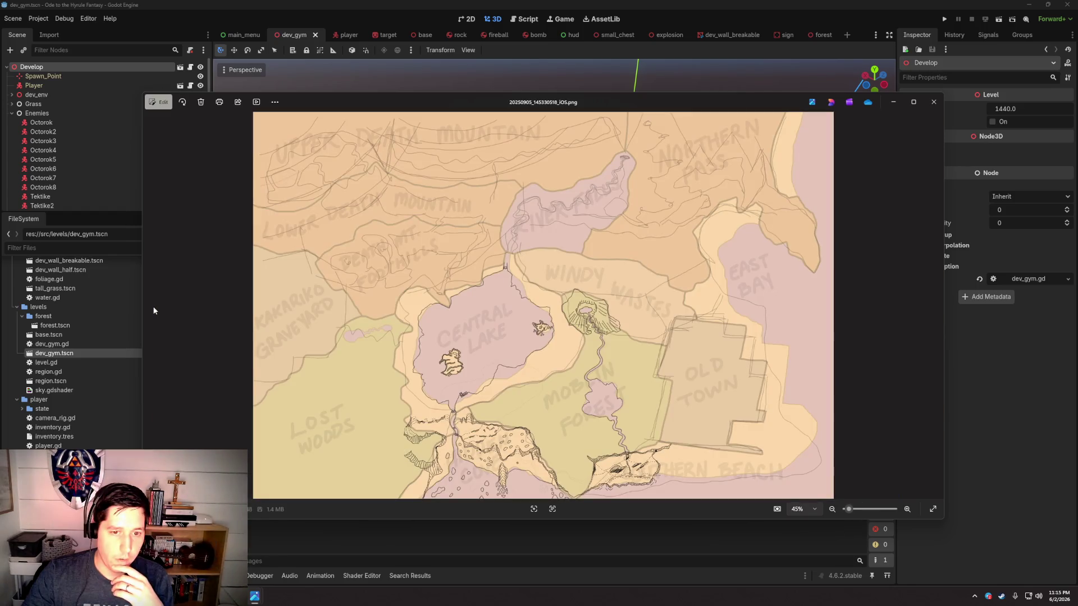
scroll(496, 445, "up", 4)
scroll(496, 445, "down", 2)
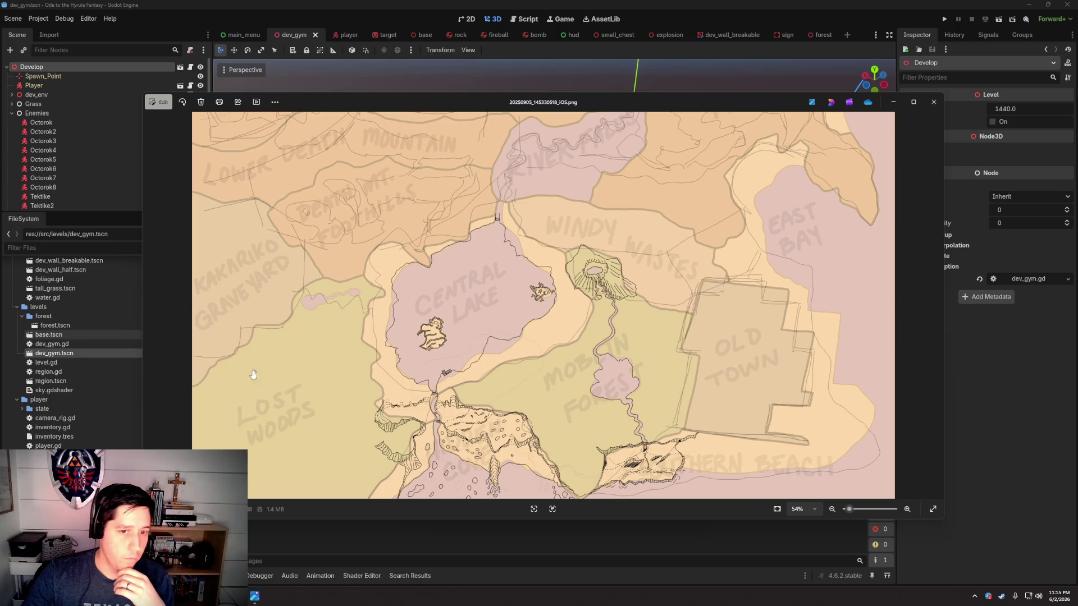
scroll(478, 336, "up", 5)
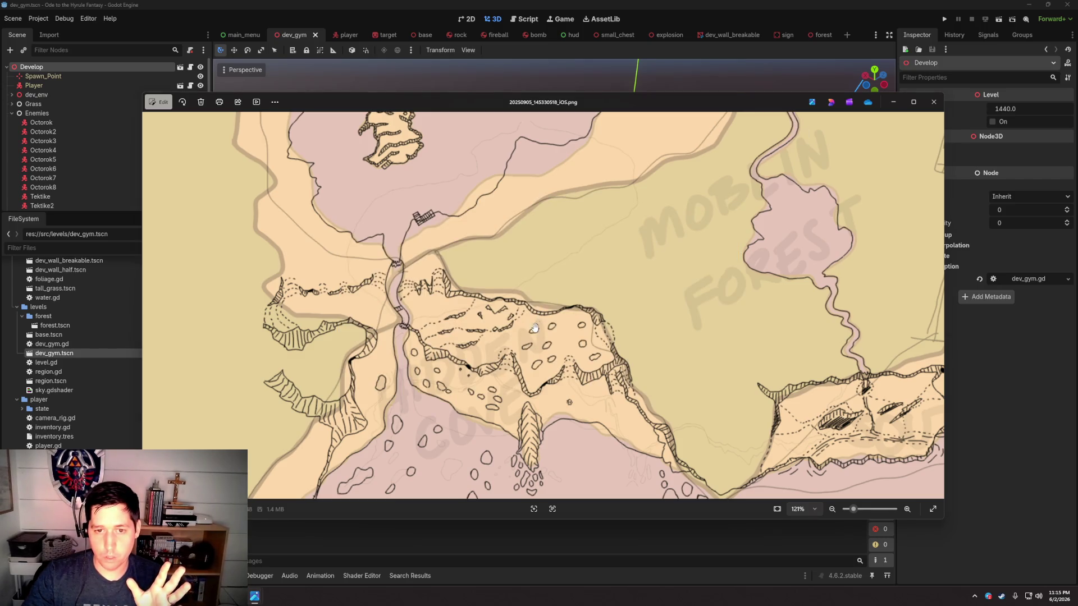
scroll(435, 357, "down", 5)
Bring the second Photos window with the coloured overworld map to the front.
mouse_move(254, 596)
left_click(294, 567)
scroll(389, 412, "down", 3)
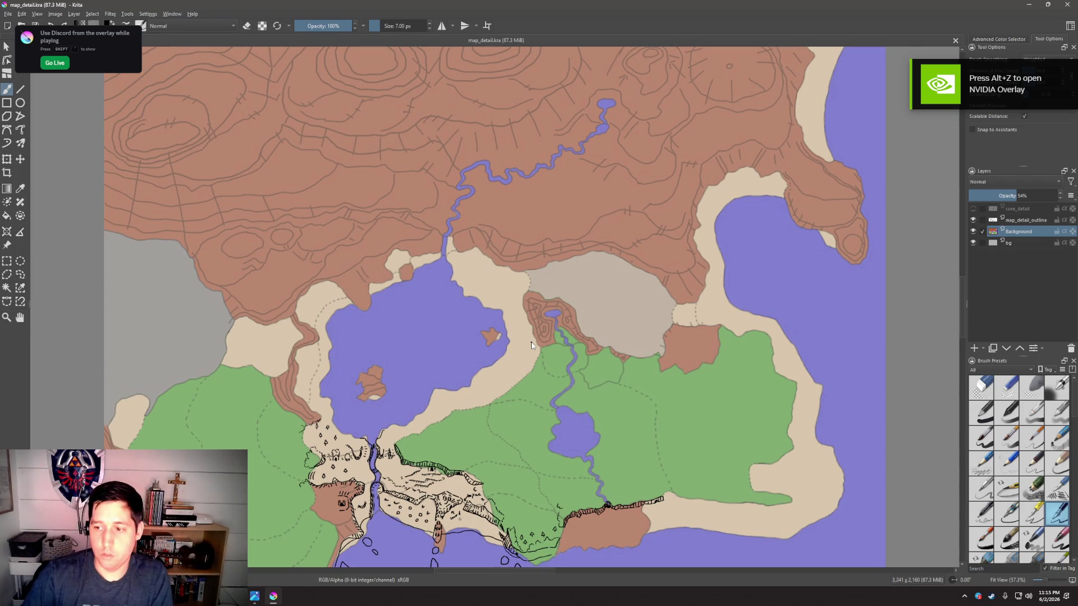
Zoom and pan the map_detail.kra canvas over the coastline and eastern forest, then return to Photos.
mouse_move(274, 600)
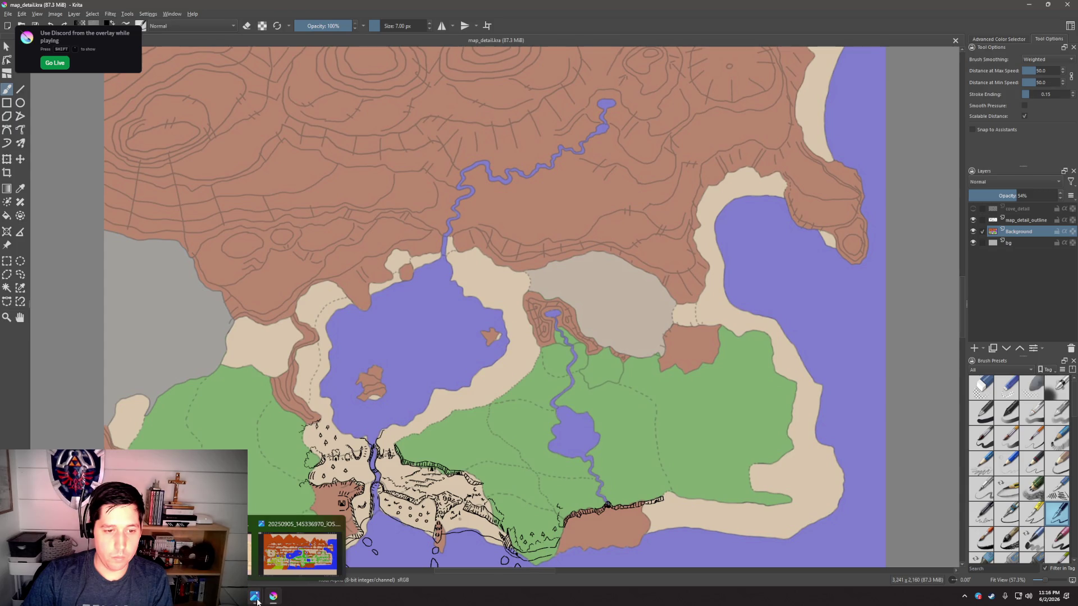
scroll(502, 247, "up", 7)
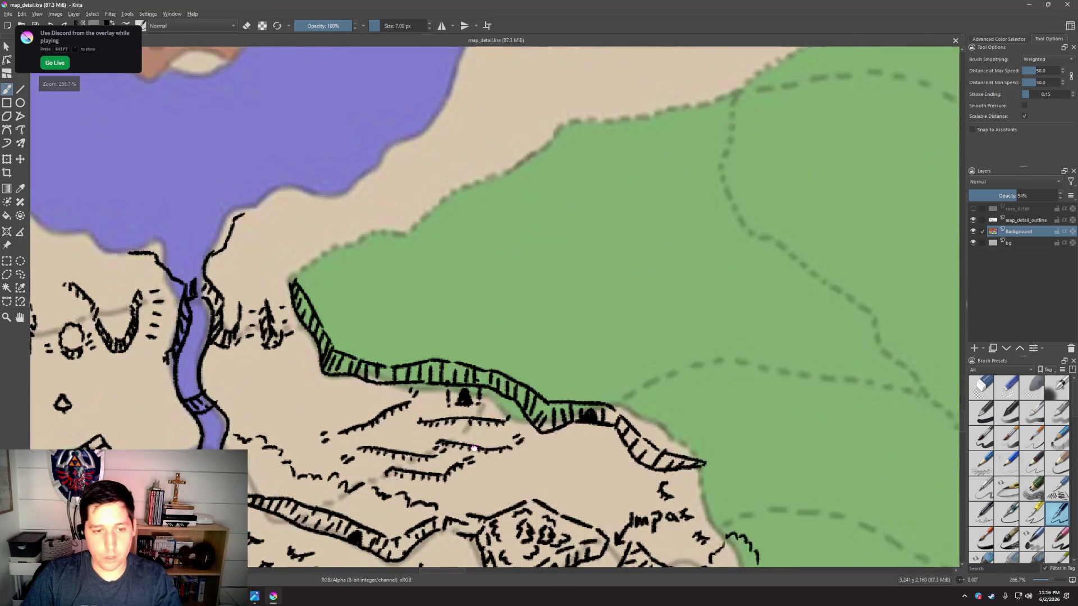
scroll(502, 247, "down", 2)
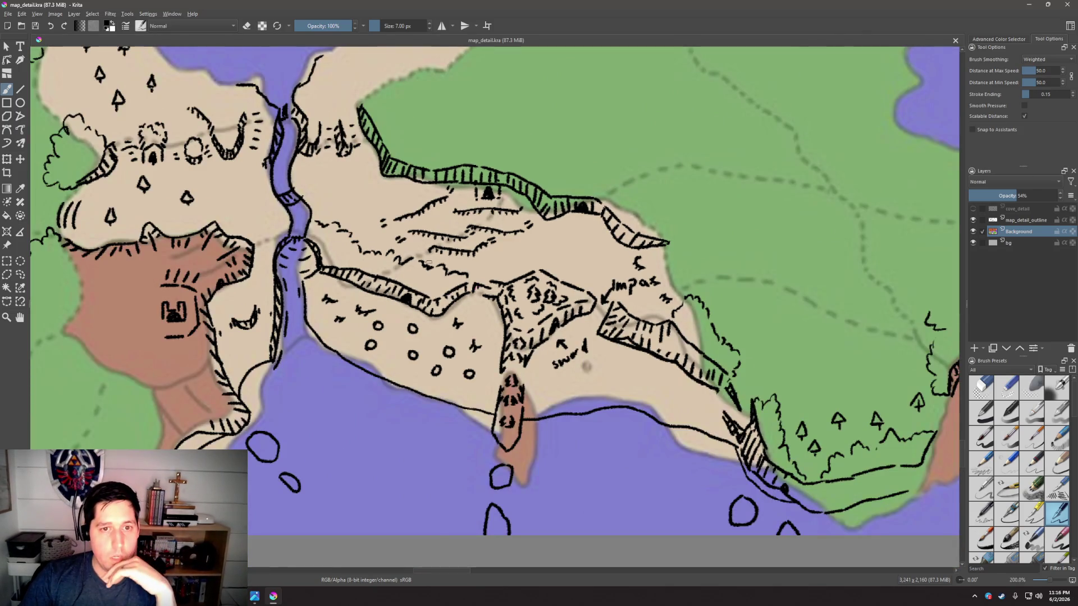
left_click_drag(428, 260, 417, 293)
left_click_drag(512, 435, 479, 374)
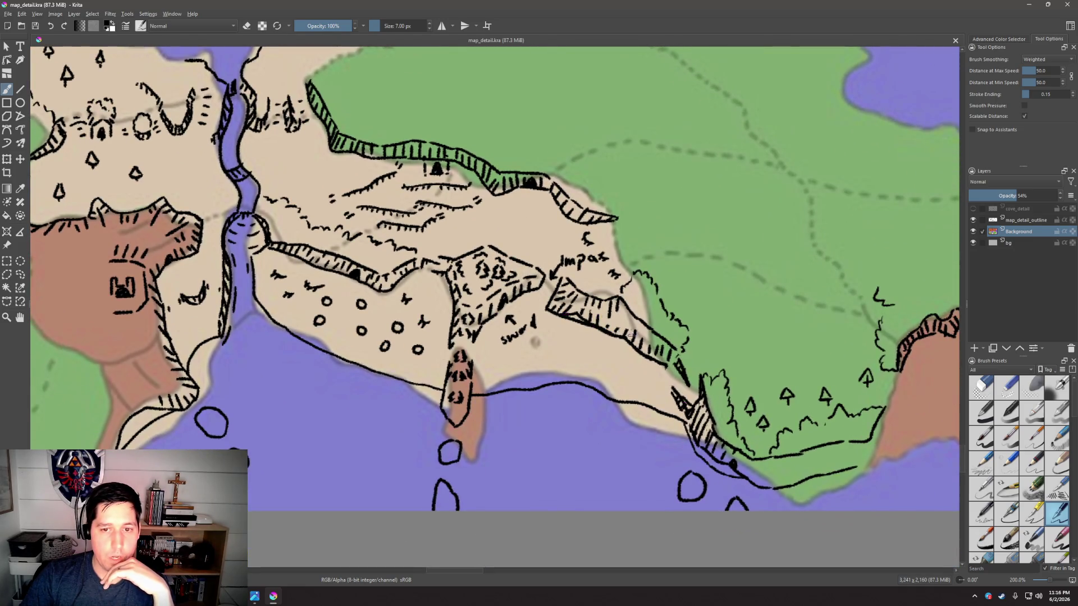
left_click_drag(479, 374, 443, 384)
scroll(637, 406, "down", 3)
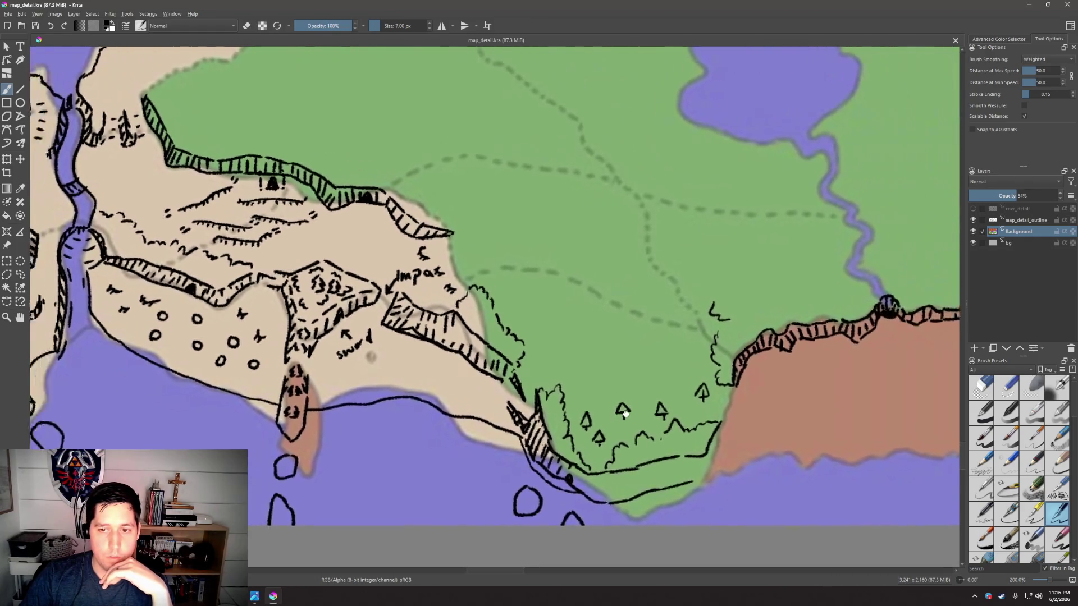
scroll(526, 402, "up", 3)
scroll(526, 403, "down", 3)
scroll(505, 403, "up", 3)
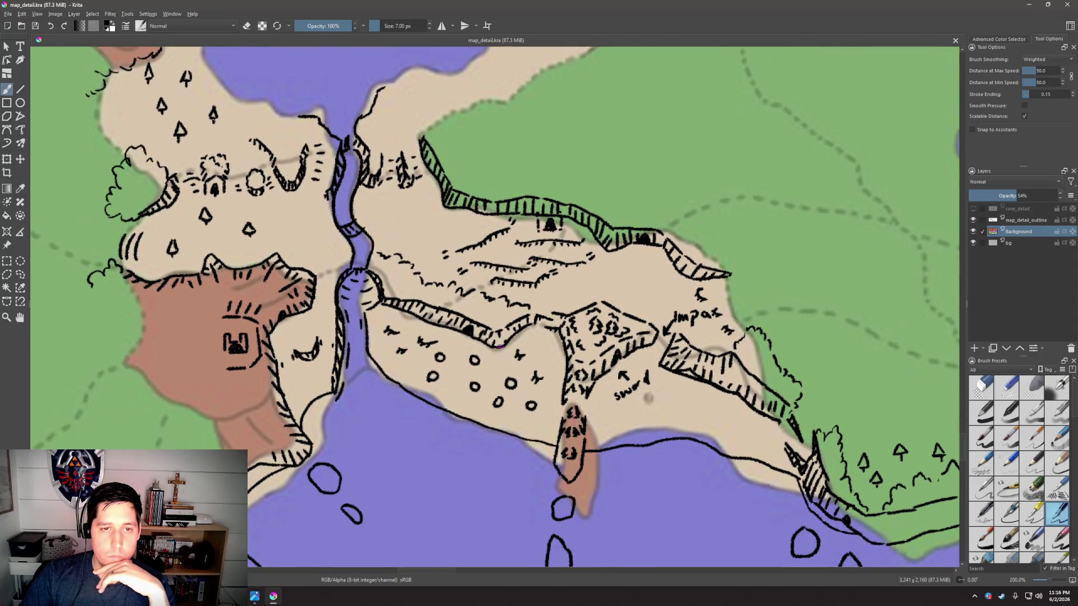
left_click(1028, 5)
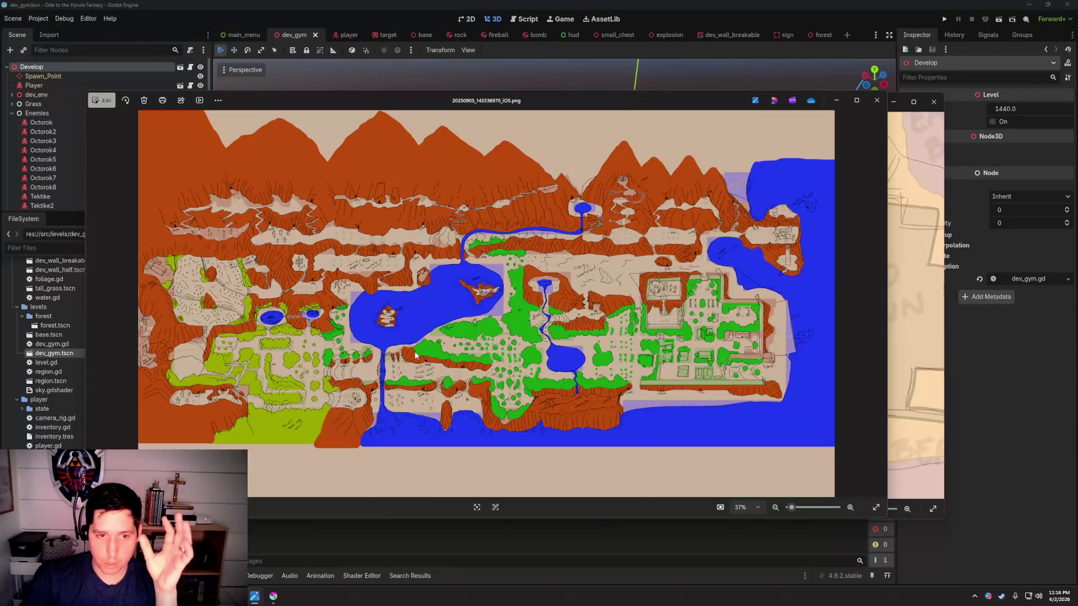
Pan the painted map across western areas, river and castle, then show the town-layout map.
scroll(415, 354, "up", 5)
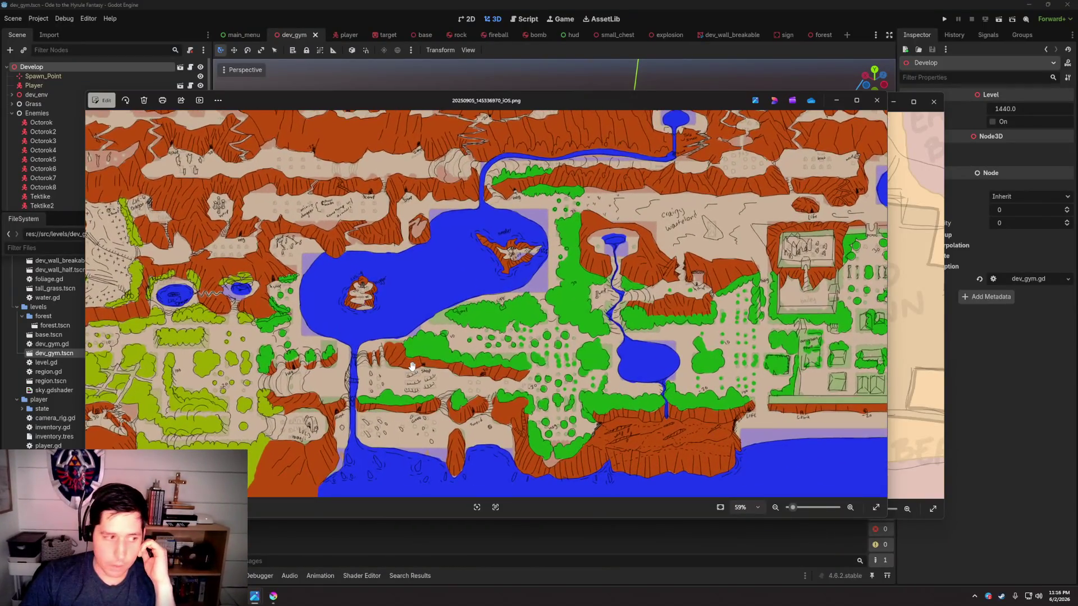
scroll(438, 377, "down", 2)
scroll(494, 390, "up", 2)
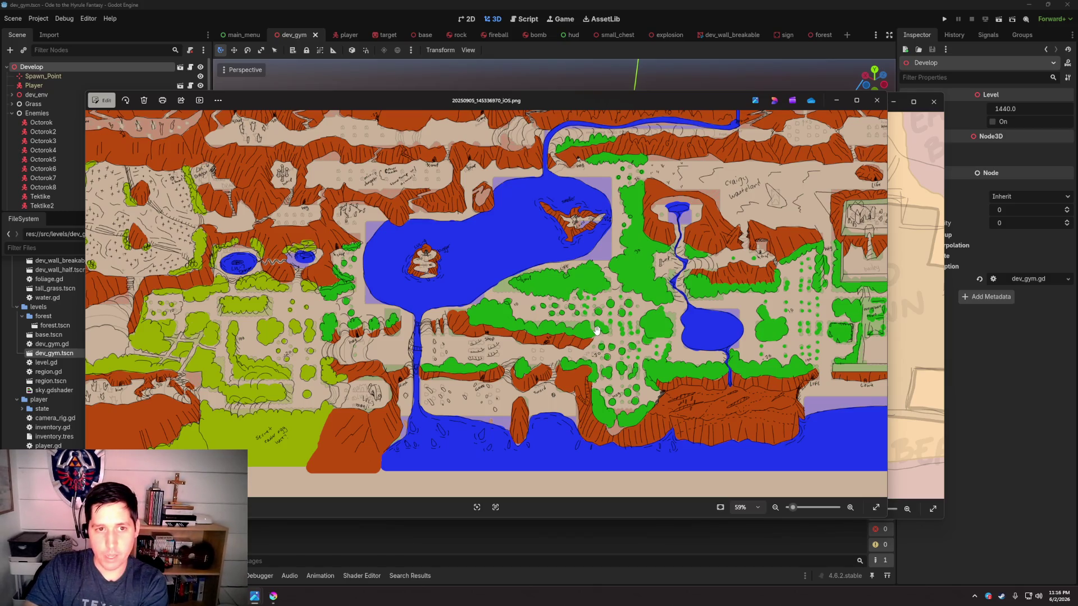
left_click_drag(559, 295, 494, 260)
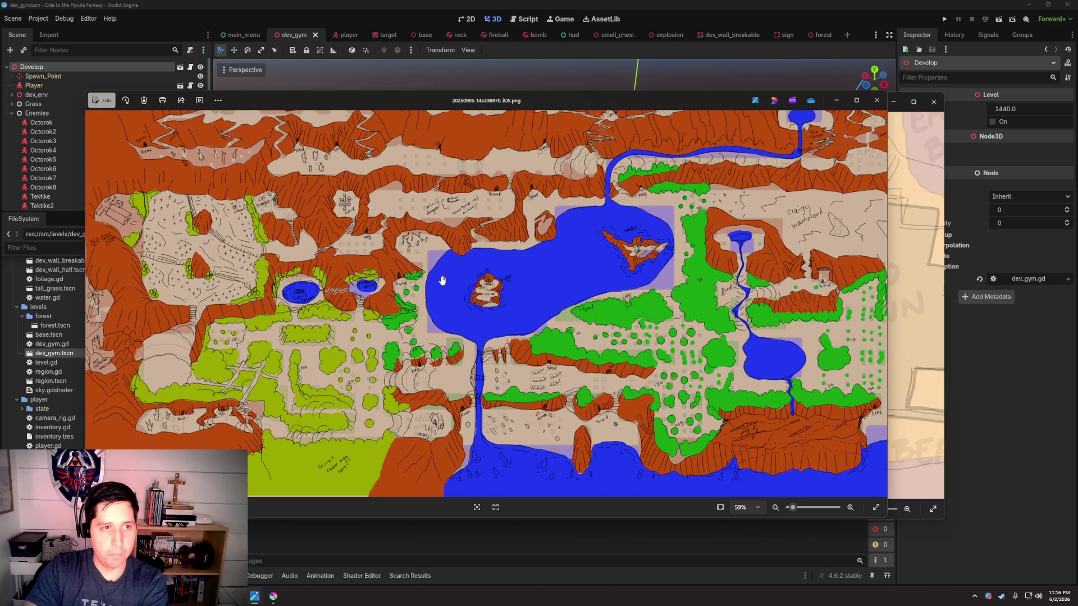
scroll(309, 271, "up", 3)
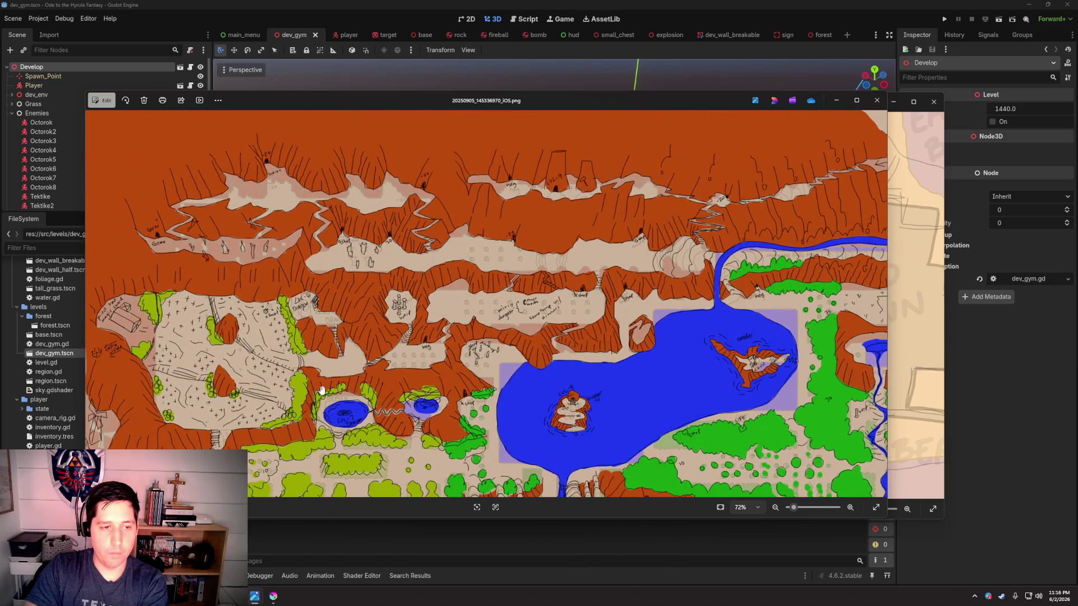
left_click_drag(323, 390, 355, 323)
mouse_move(534, 323)
left_mouse_down()
mouse_move(474, 299)
mouse_move(268, 300)
left_mouse_up()
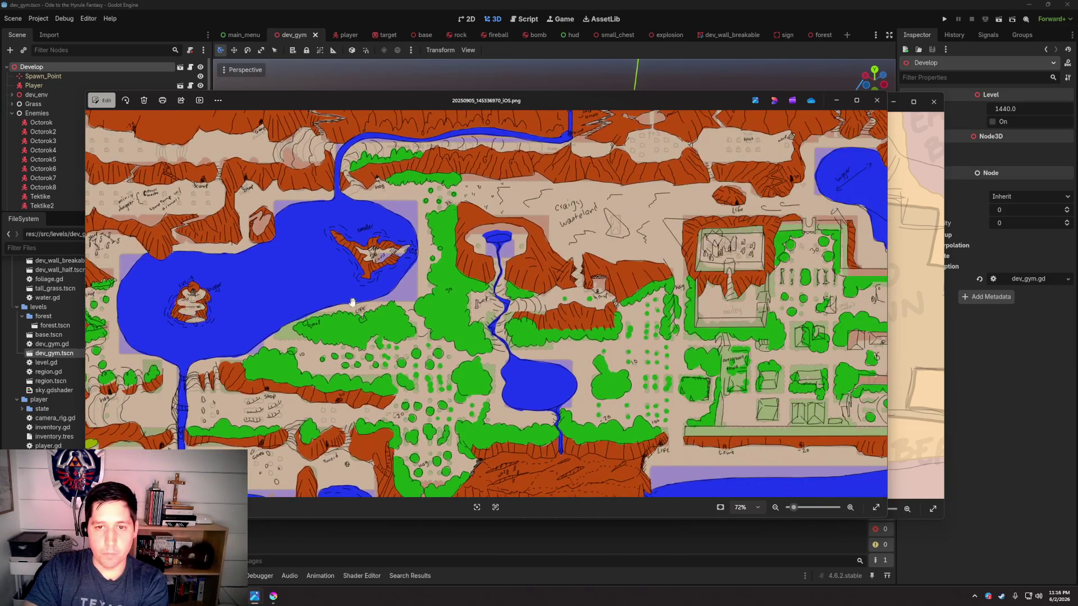
scroll(267, 300, "down", 2)
left_click_drag(506, 286, 736, 271)
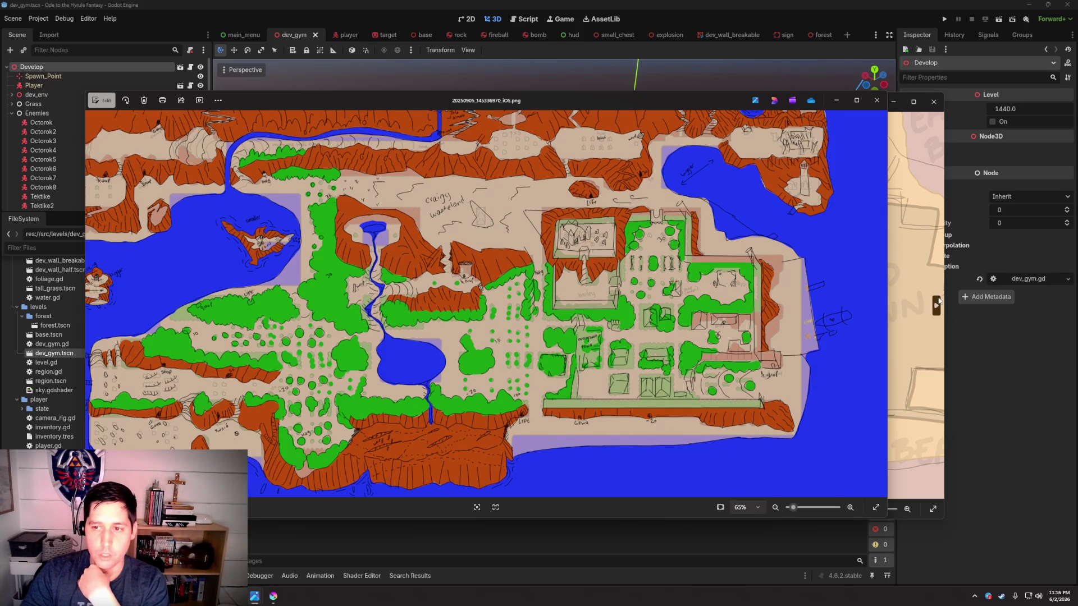
left_click(936, 306)
left_click(936, 306)
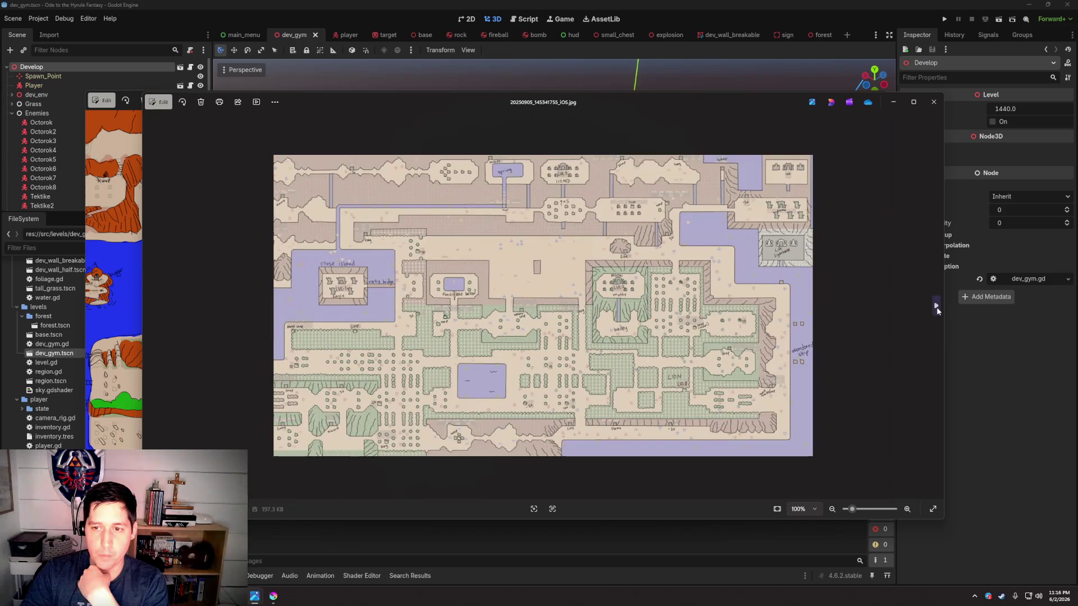
Zoom into the town-layout map, then step back to the full painted overworld map.
scroll(733, 337, "up", 5)
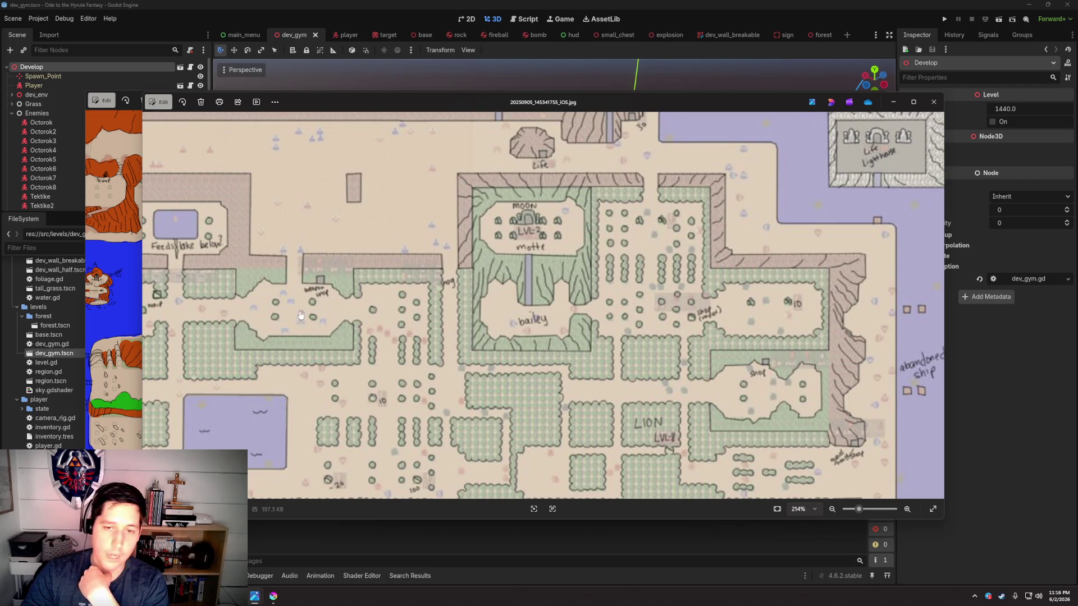
left_click(151, 308)
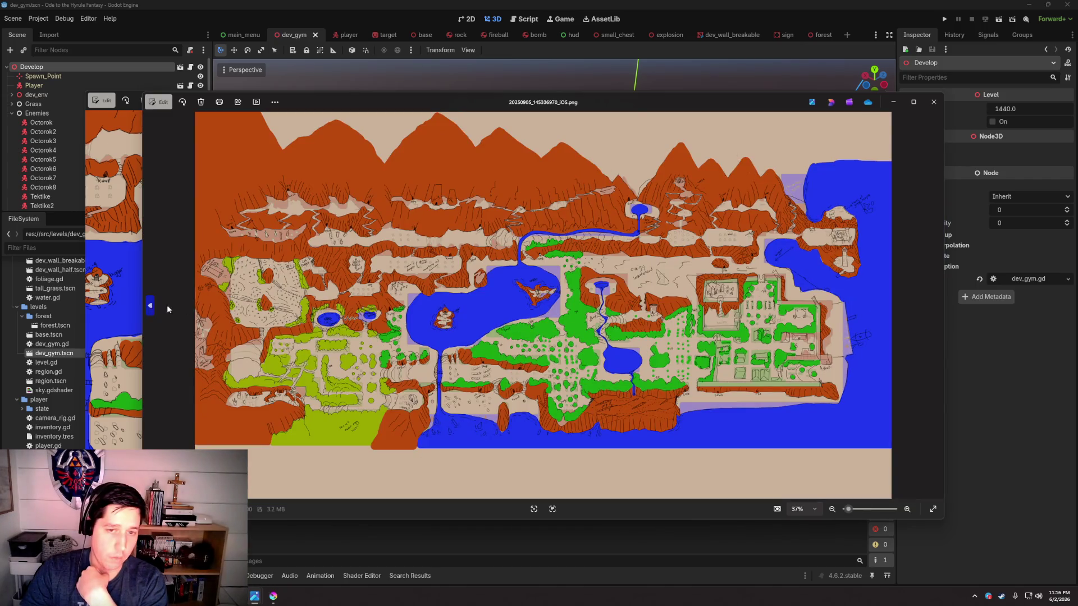
scroll(848, 342, "up", 1)
scroll(848, 341, "up", 5)
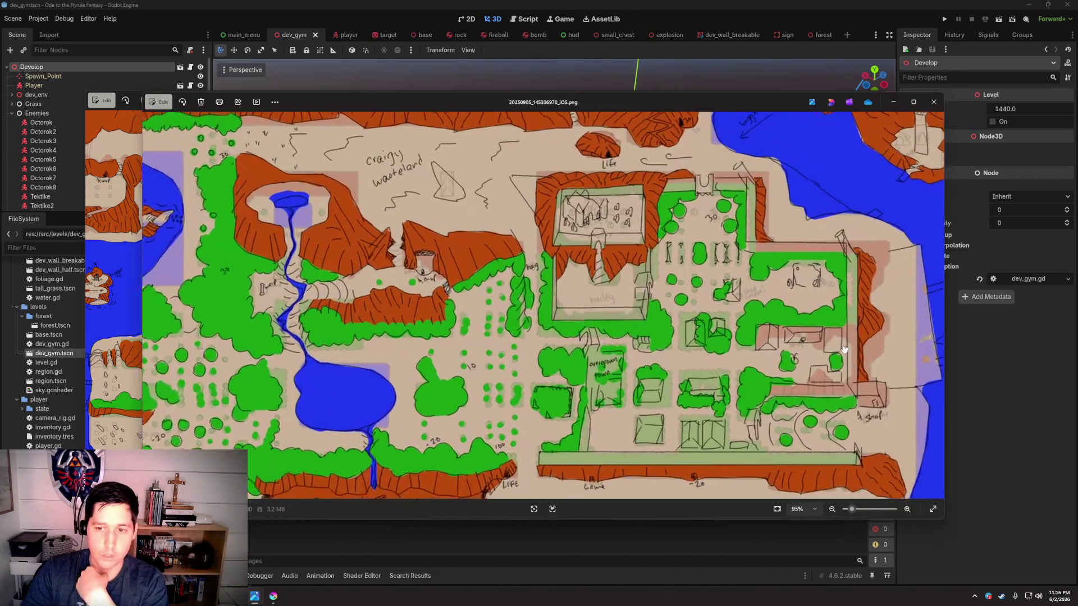
scroll(795, 399, "down", 2)
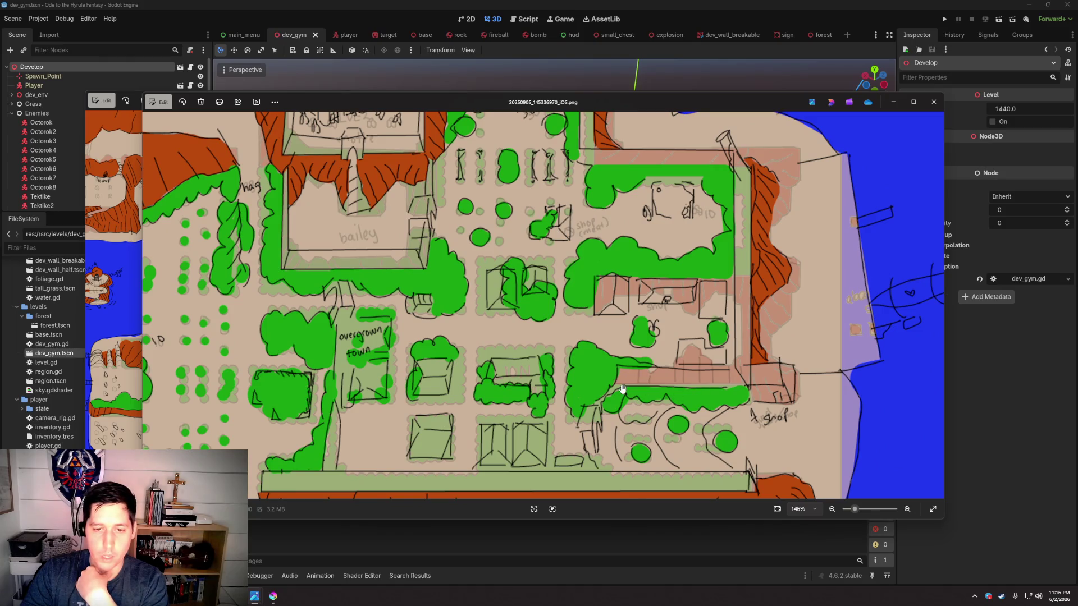
scroll(622, 376, "down", 2)
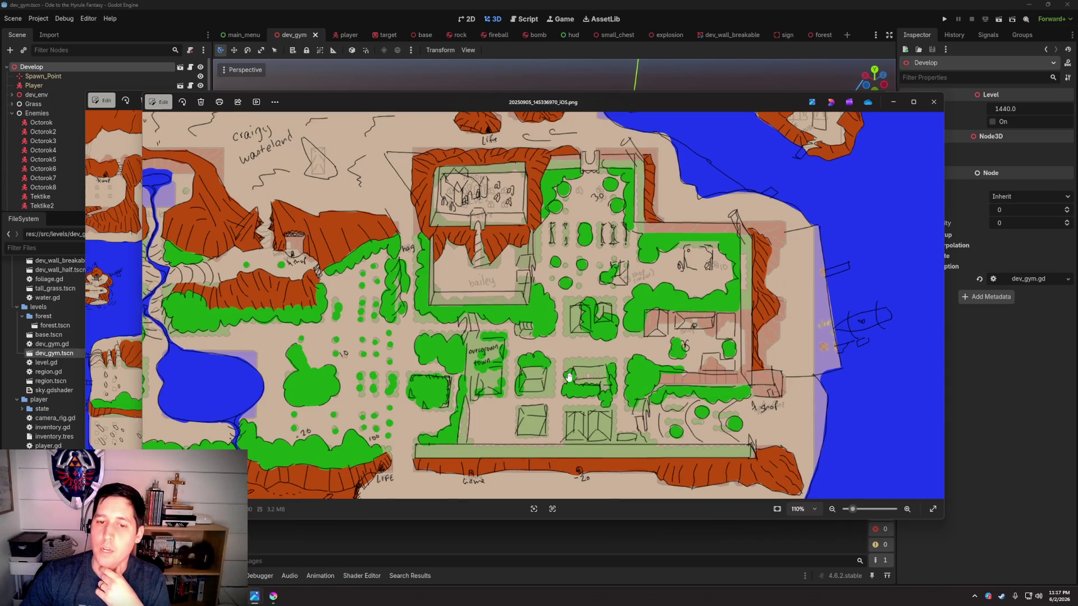
scroll(595, 370, "up", 5)
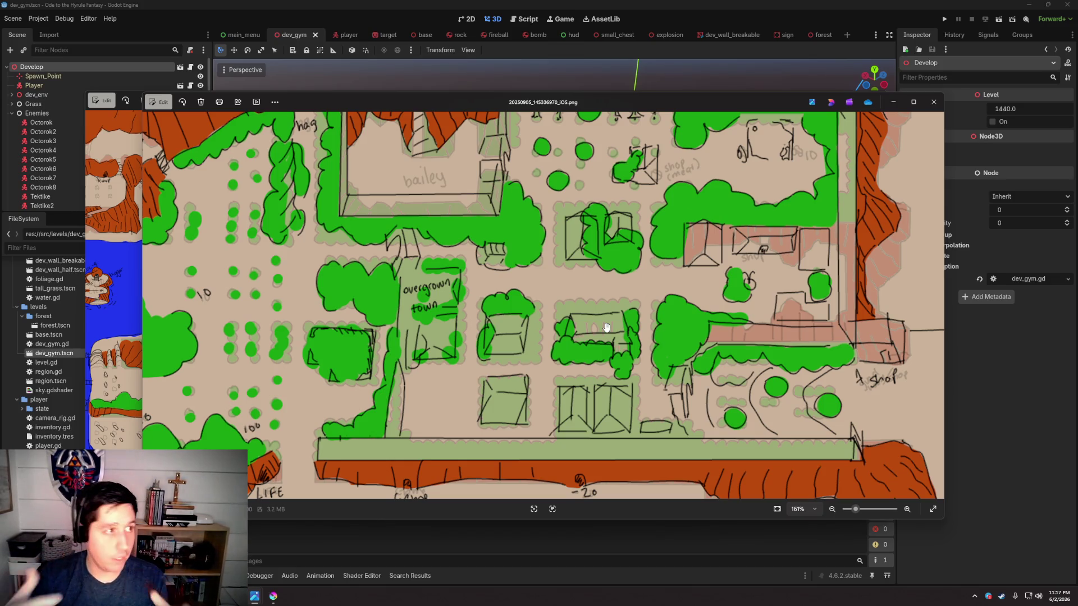
left_click_drag(515, 203, 568, 403)
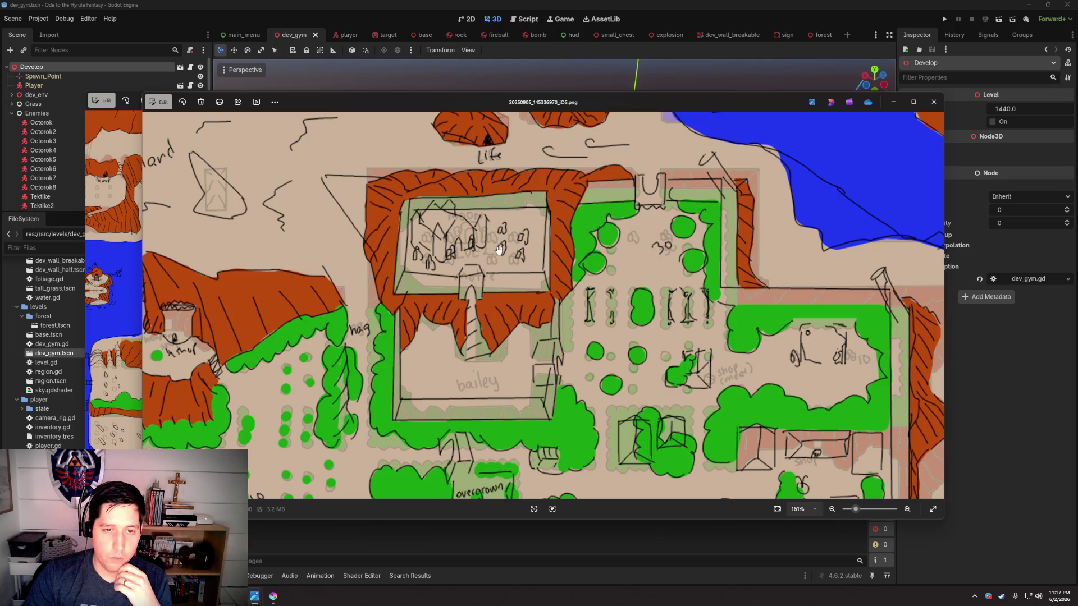
left_click_drag(553, 303, 538, 294)
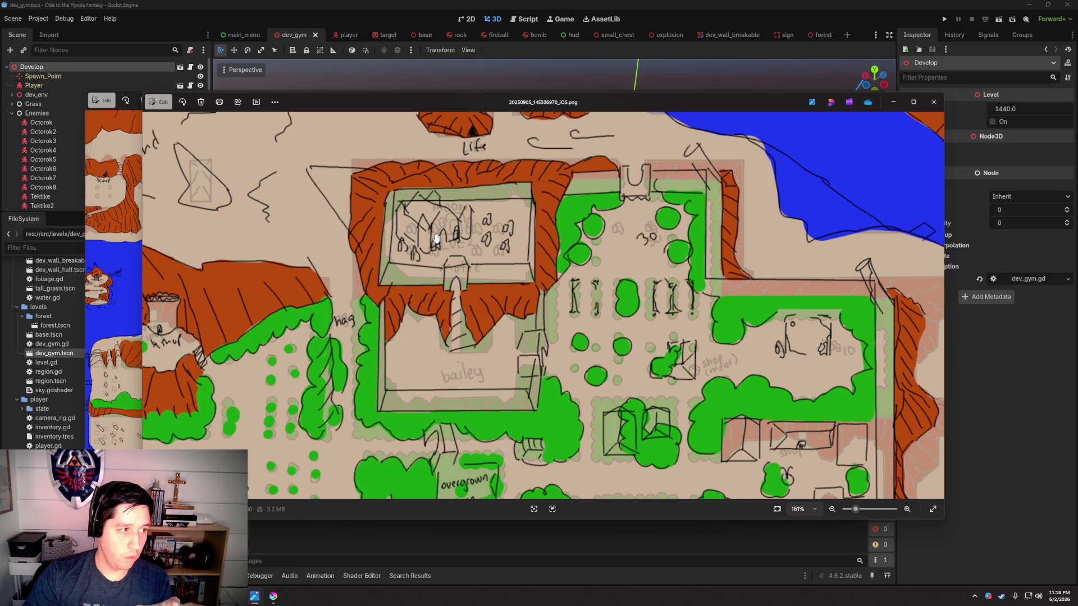
scroll(431, 256, "down", 2)
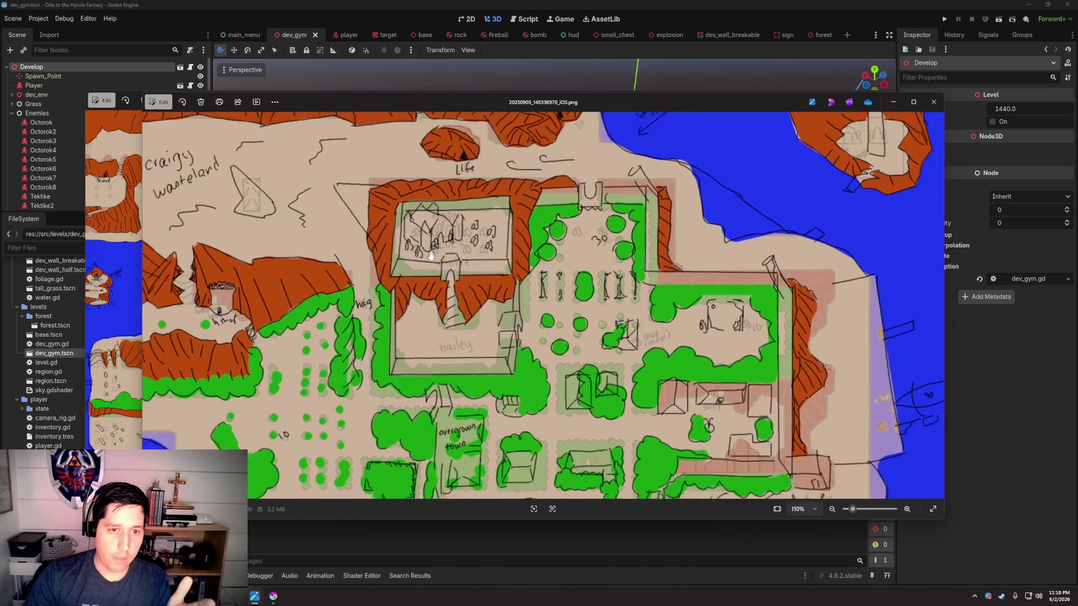
scroll(430, 256, "down", 3)
scroll(554, 236, "up", 2)
scroll(712, 244, "down", 4)
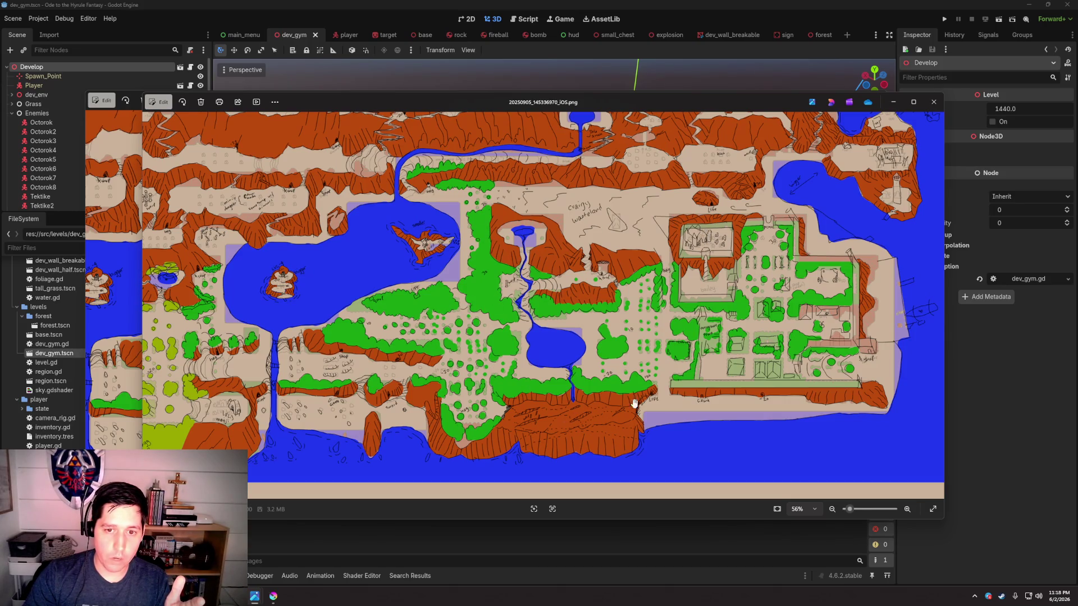
scroll(552, 364, "left", 2)
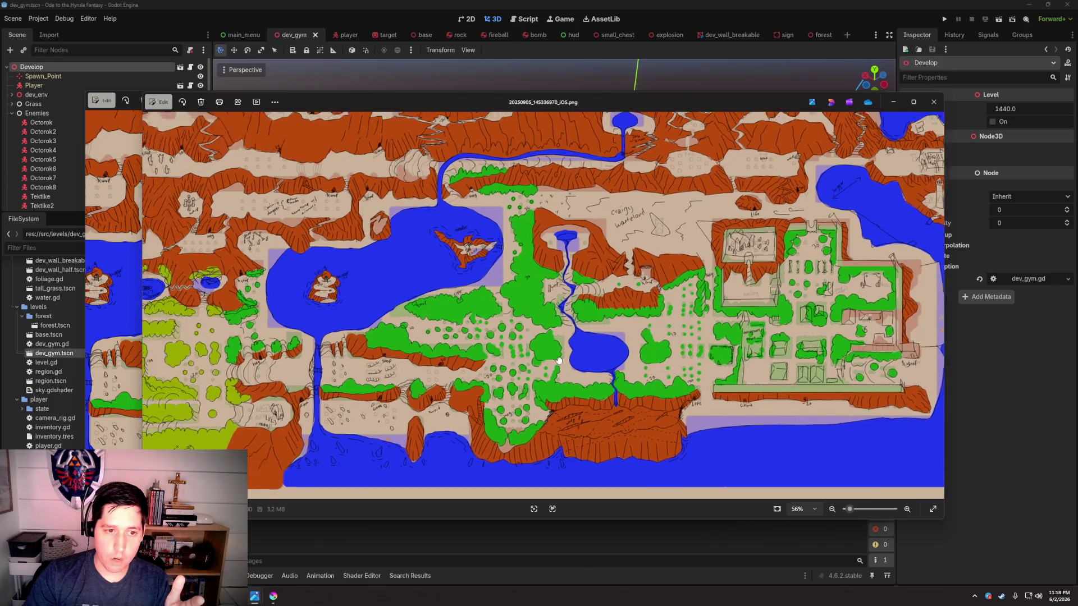
scroll(552, 359, "down", 3)
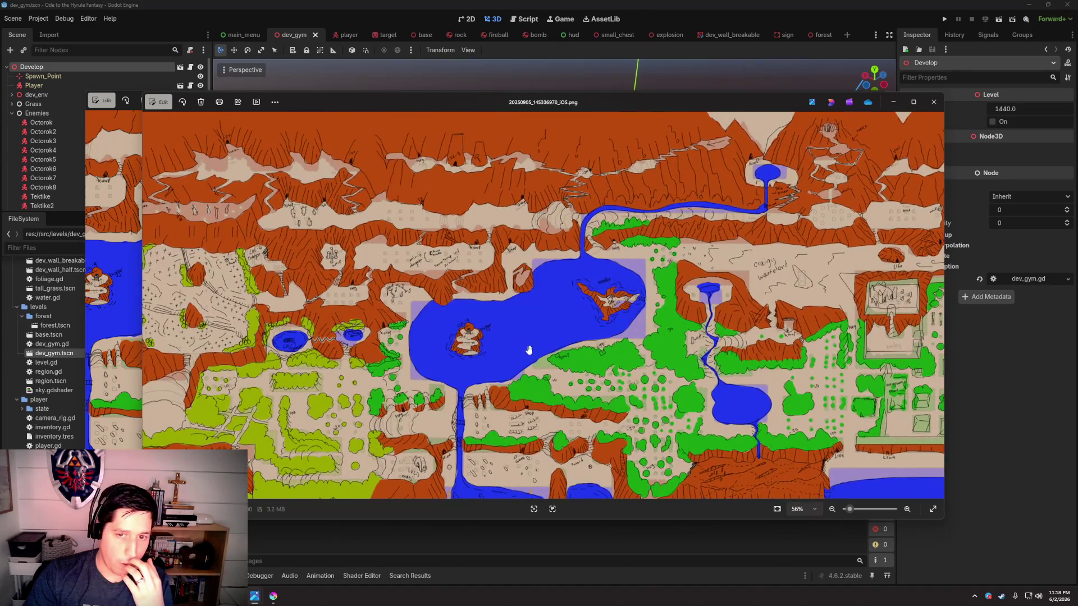
scroll(702, 332, "right", 5)
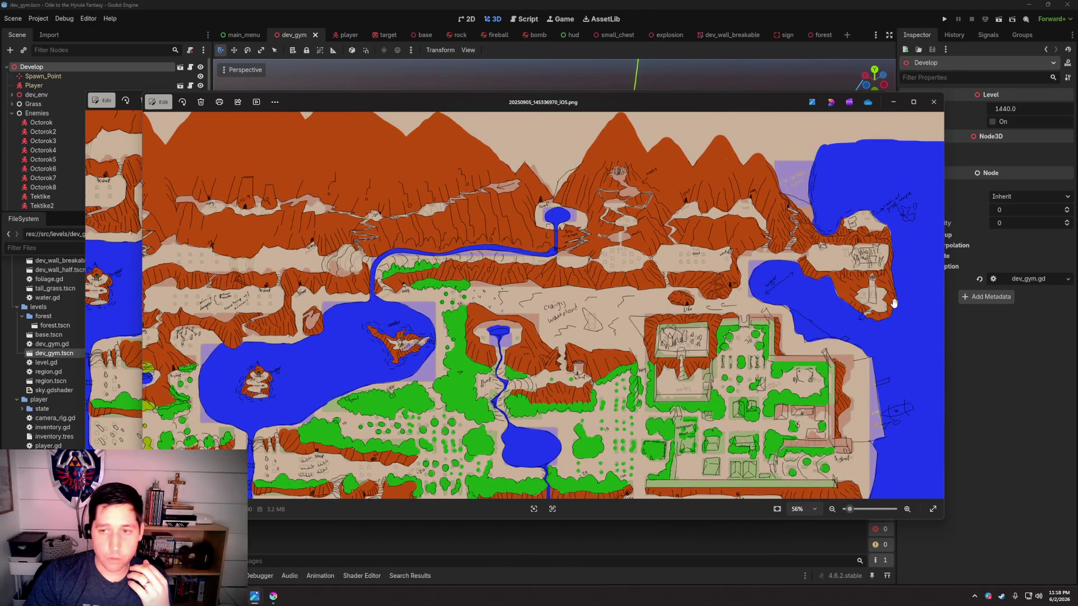
scroll(874, 297, "down", 3)
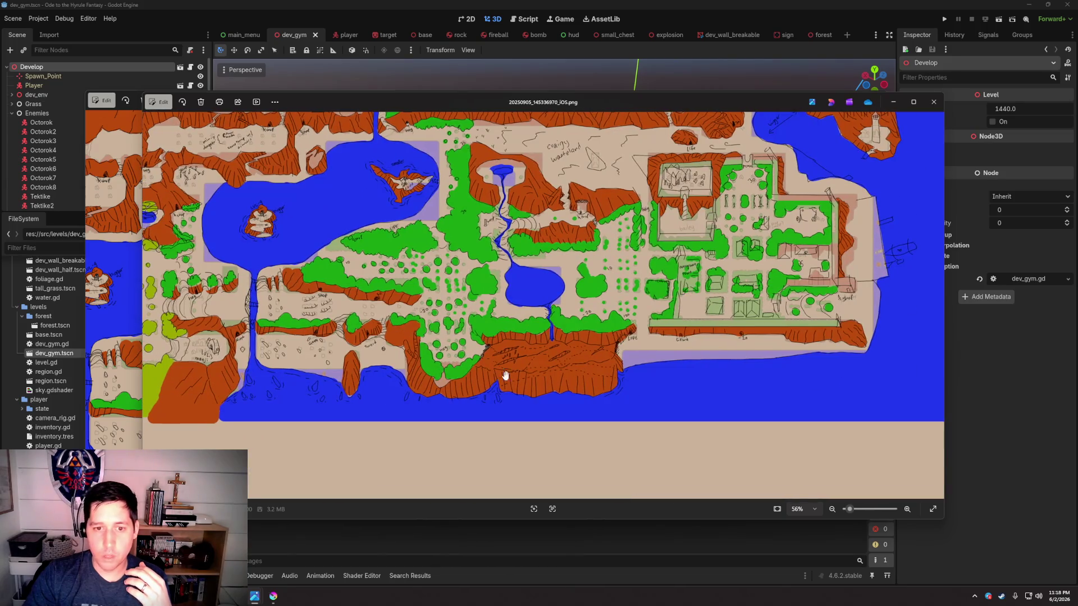
scroll(487, 404, "up", 3)
scroll(487, 404, "up", 3)
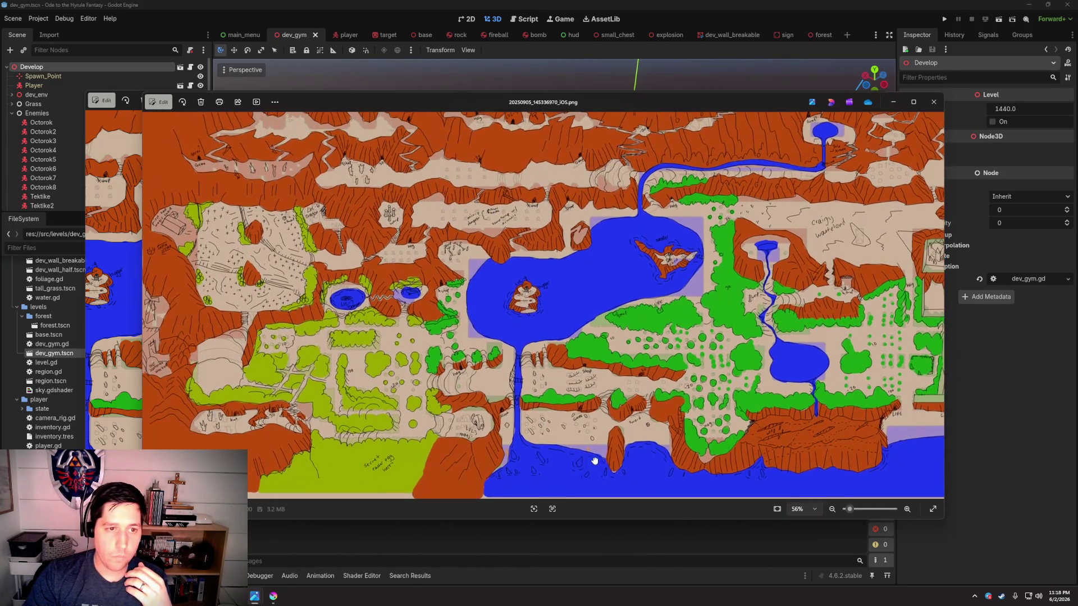
scroll(431, 296, "up", 2)
scroll(431, 296, "up", 1)
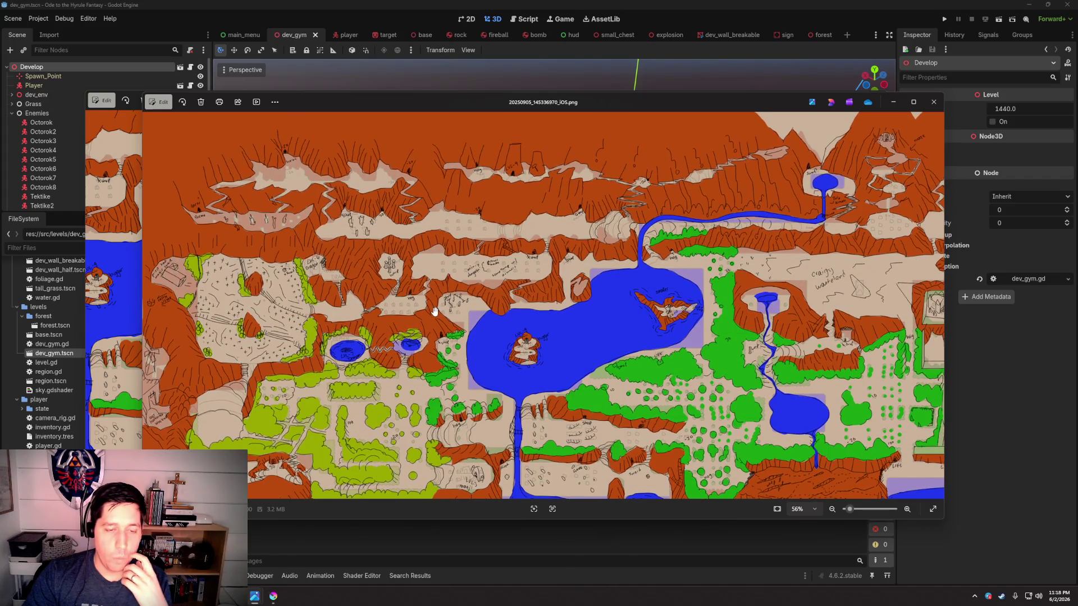
scroll(598, 351, "up", 3)
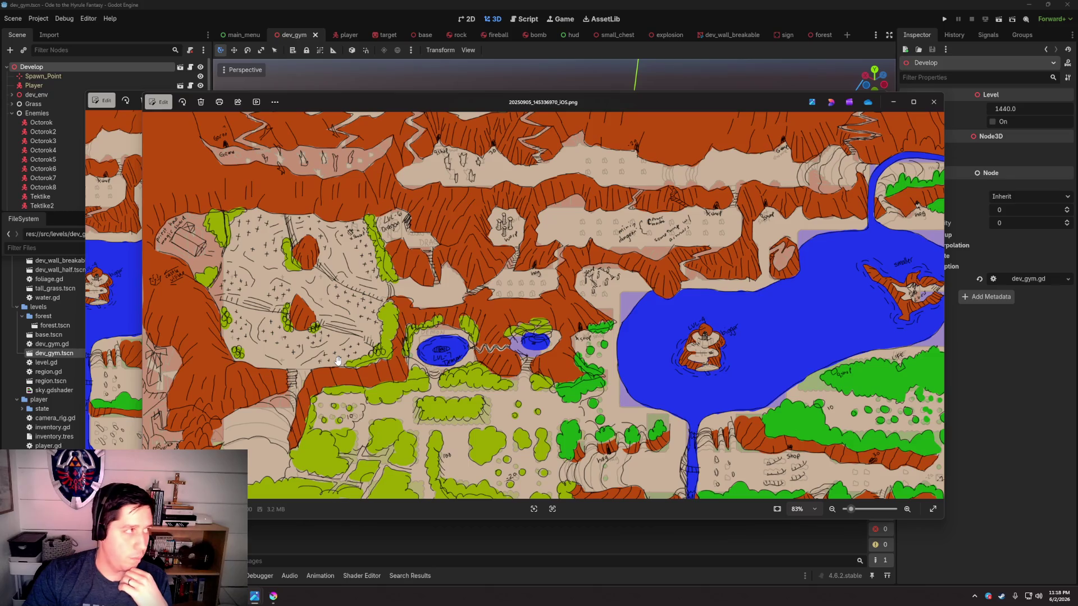
scroll(235, 354, "up", 2)
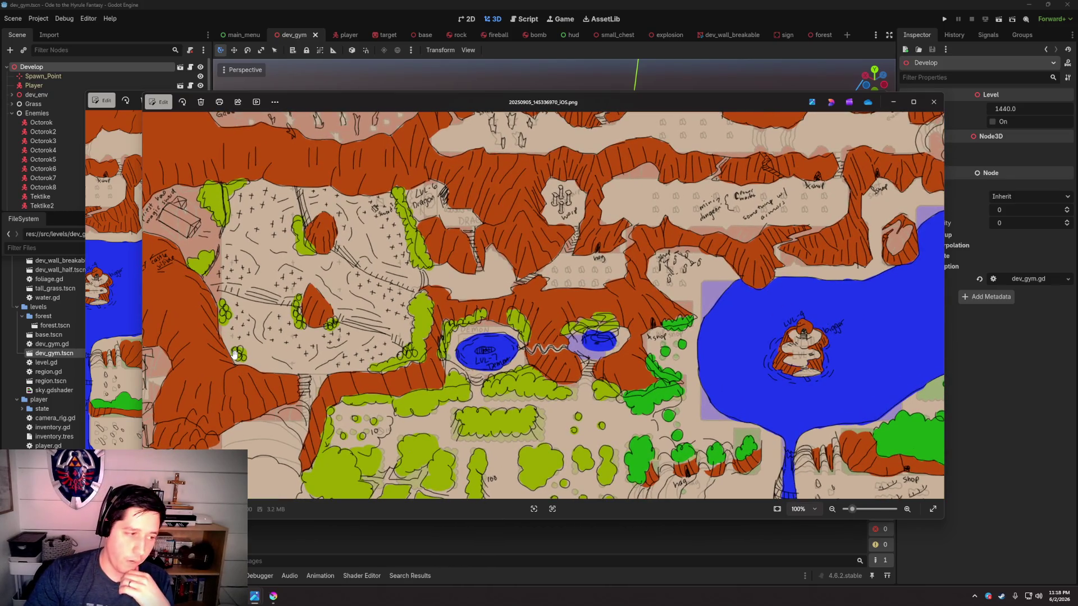
left_click_drag(230, 362, 316, 383)
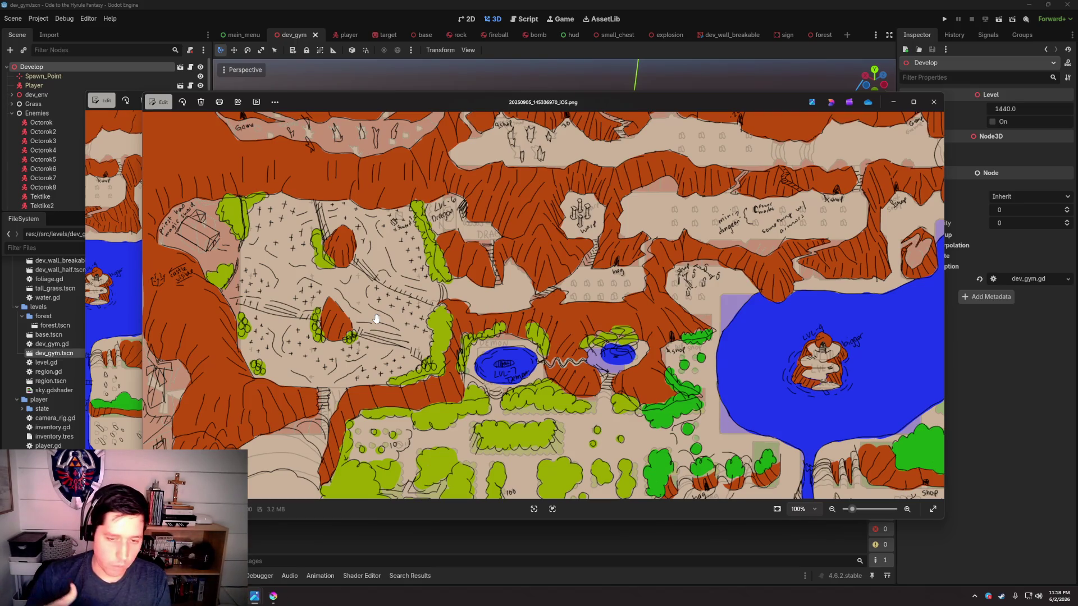
scroll(353, 346, "down", 3)
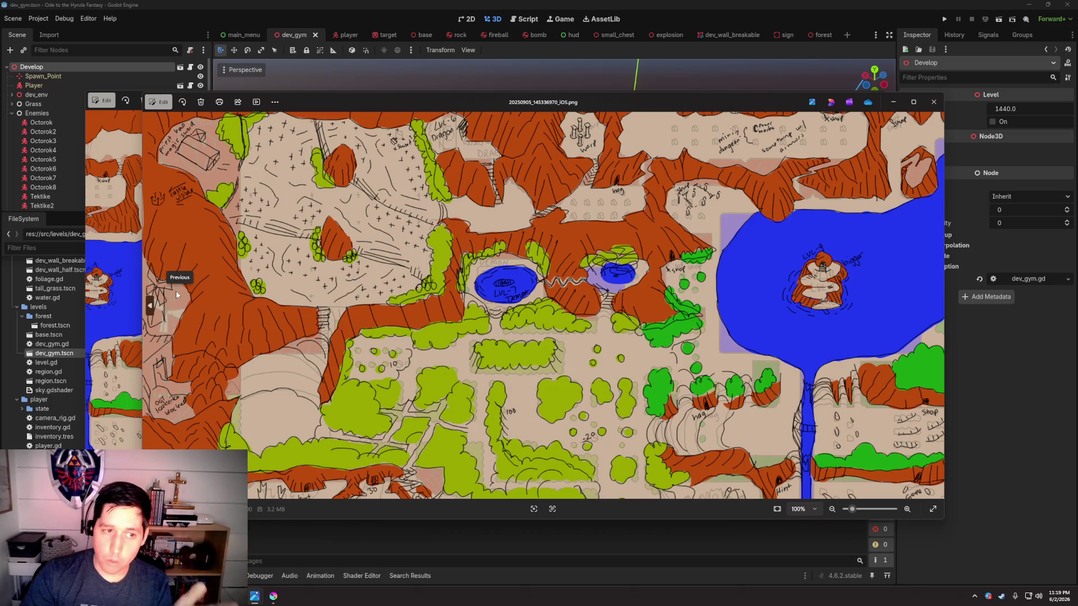
scroll(236, 274, "up", 3)
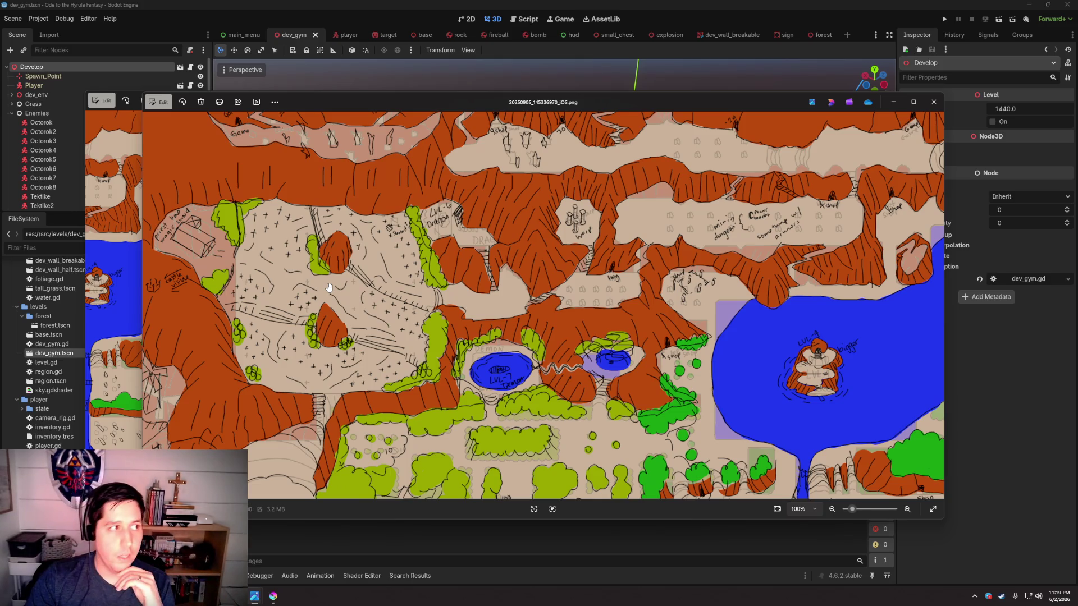
scroll(329, 287, "down", 2)
scroll(257, 277, "up", 1)
scroll(258, 277, "up", 2)
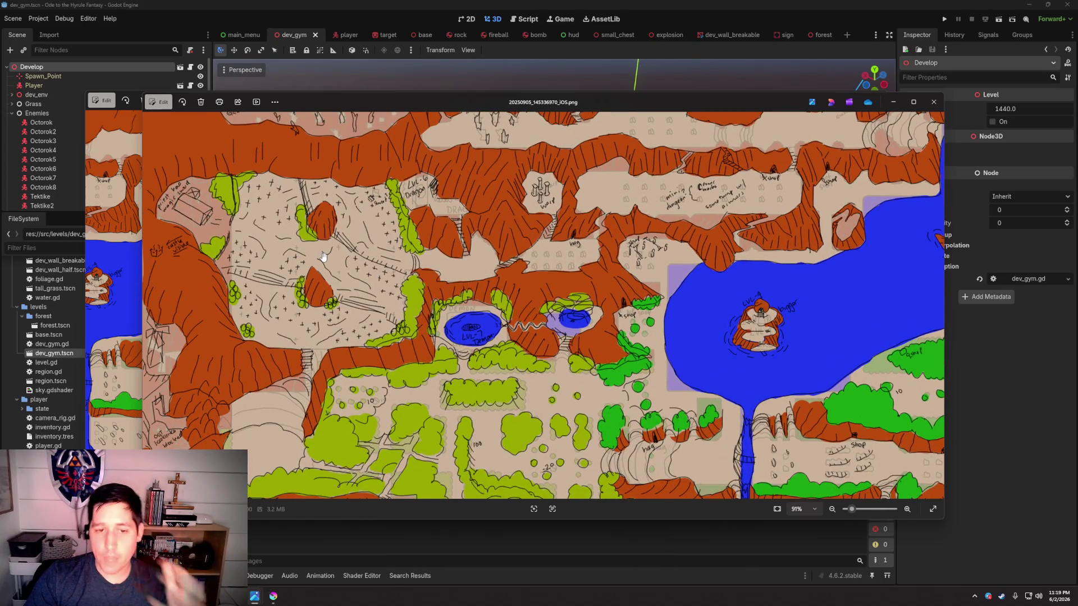
scroll(320, 251, "down", 3)
scroll(317, 247, "down", 1)
scroll(421, 275, "up", 3)
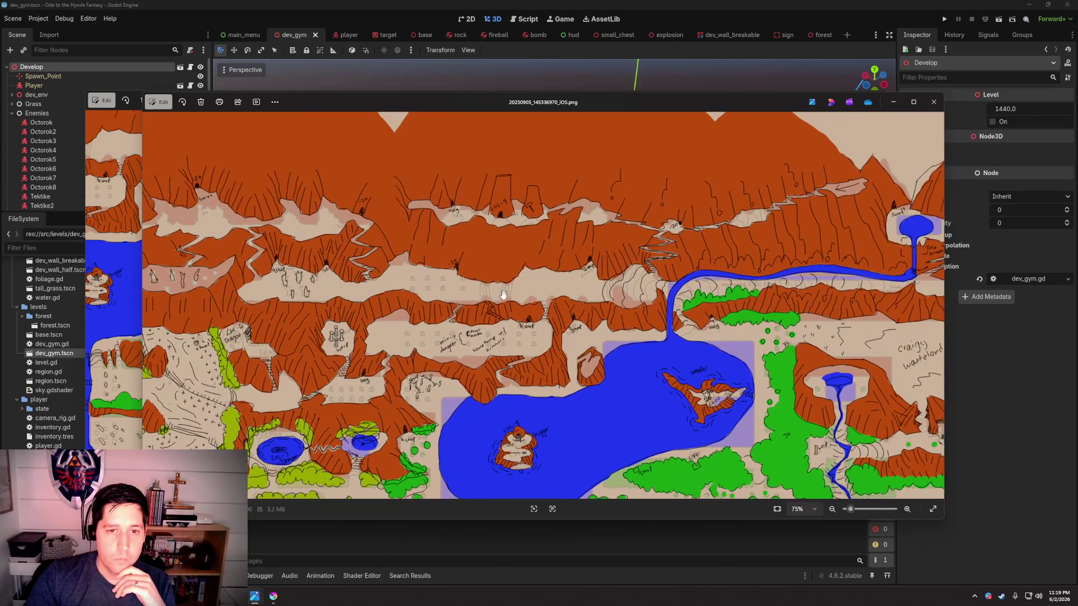
Zoom the painted overworld map and drag it until the eastern walled town is visible.
scroll(698, 240, "down", 2)
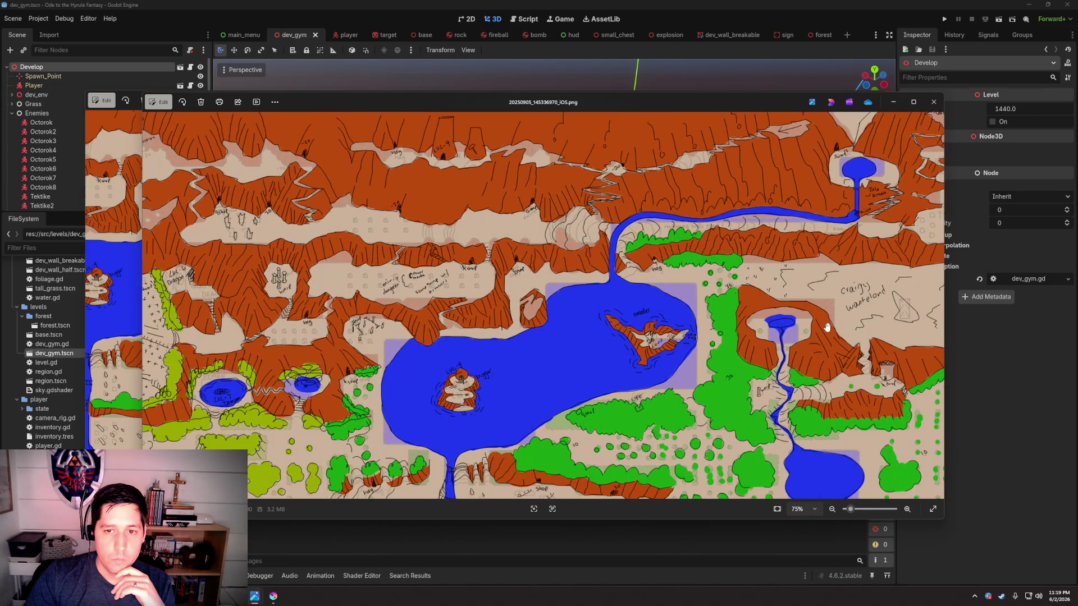
scroll(791, 326, "down", 1)
scroll(477, 277, "up", 8)
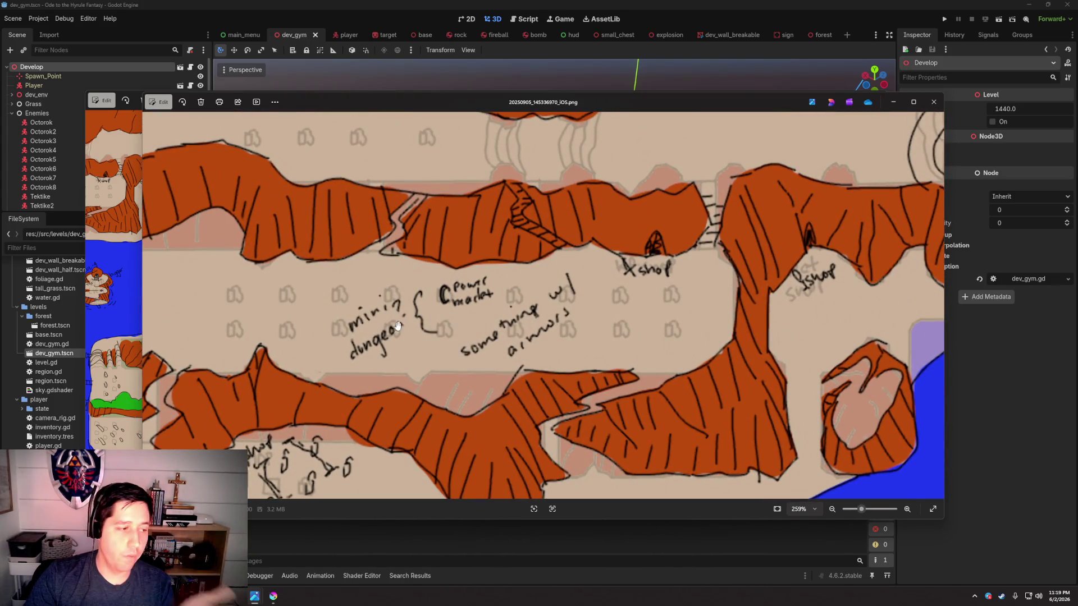
scroll(404, 315, "down", 5)
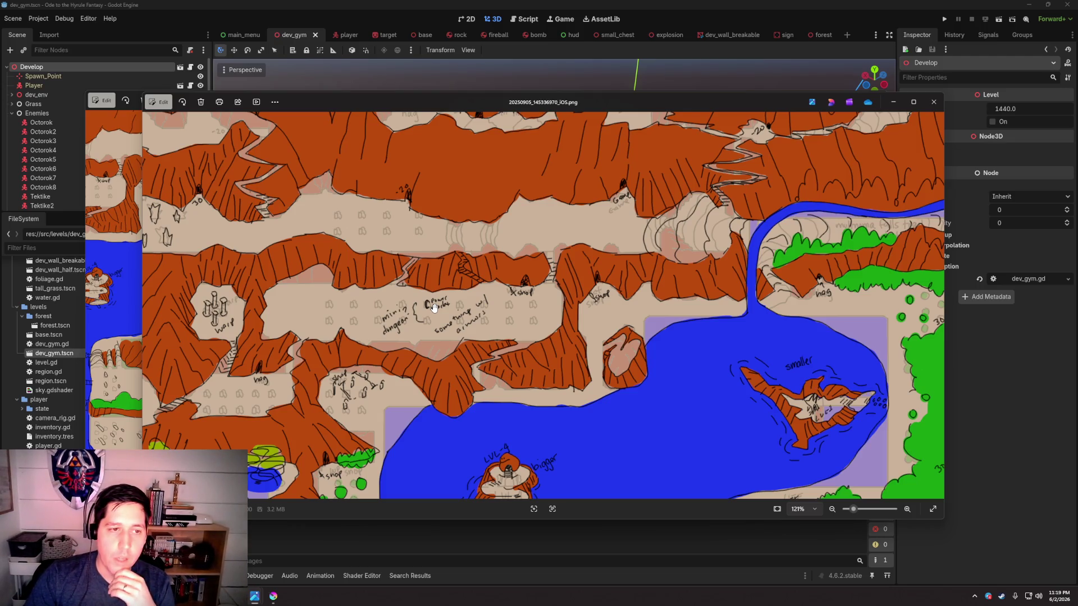
scroll(585, 338, "down", 3)
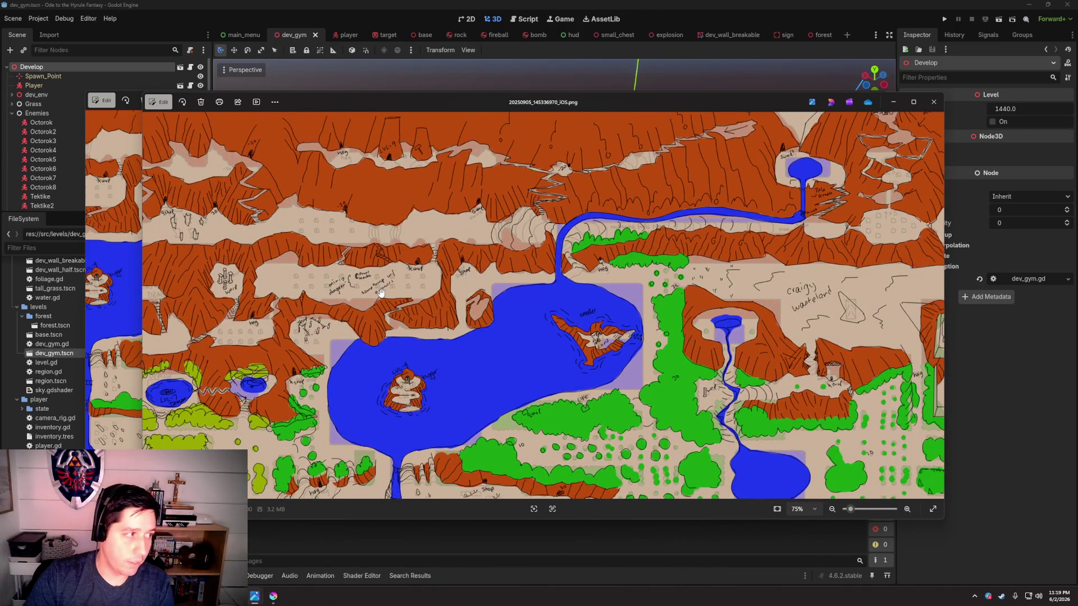
left_click_drag(402, 294, 262, 263)
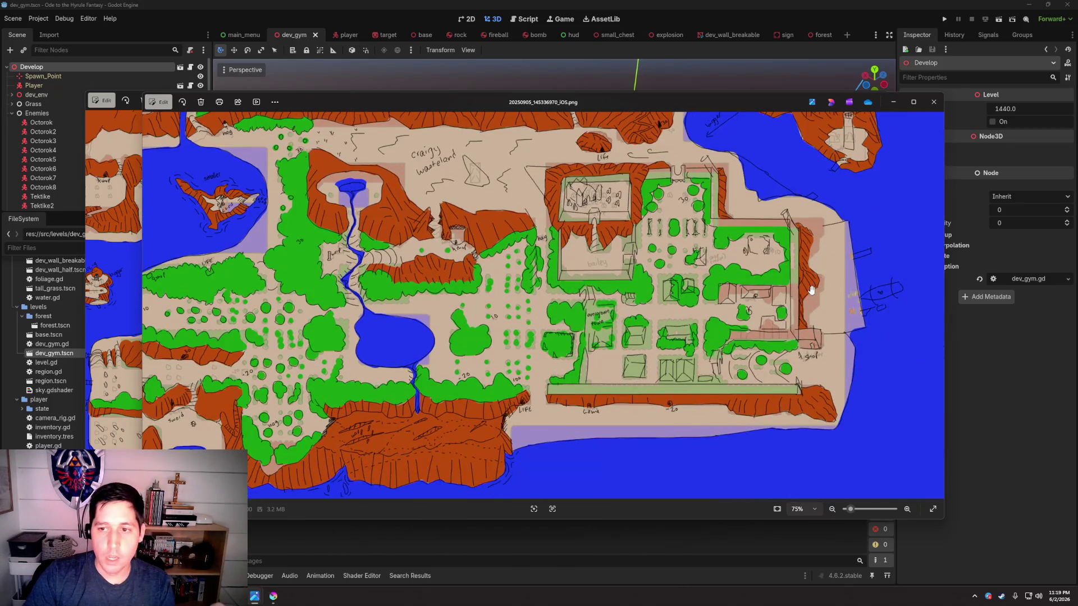
Zoom into the walled town's shops and bailey, panning toward its eastern shore and offshore ship.
scroll(805, 290, "up", 5)
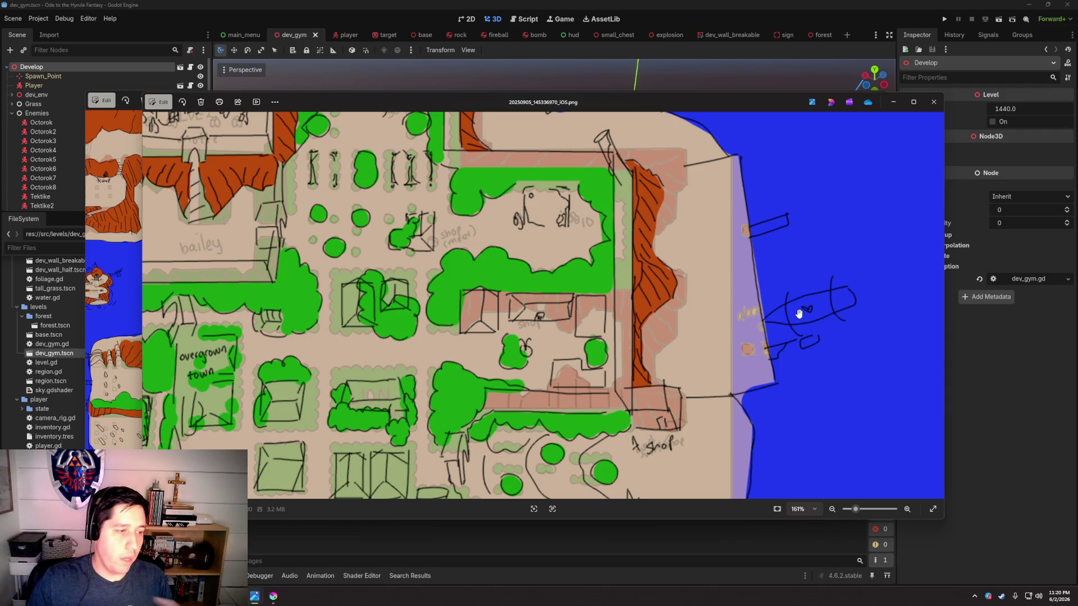
scroll(799, 313, "down", 5)
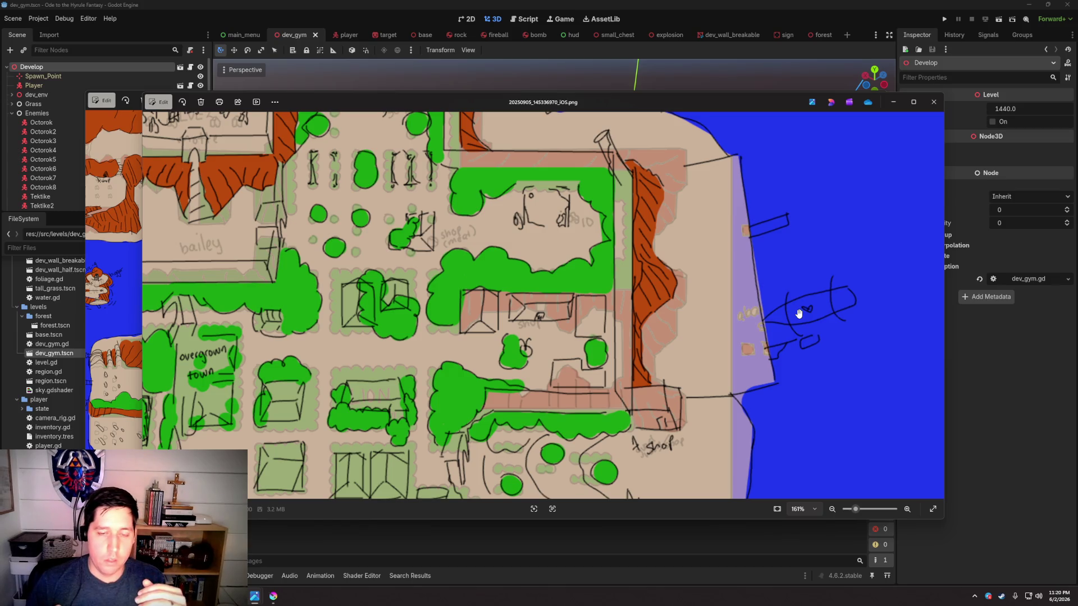
scroll(743, 330, "up", 2)
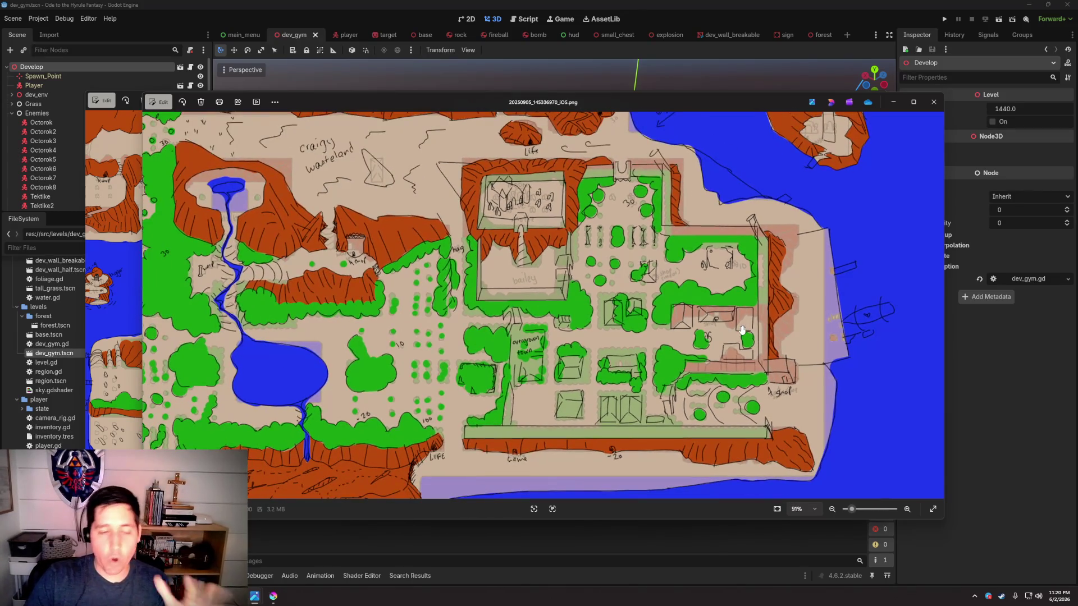
scroll(742, 330, "down", 2)
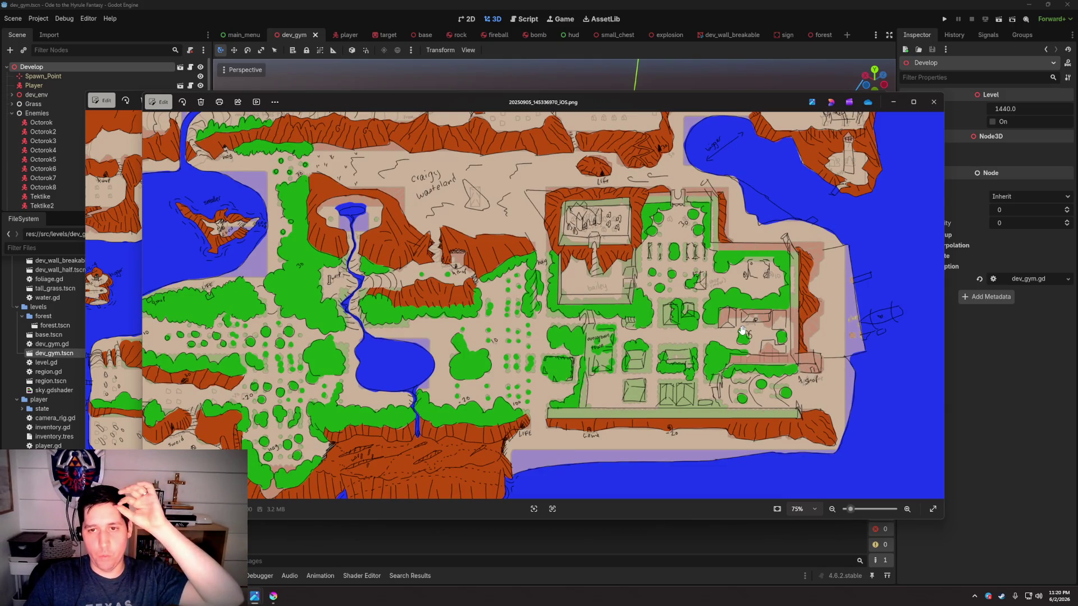
scroll(589, 230, "up", 2)
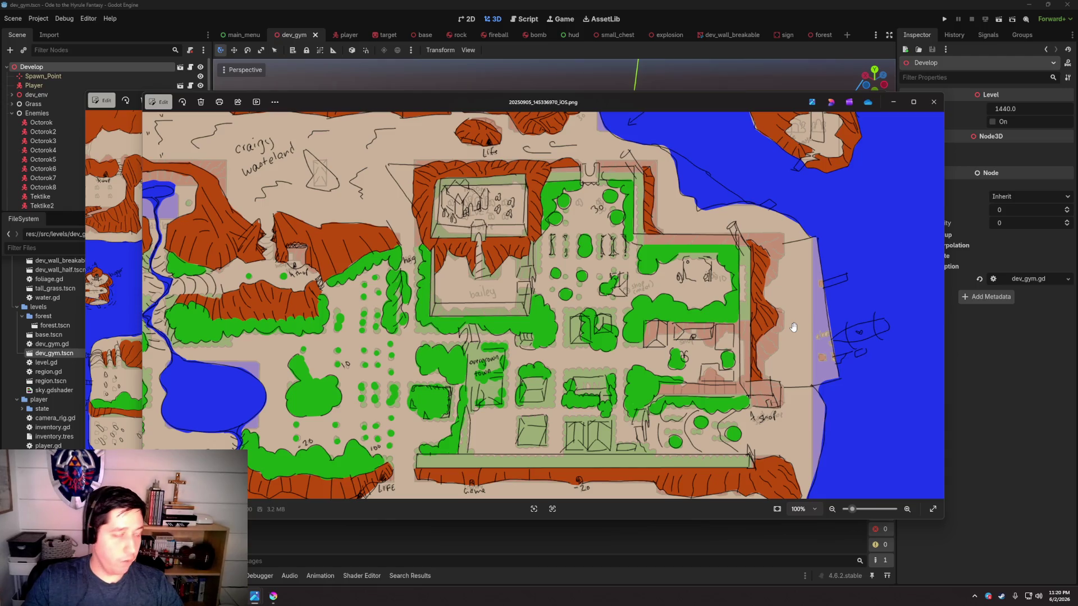
scroll(794, 326, "up", 2)
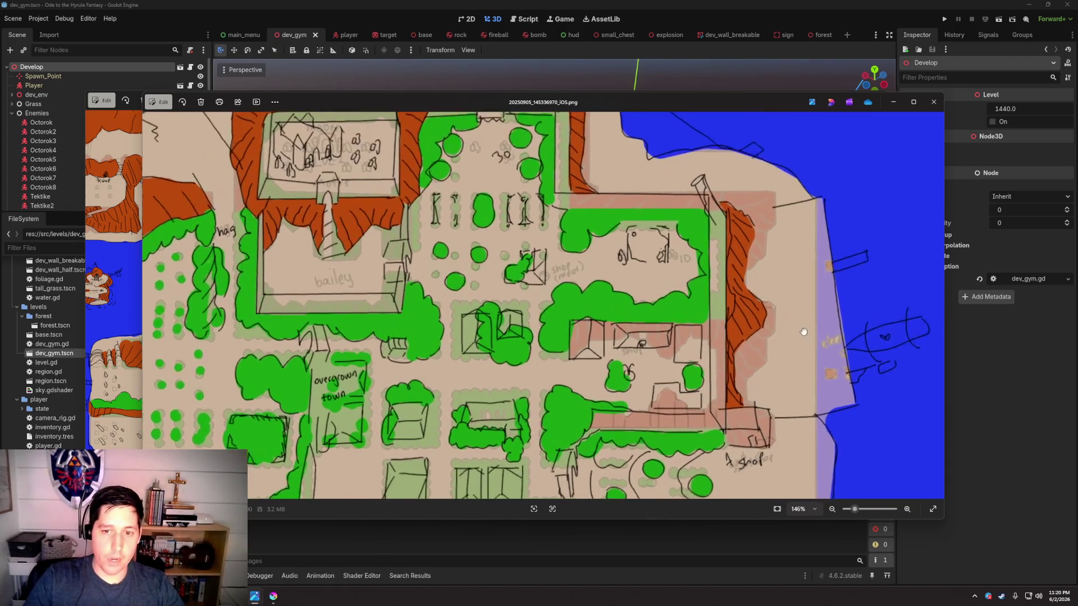
left_click_drag(811, 335, 612, 283)
left_click_drag(713, 310, 671, 332)
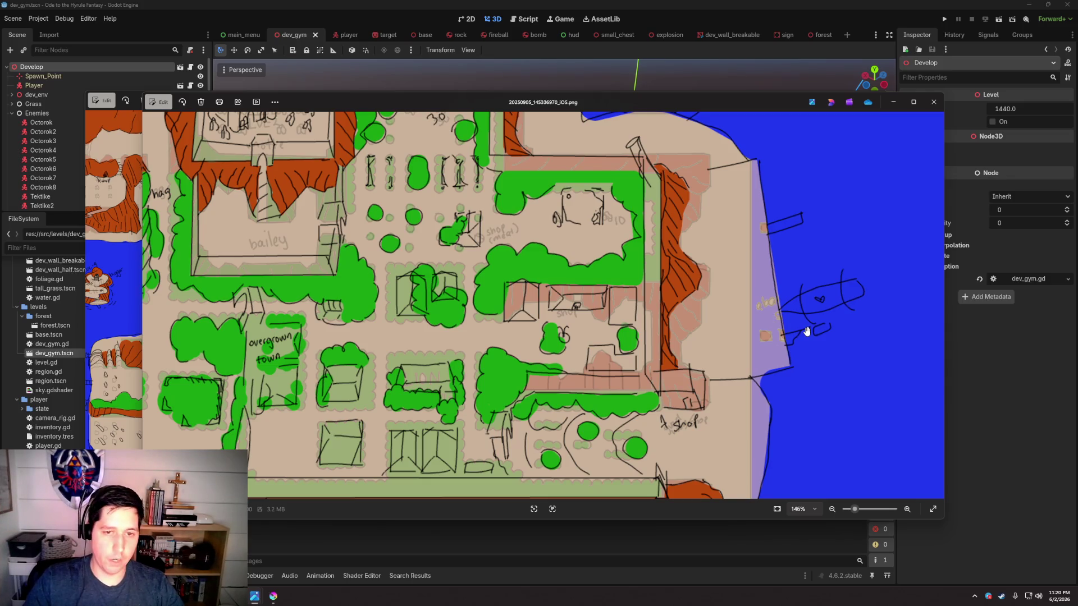
scroll(539, 297, "up", 6)
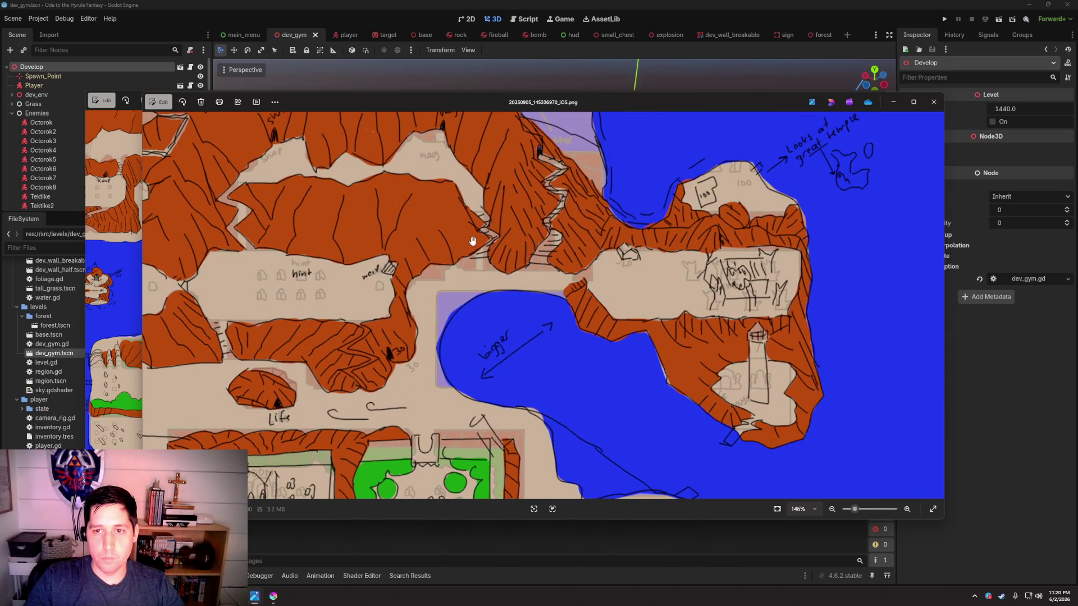
Adjust zoom on the northern mountain ridges and the lake annotated 'looks at great temple'.
scroll(473, 241, "up", 3)
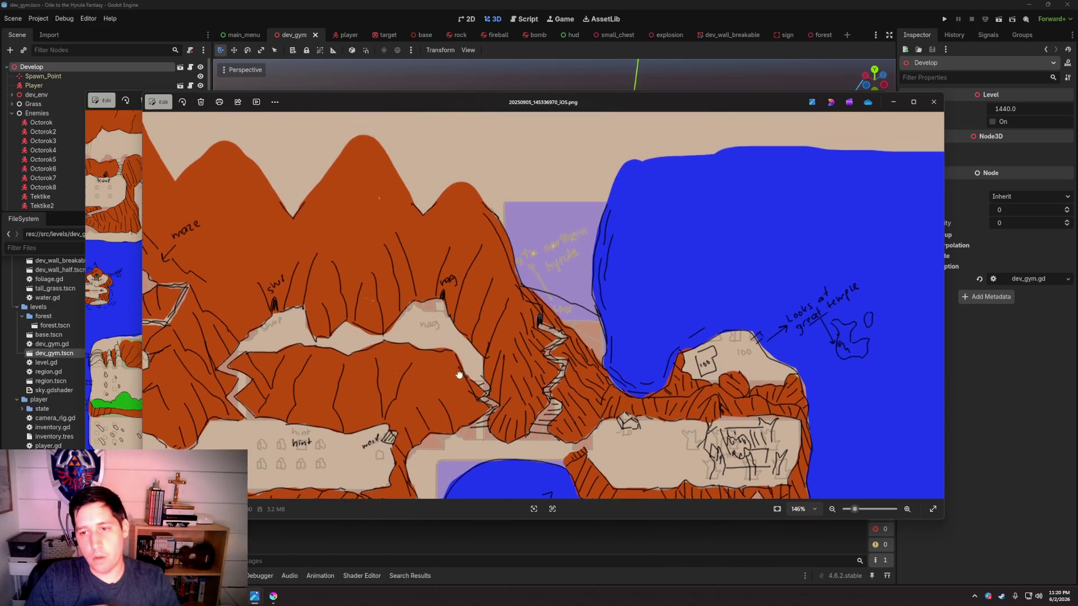
scroll(461, 368, "down", 2)
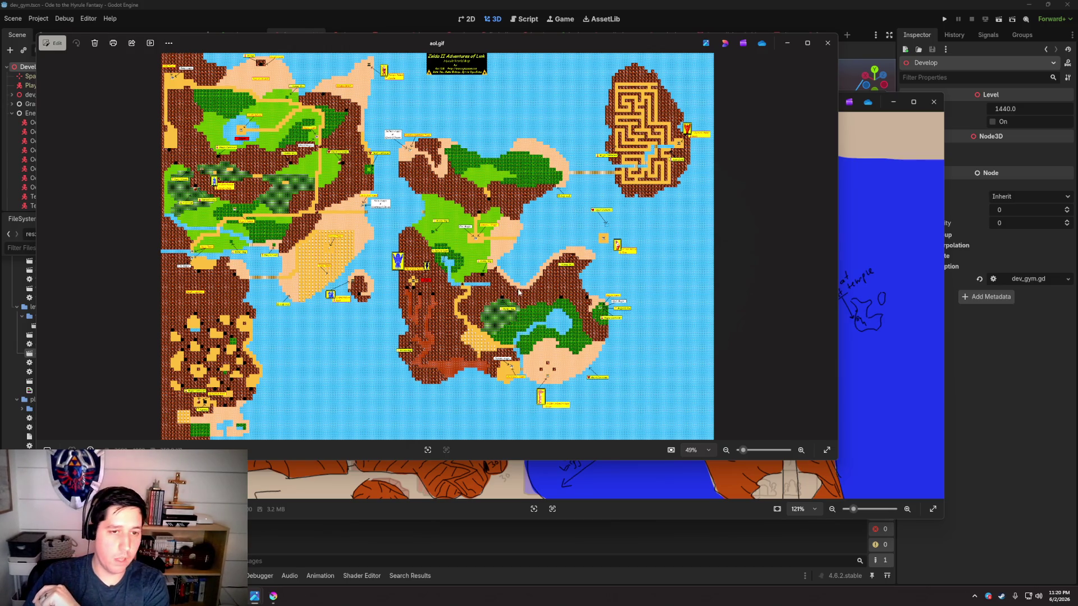
Zoom around Spectacle Rock on aol.gif, then put the painted sketch back in front.
scroll(244, 173, "up", 5)
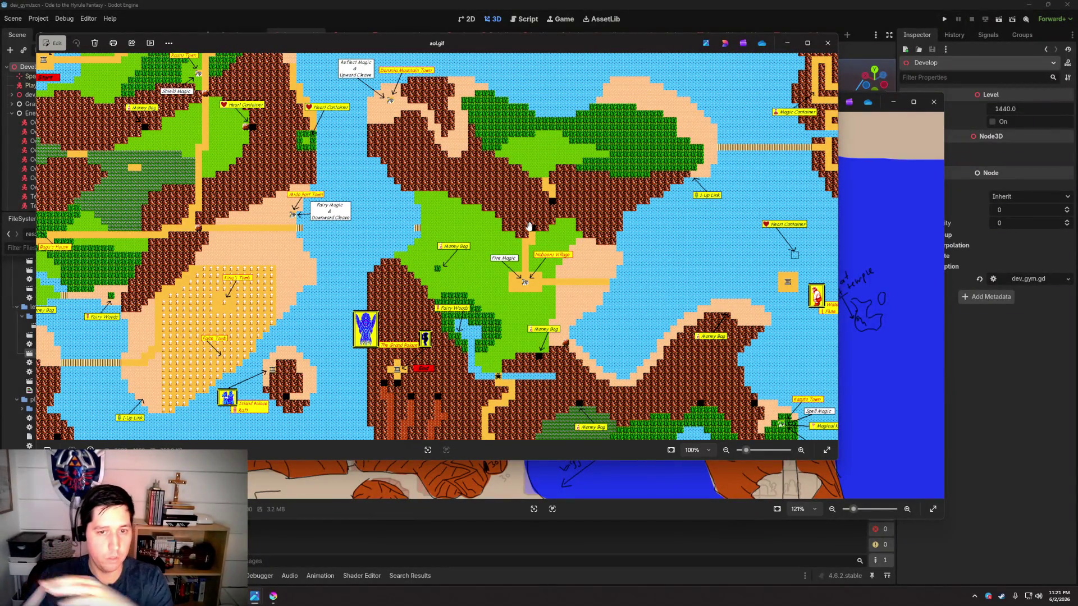
scroll(468, 298, "down", 5)
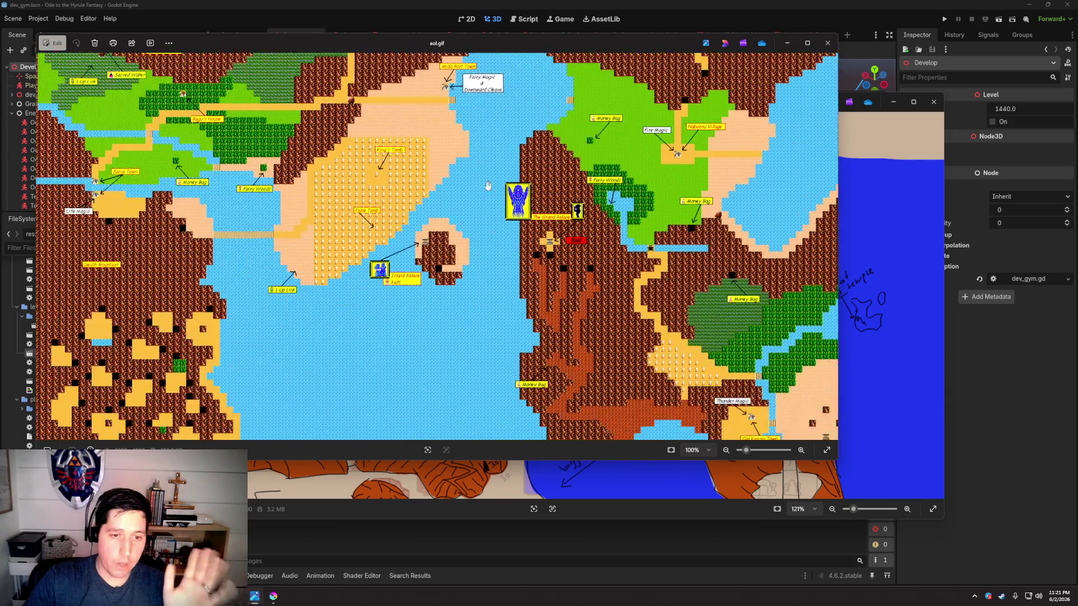
scroll(148, 370, "up", 5)
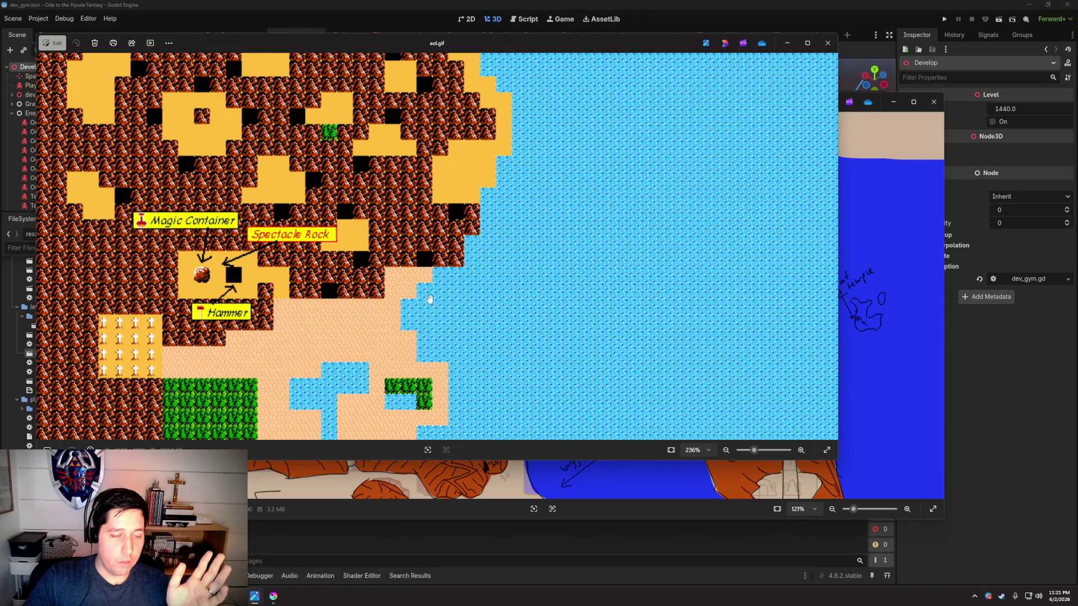
scroll(433, 303, "down", 2)
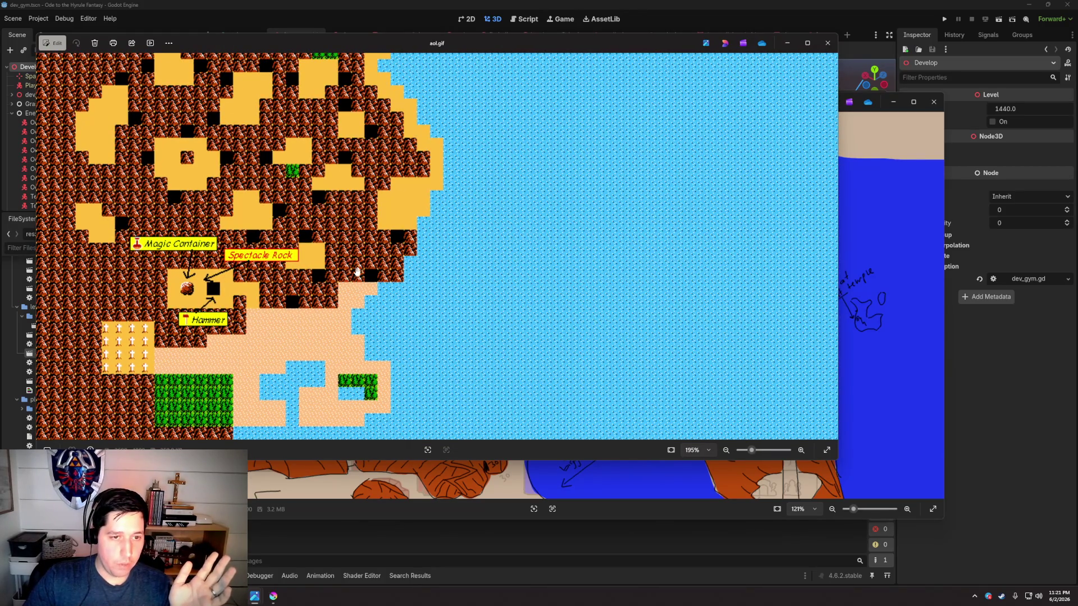
scroll(357, 275, "up", 2)
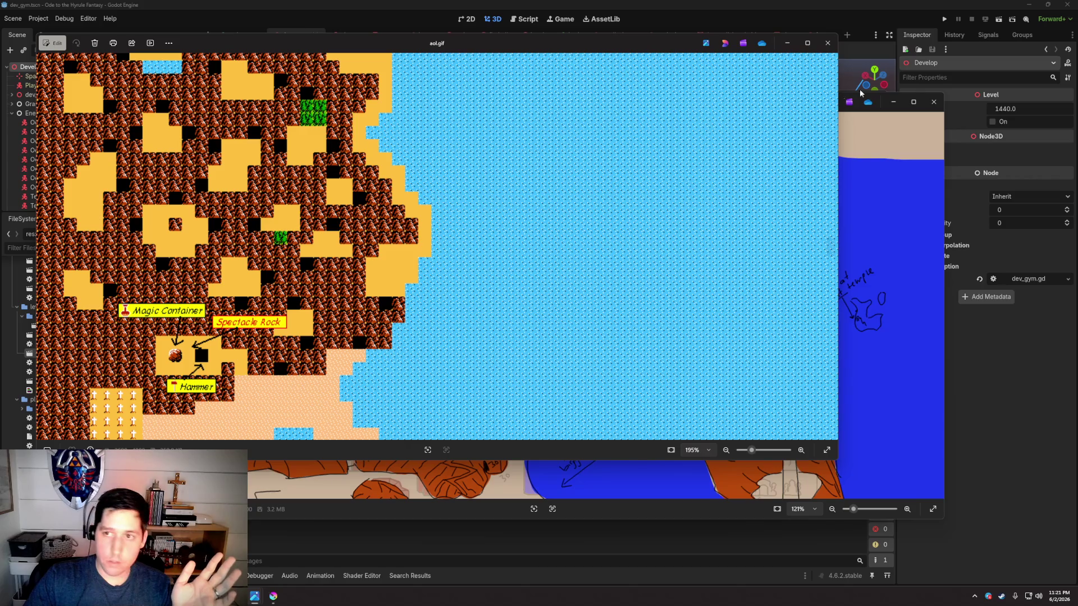
left_click(845, 101)
scroll(750, 289, "down", 1)
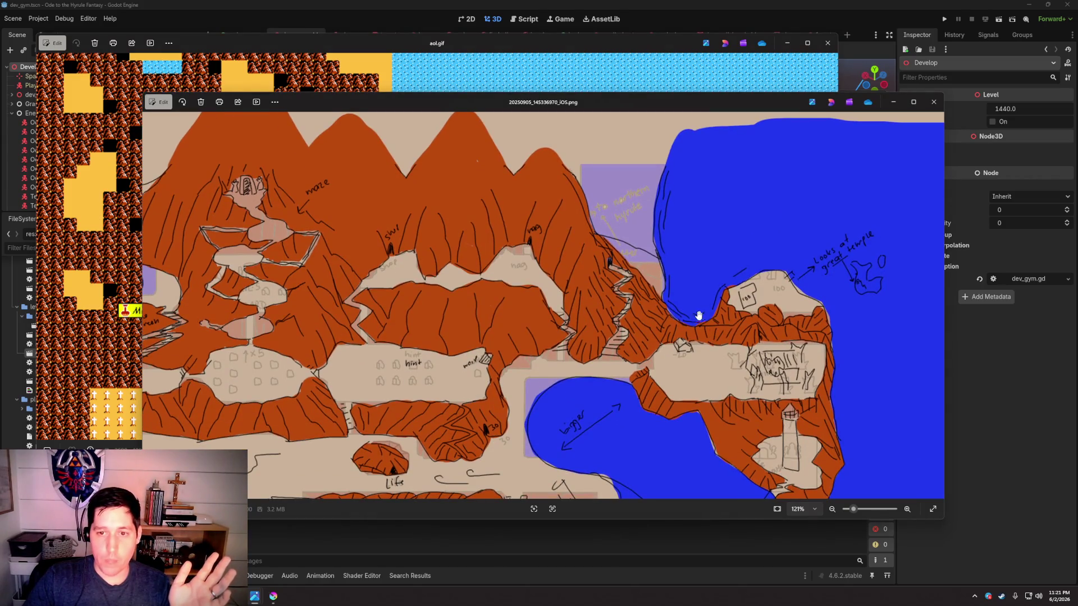
Advance three images to the coloured terrain map and pan to the lowlands south of the mountains.
scroll(656, 258, "up", 2)
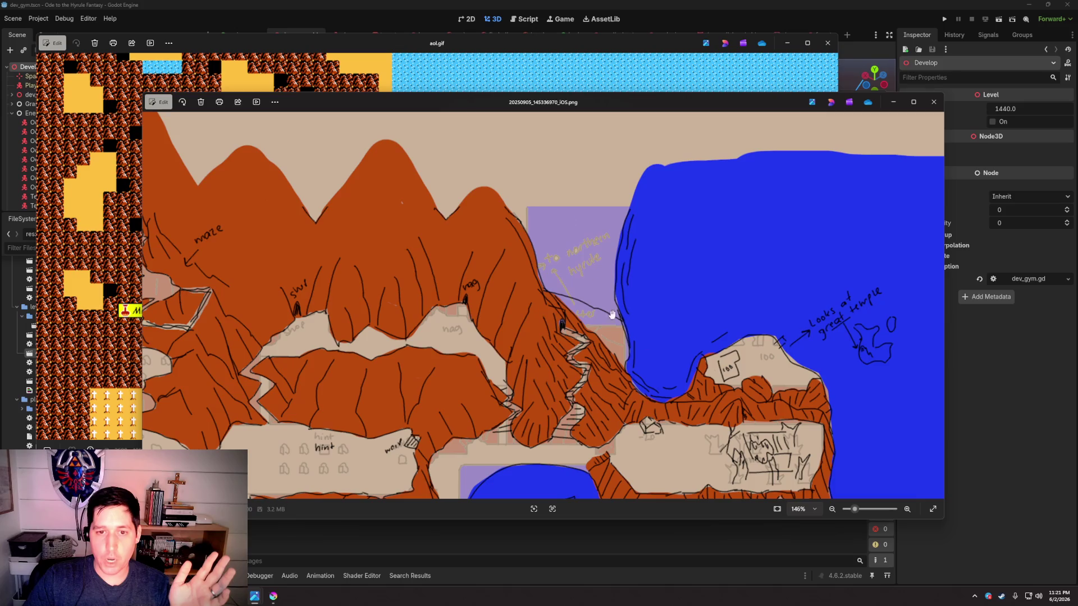
left_click(936, 306)
left_click(936, 305)
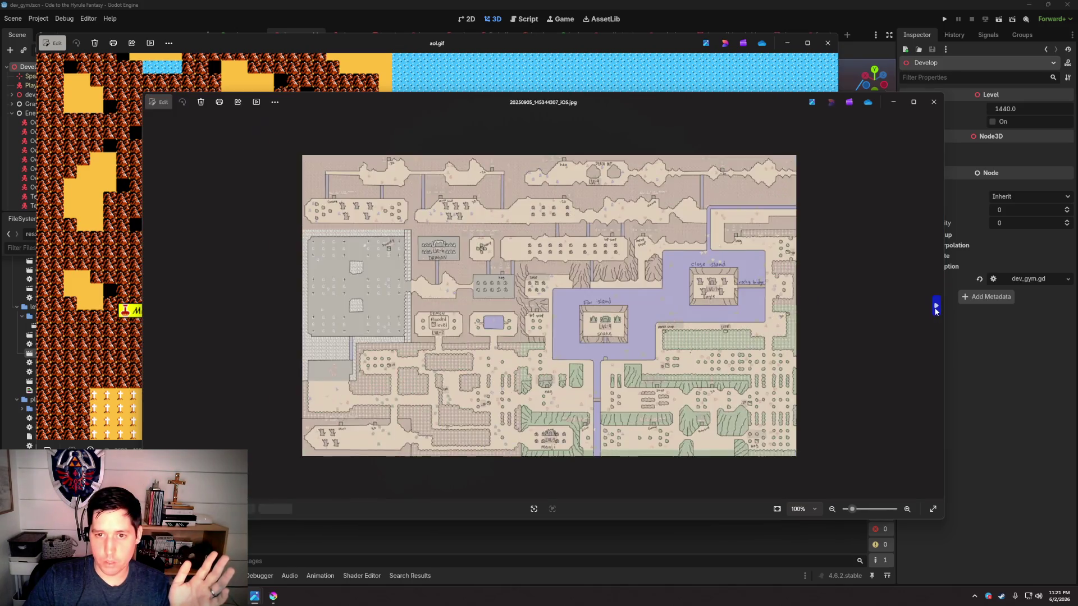
left_click(936, 305)
scroll(752, 170, "up", 5)
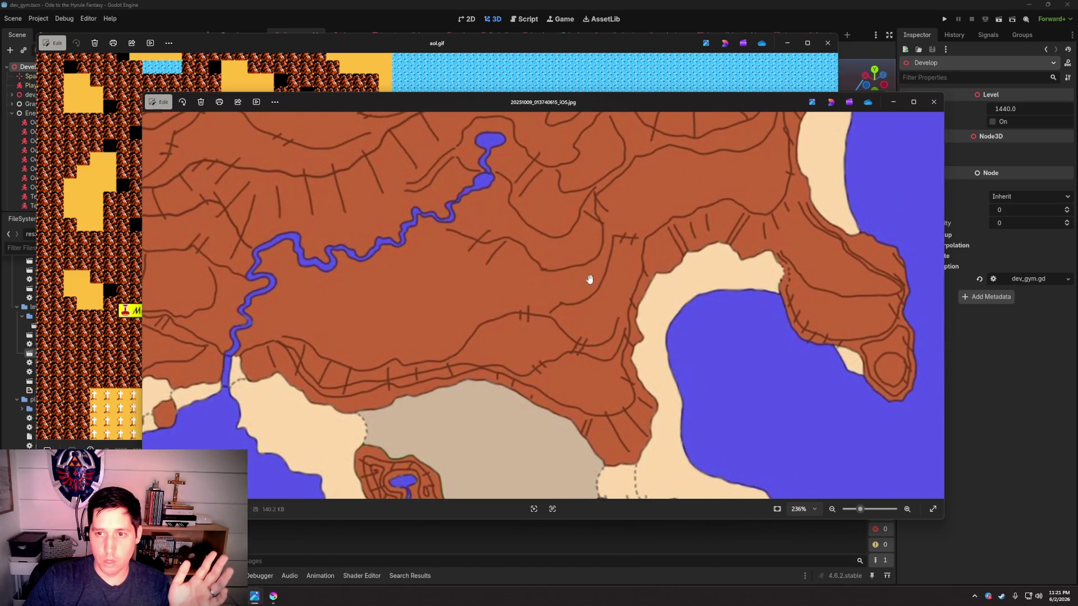
left_click_drag(851, 367, 841, 256)
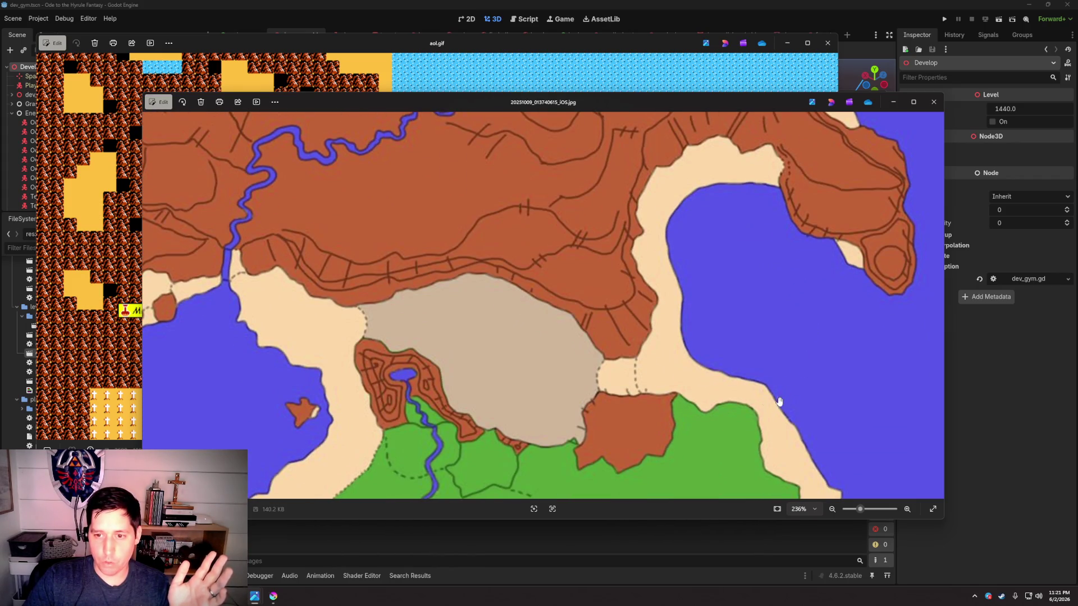
scroll(877, 266, "up", 3)
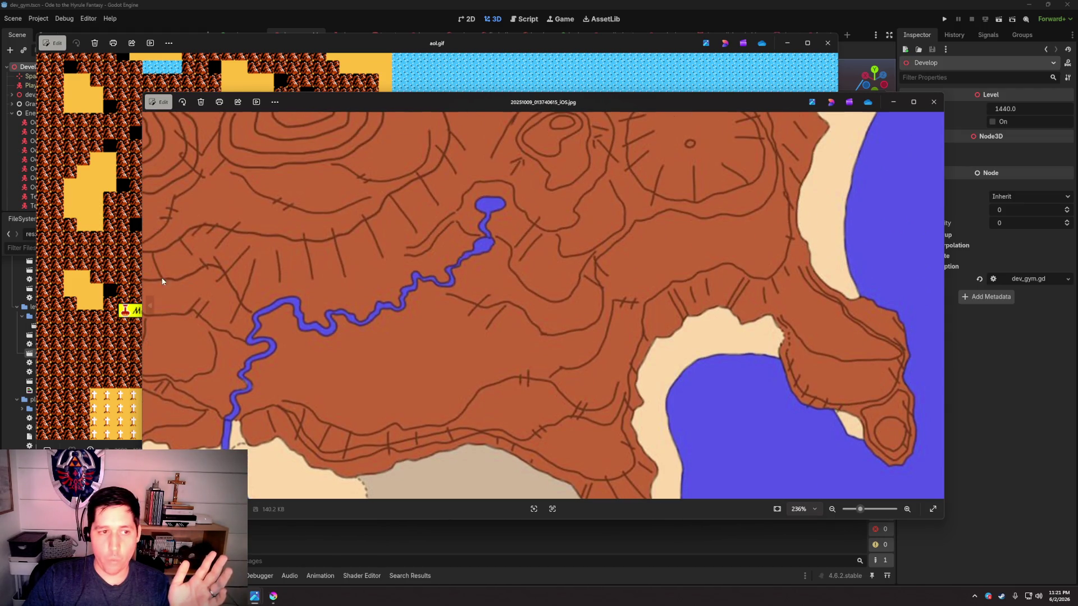
Switch to the lavender town map sketch and zoom in on it.
left_click(150, 304)
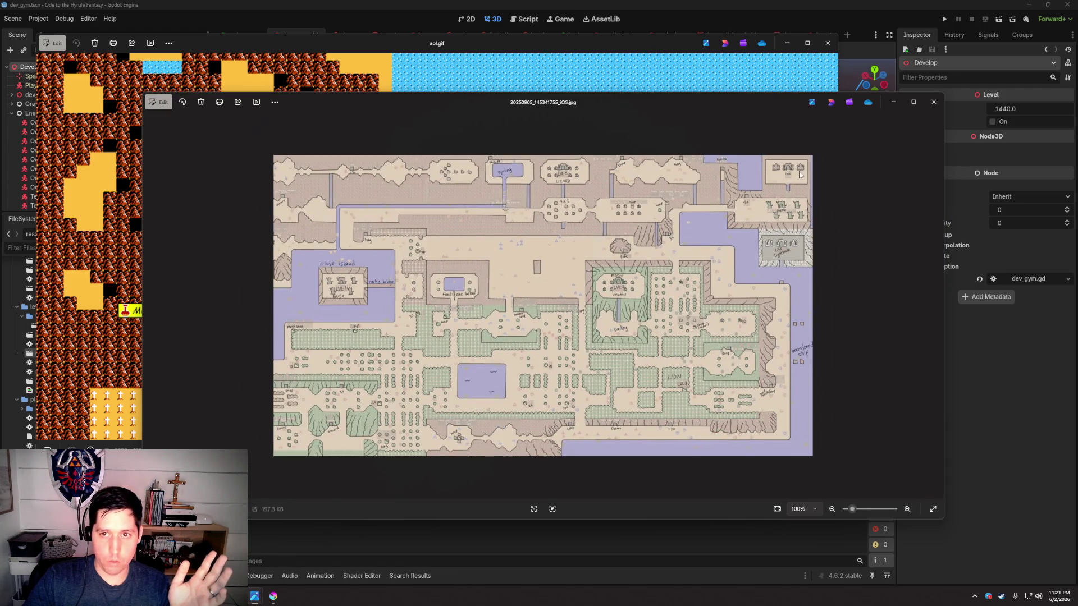
scroll(772, 161, "up", 3)
scroll(772, 162, "up", 5)
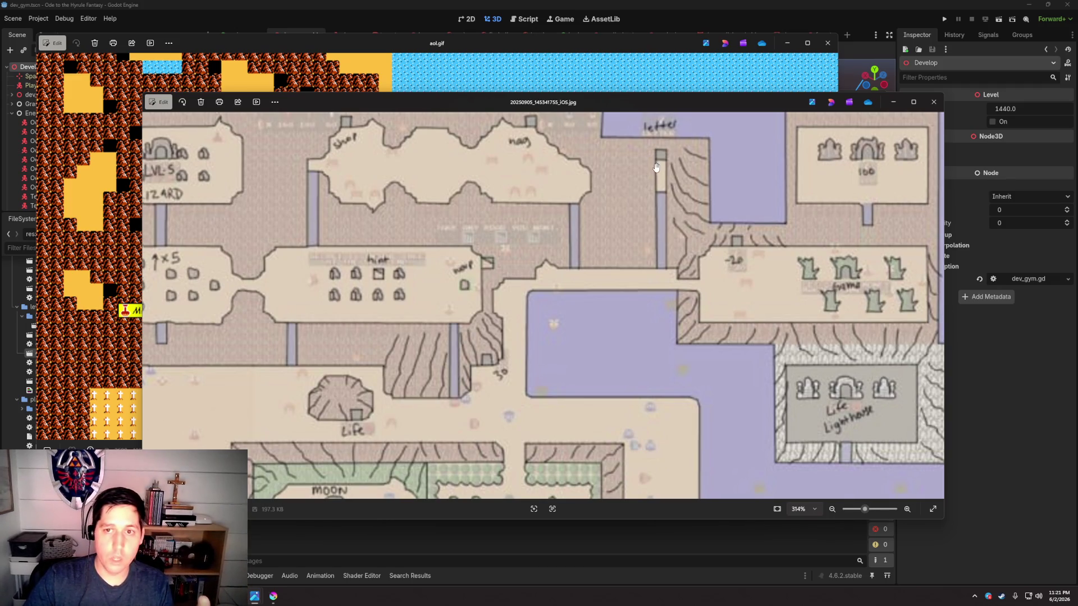
scroll(657, 167, "down", 4)
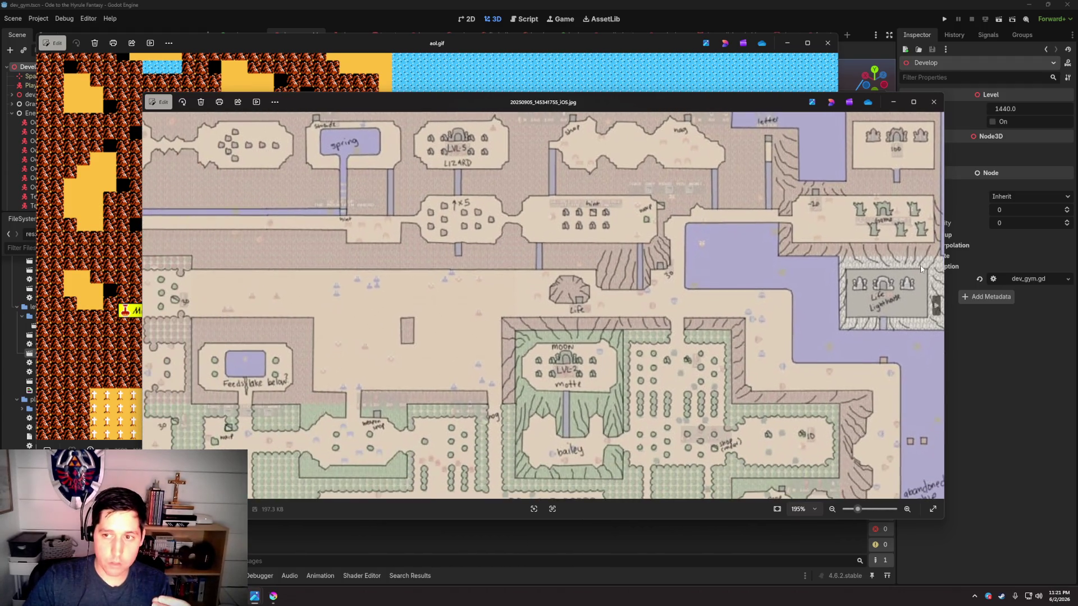
Return to the coloured terrain map, zoom it, then bring aol.gif to the front.
left_click(932, 302)
left_click(932, 302)
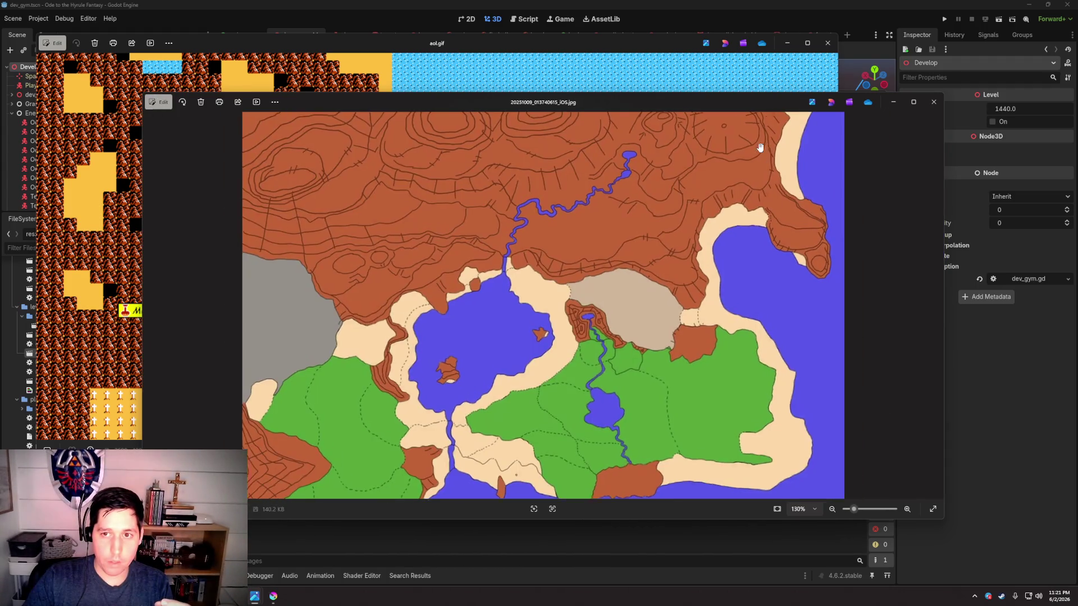
scroll(760, 147, "up", 4)
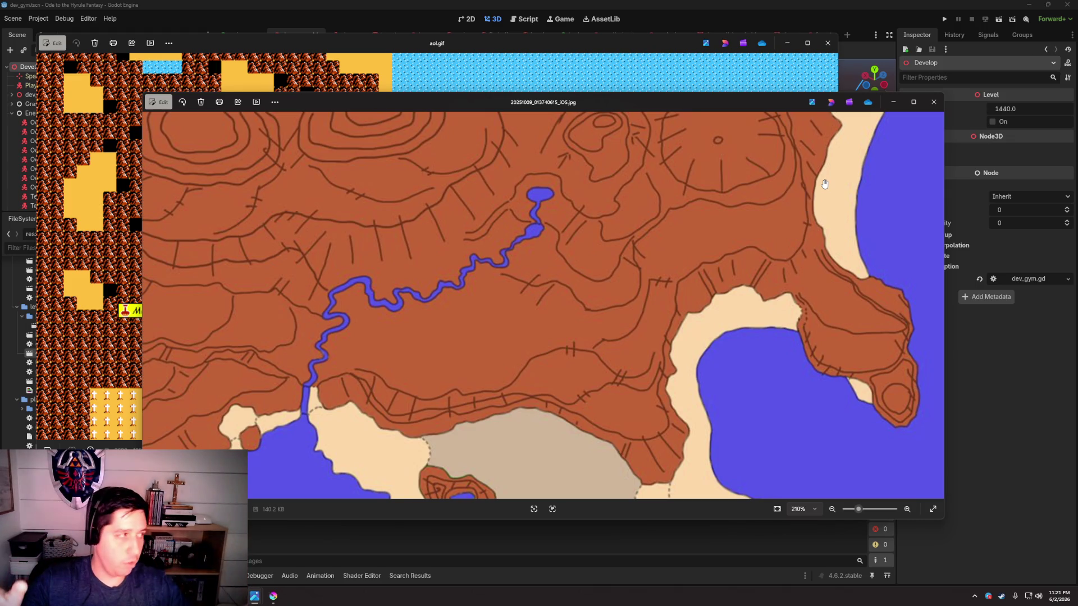
scroll(824, 184, "down", 5)
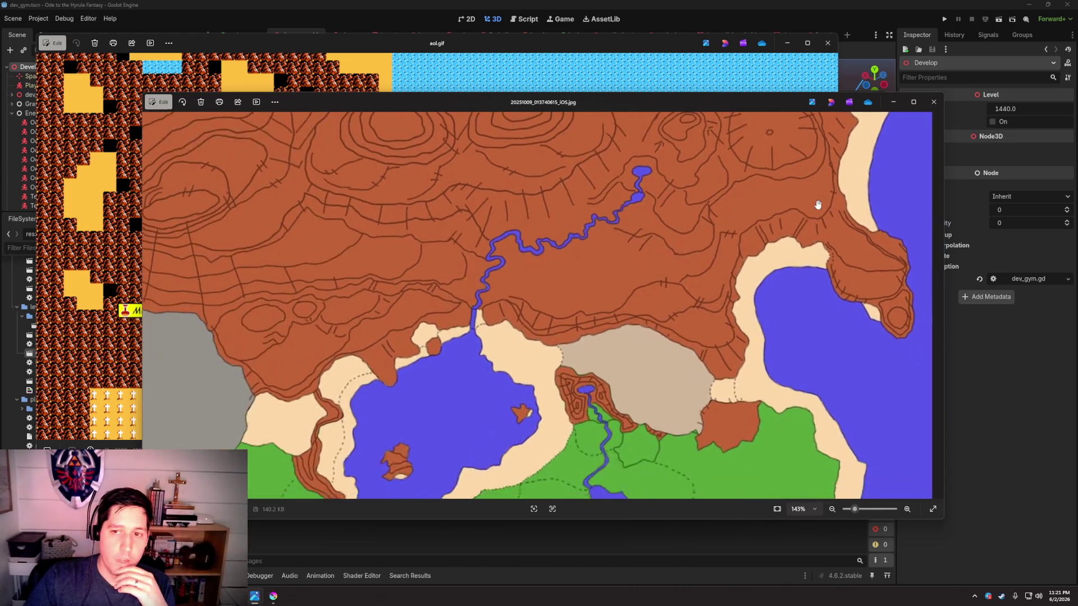
left_click(631, 77)
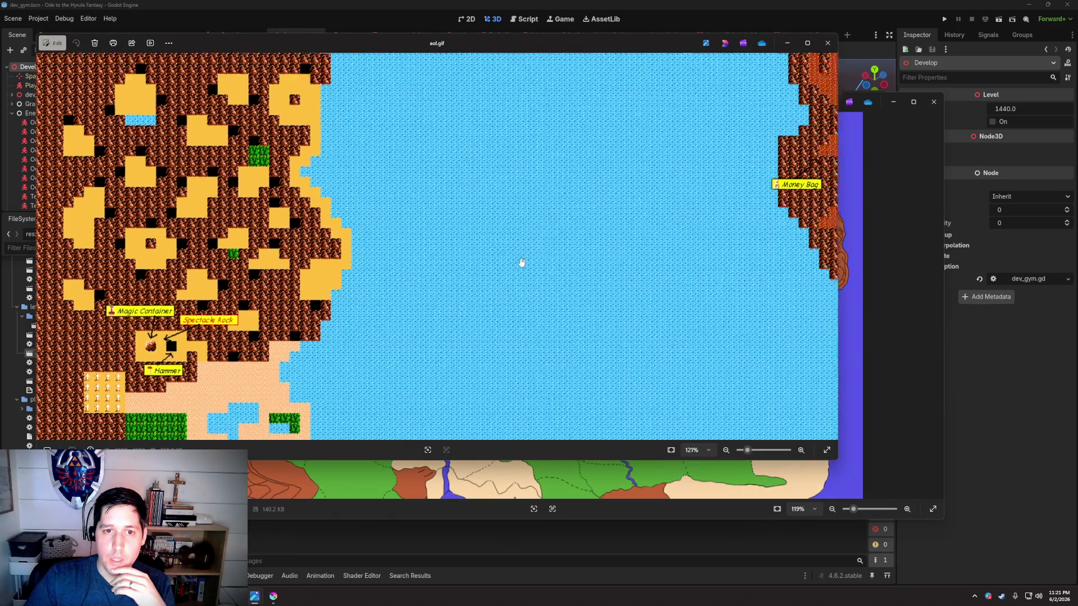
Zoom into the aol.gif overworld map and nudge the view slightly lower.
scroll(520, 260, "down", 3)
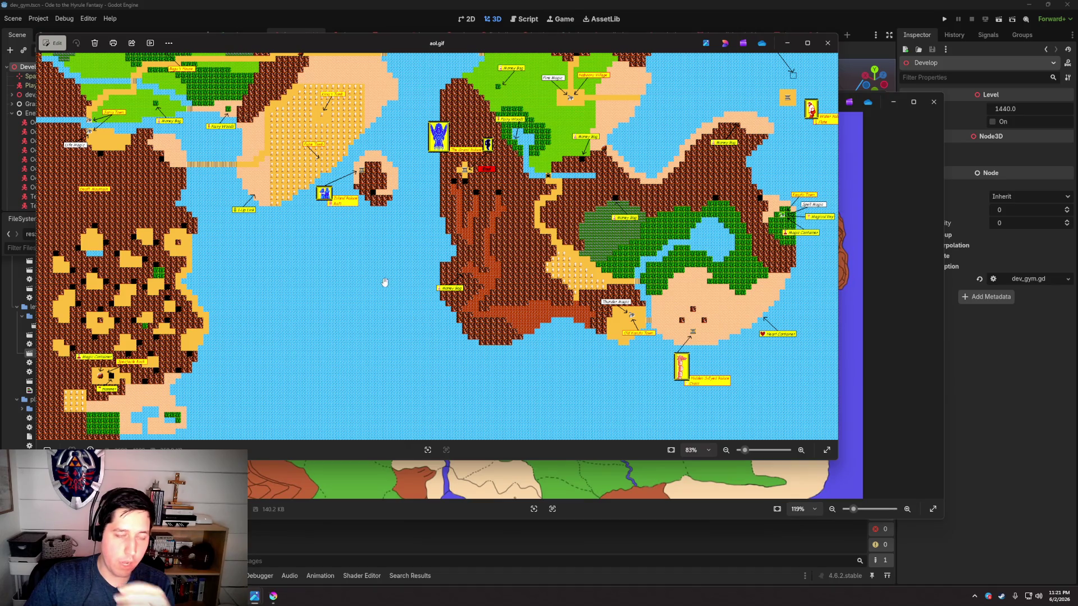
mouse_move(310, 291)
left_mouse_down()
mouse_move(361, 313)
mouse_move(378, 299)
mouse_move(403, 233)
left_mouse_up()
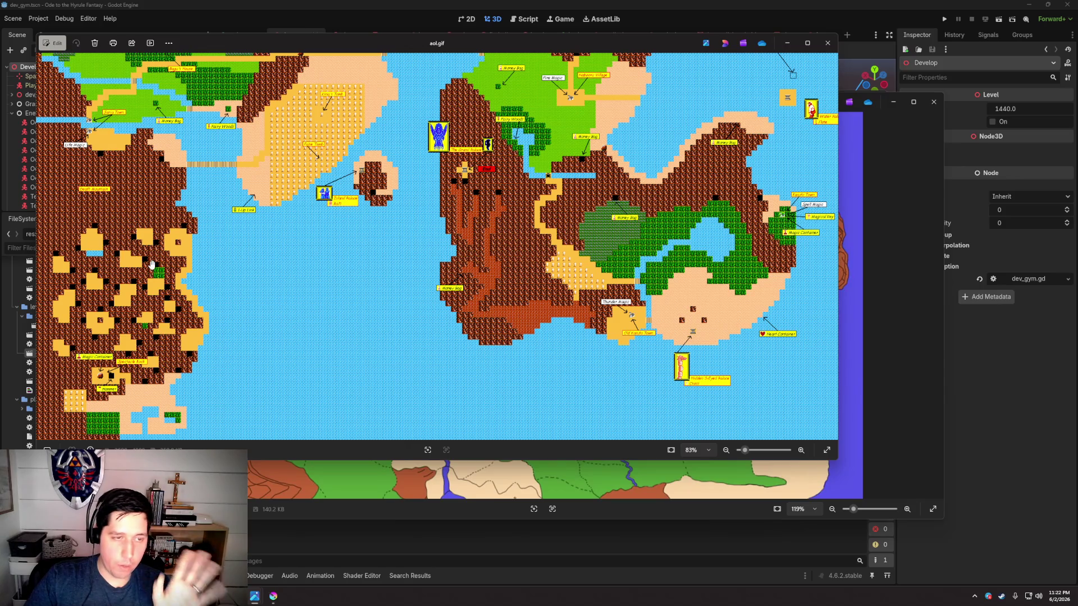
scroll(141, 366, "up", 3)
scroll(141, 366, "up", 2)
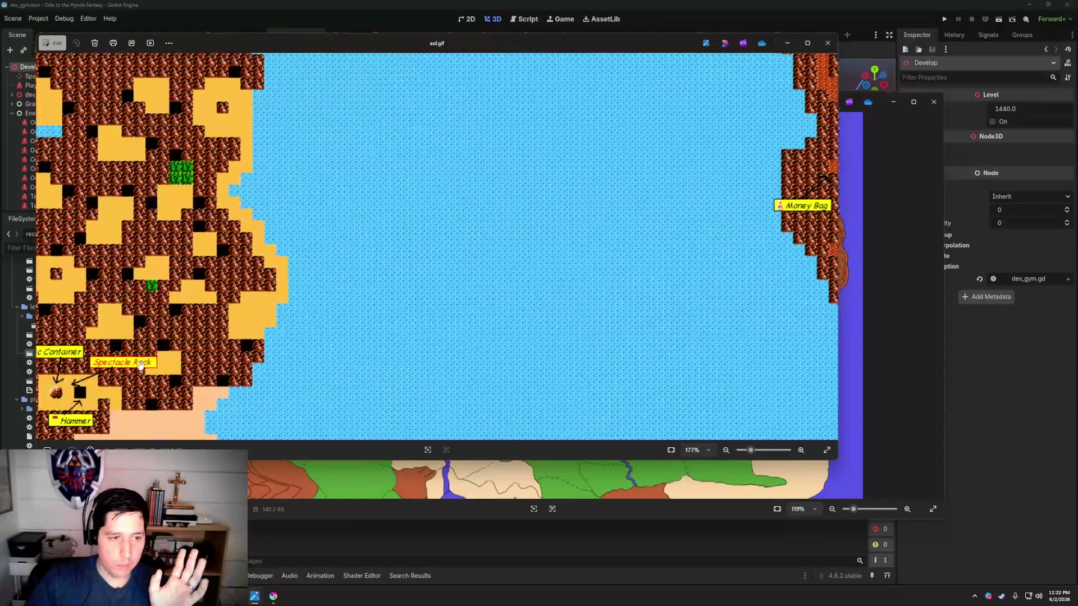
scroll(257, 241, "up", 1)
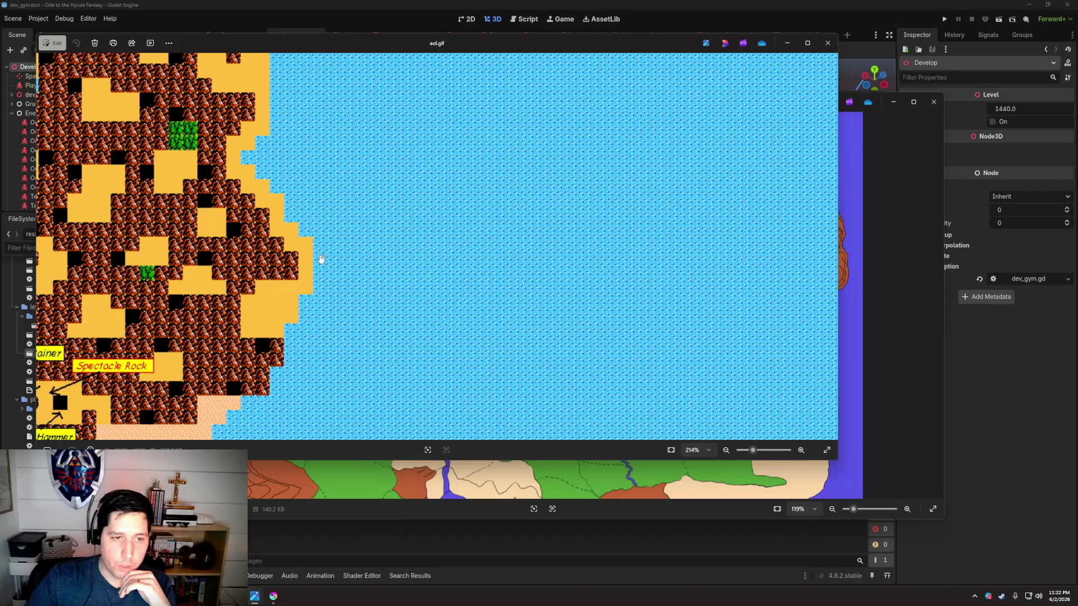
Zoom out to the aol.gif map's southern coast, then close the image.
scroll(268, 326, "down", 1)
scroll(320, 281, "down", 2)
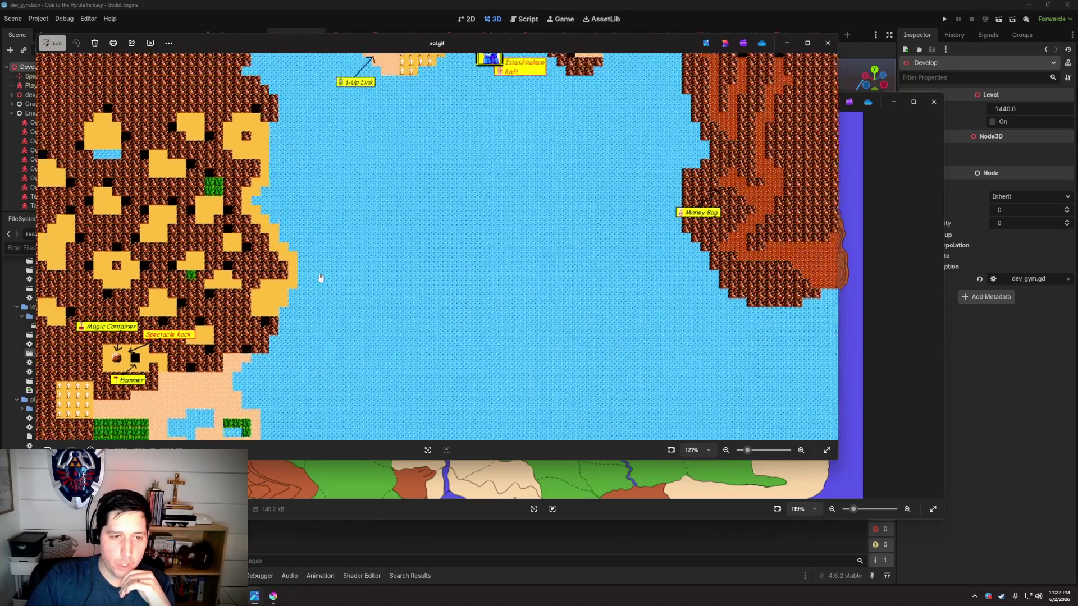
scroll(428, 222, "down", 1)
scroll(453, 212, "down", 2)
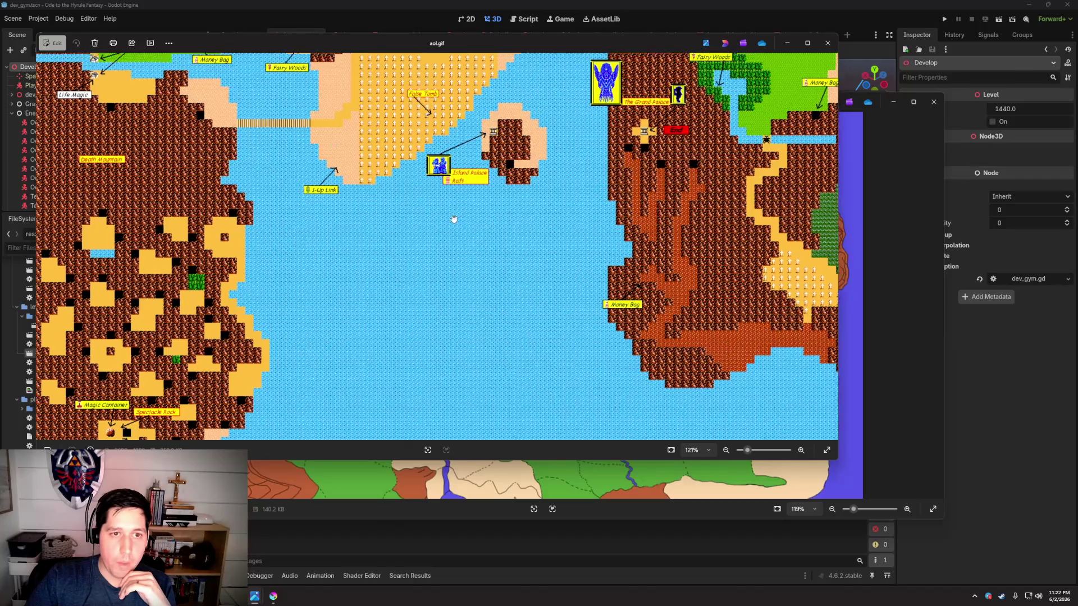
scroll(387, 323, "down", 2)
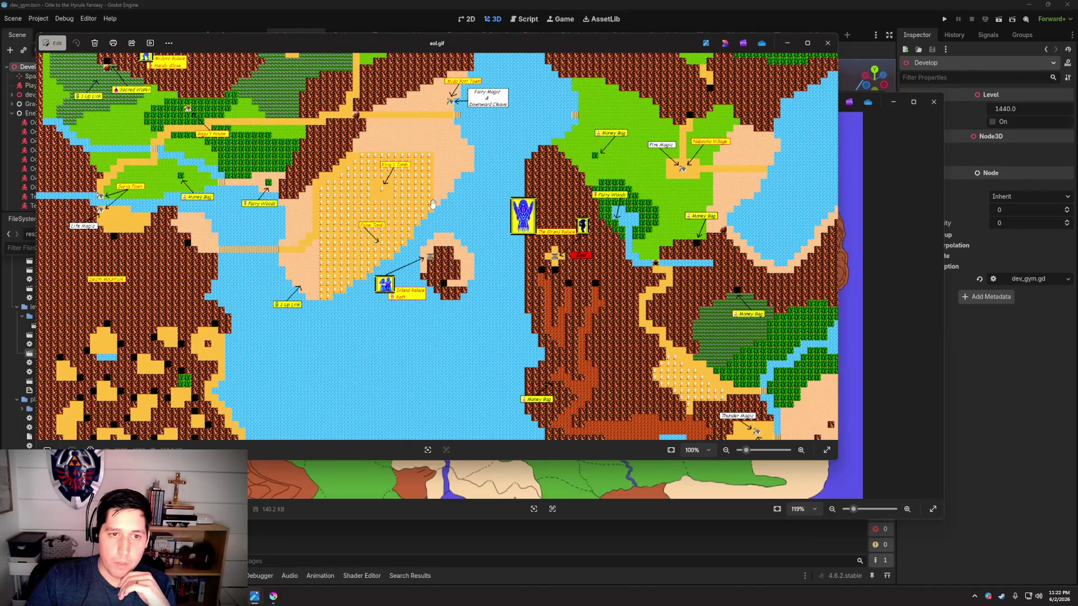
left_click_drag(406, 275, 381, 132)
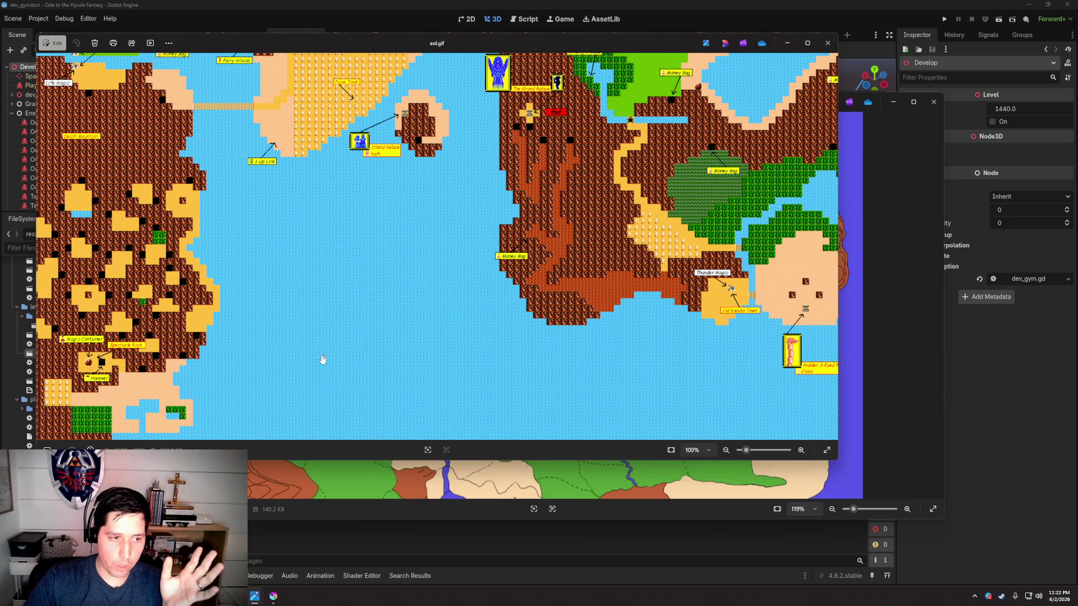
scroll(359, 333, "left", 1)
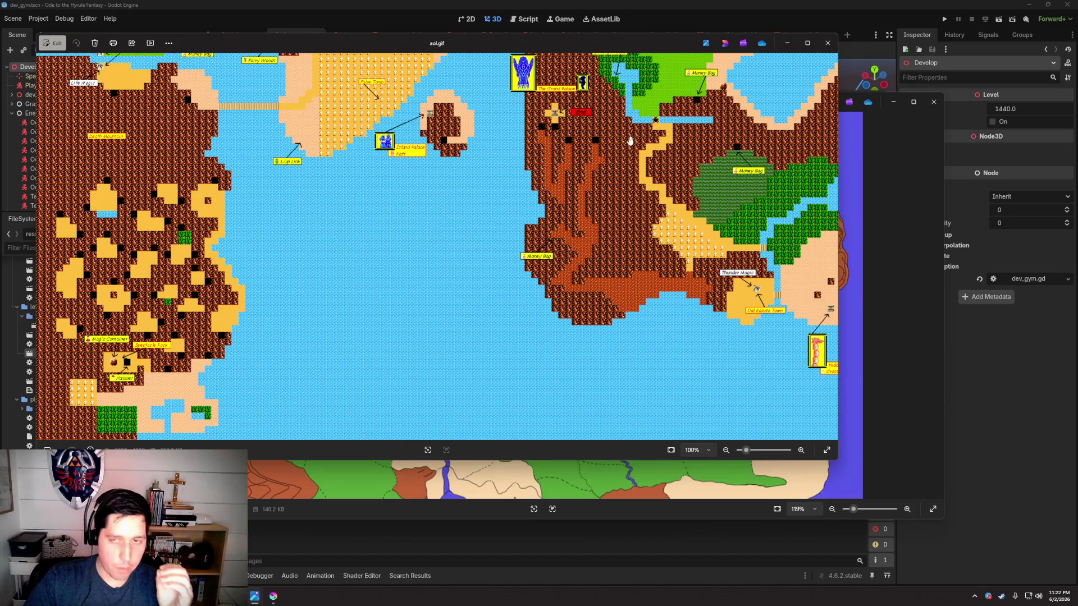
left_click(827, 43)
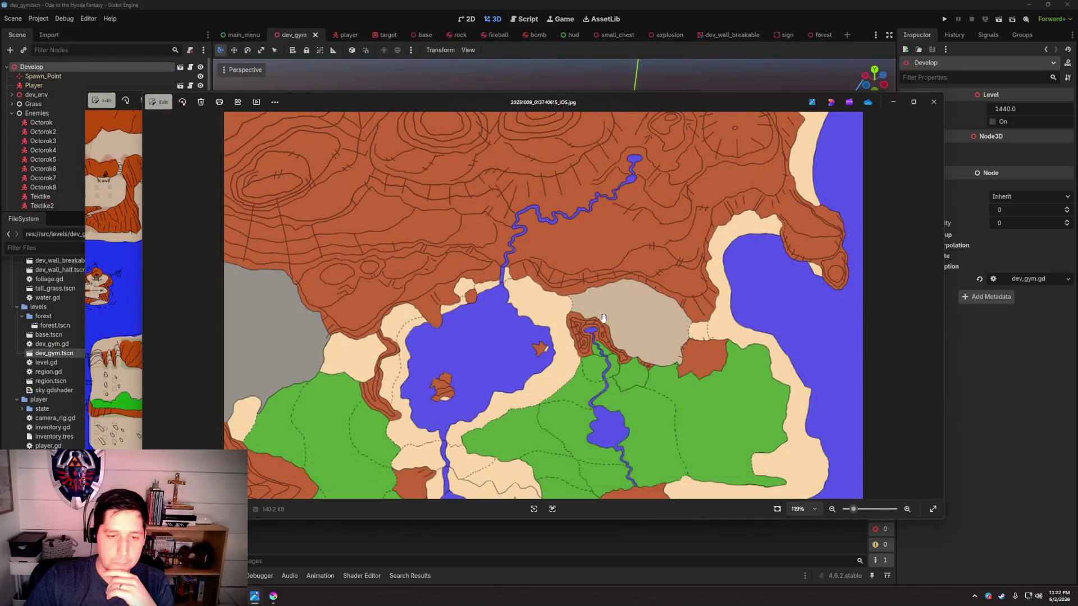
Close the painted jpg map, view the png map's west side, close it, and bring Krita forward.
scroll(543, 255, "down", 1)
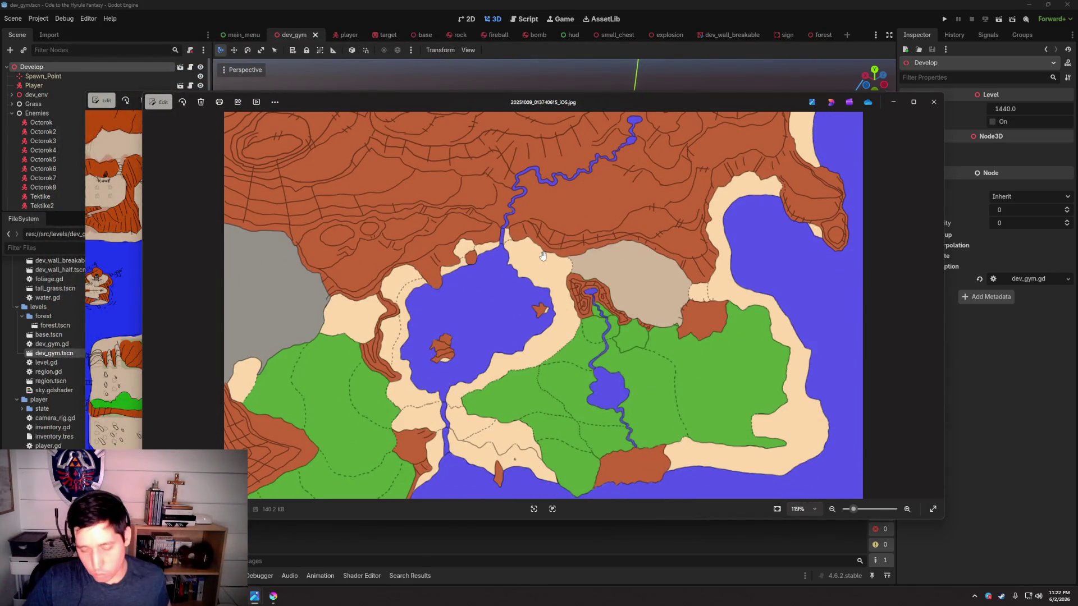
left_click(932, 101)
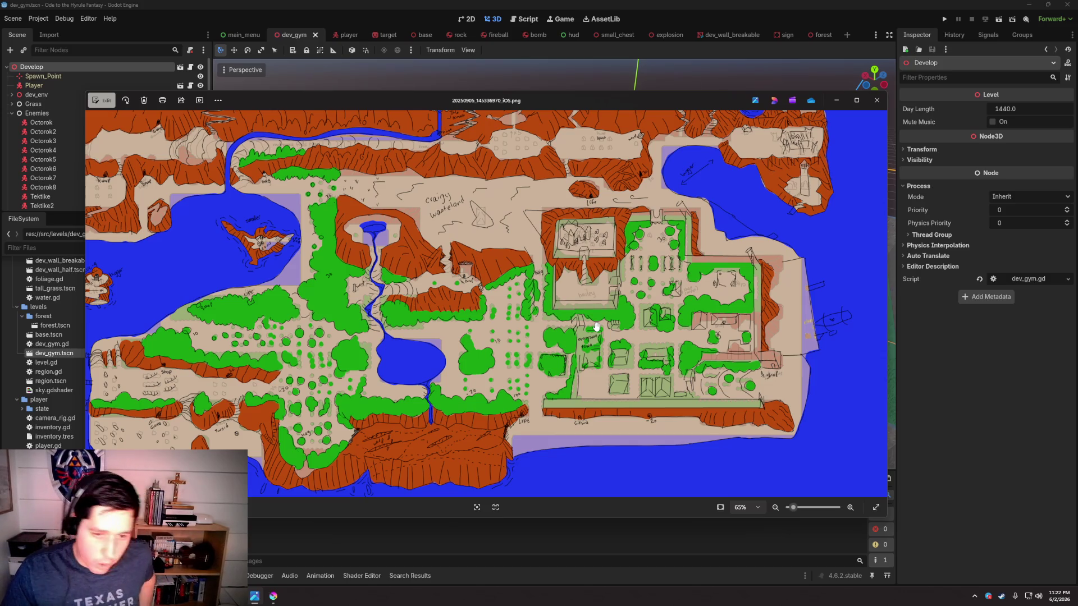
mouse_move(283, 376)
left_mouse_down()
mouse_move(444, 339)
mouse_move(518, 336)
mouse_move(597, 310)
mouse_move(578, 319)
left_mouse_up()
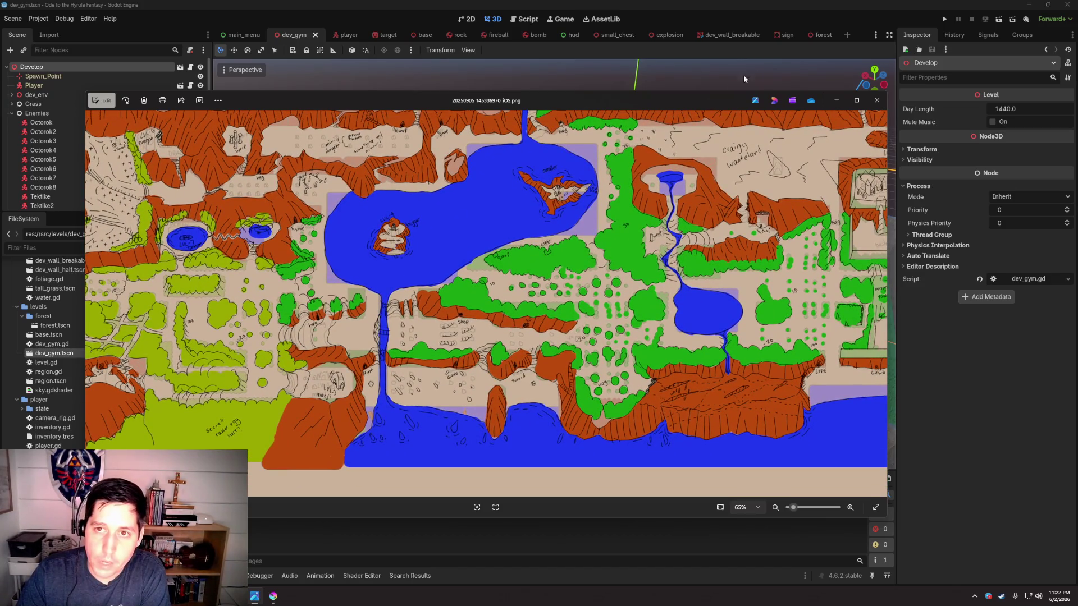
left_click(875, 101)
left_click(255, 597)
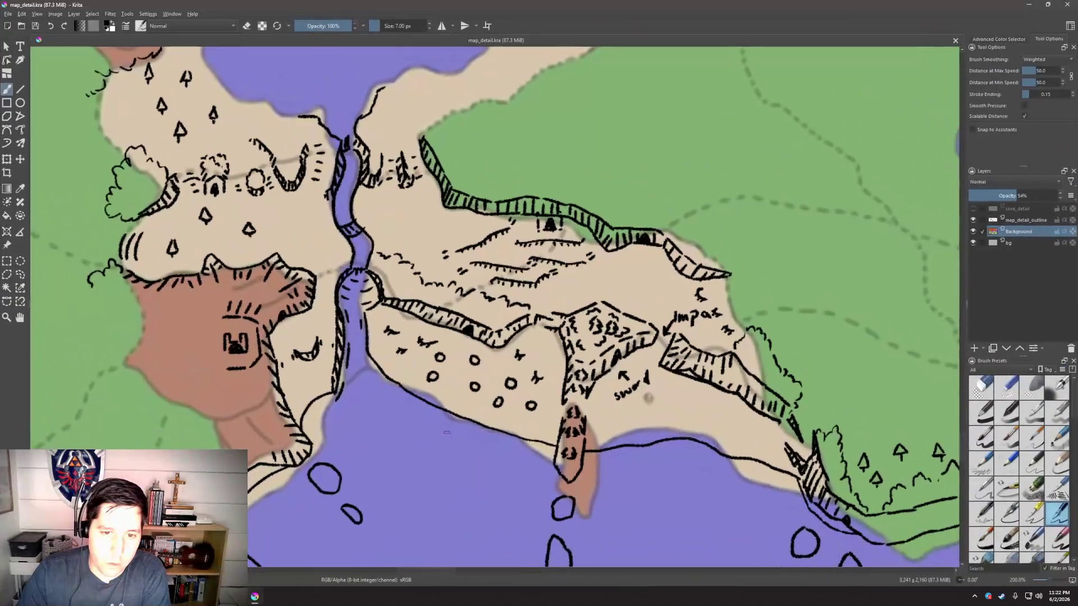
Zoom into map_detail.kra, pan over the inked coastline, zoom back out, and open the Start menu.
scroll(402, 316, "up", 2)
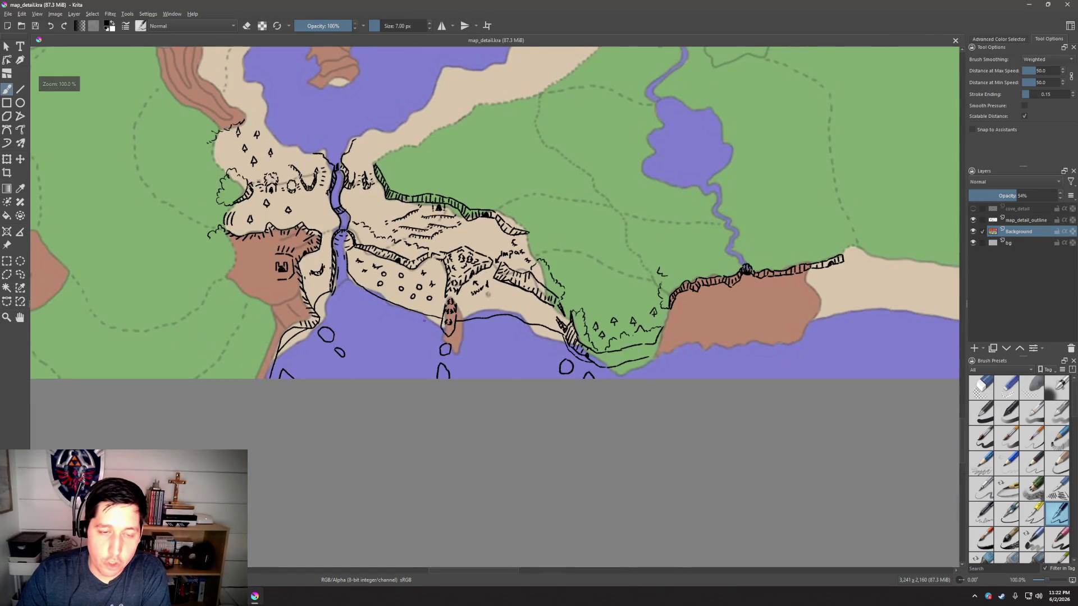
scroll(402, 315, "up", 1)
left_click_drag(437, 318, 421, 373)
scroll(421, 374, "down", 3)
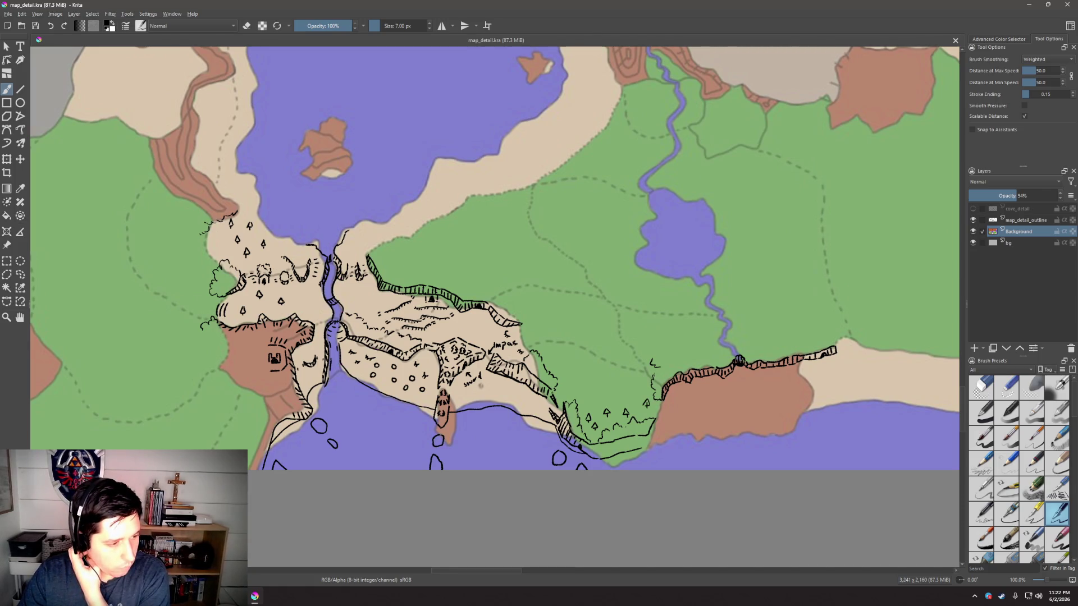
key("super")
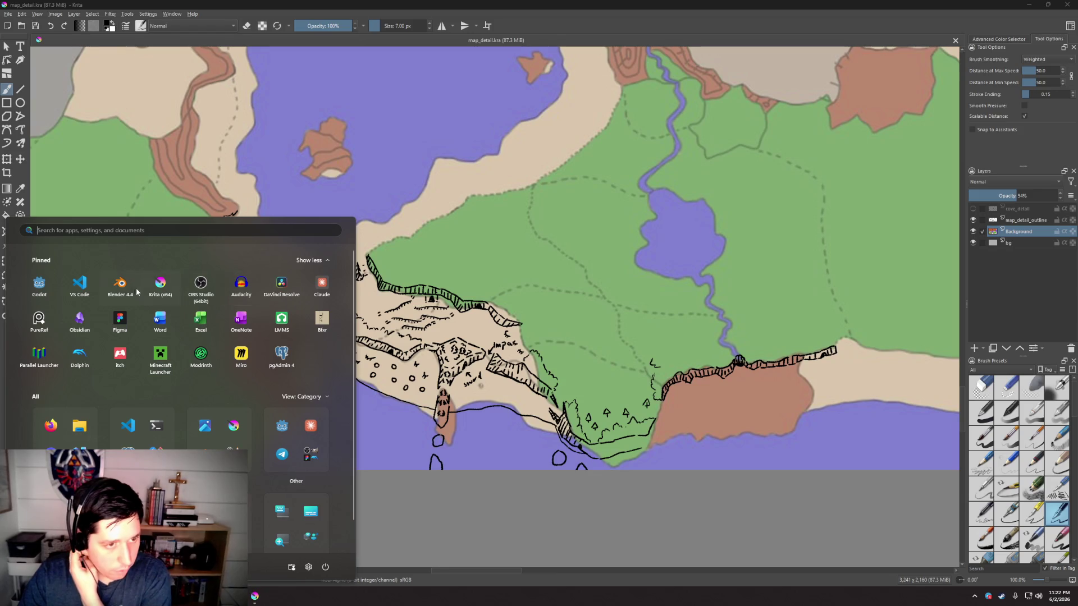
Launch PureRef, open the OdeToHyrule_Ref board, and zoom onto the Boiler Bay coastline photo.
left_click(39, 322)
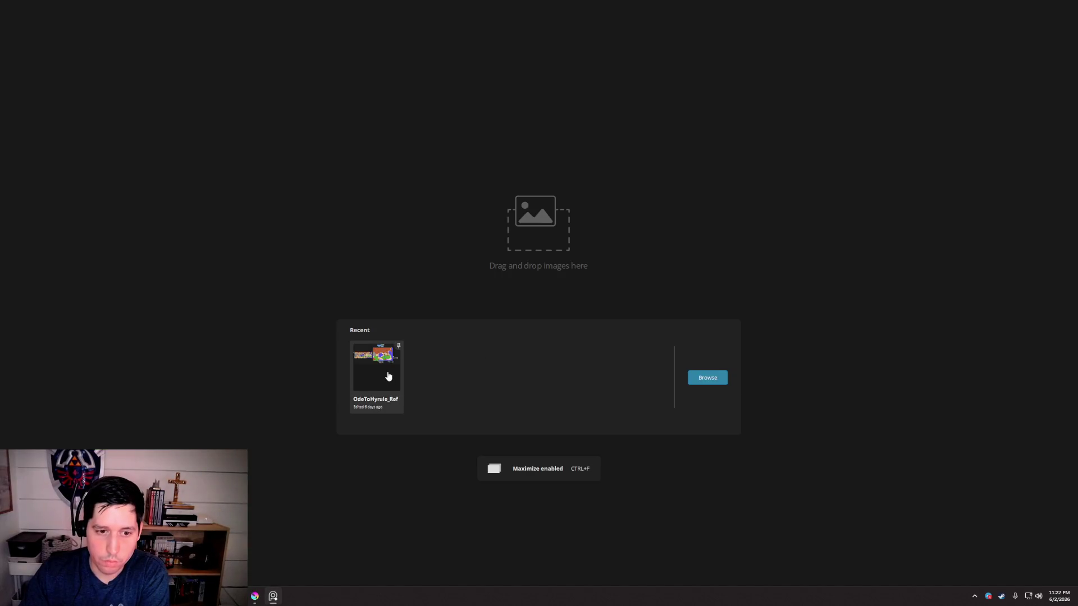
left_click(388, 376)
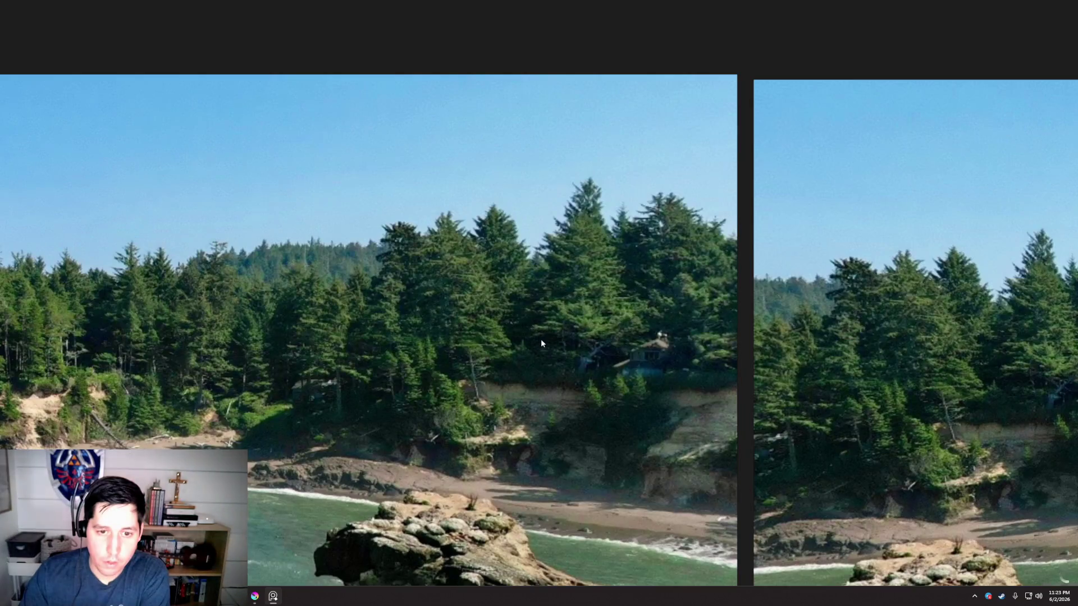
scroll(483, 337, "down", 3)
scroll(420, 303, "up", 5)
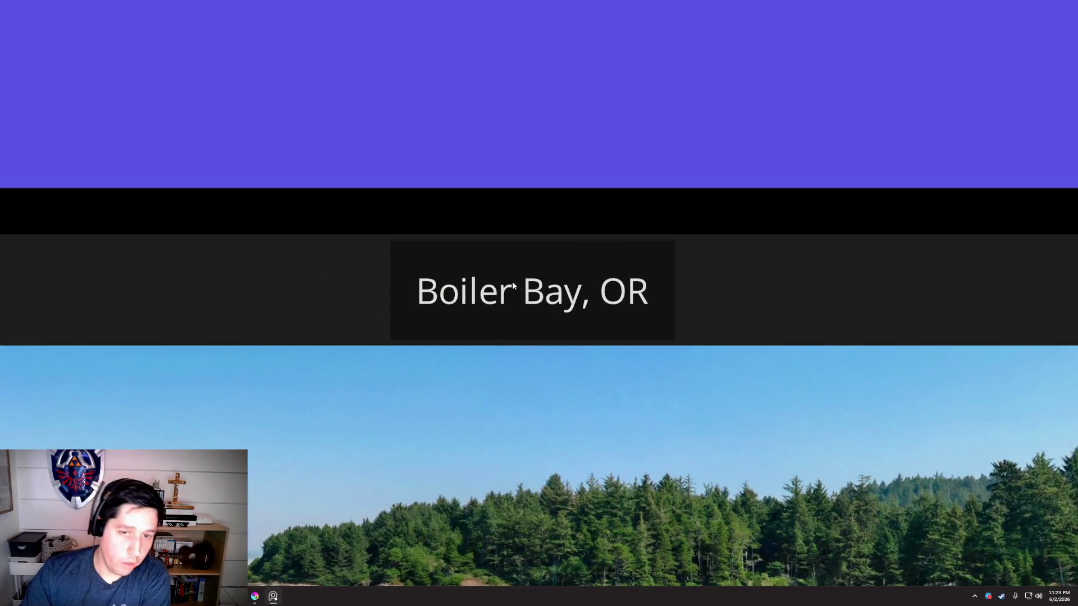
scroll(437, 337, "down", 3)
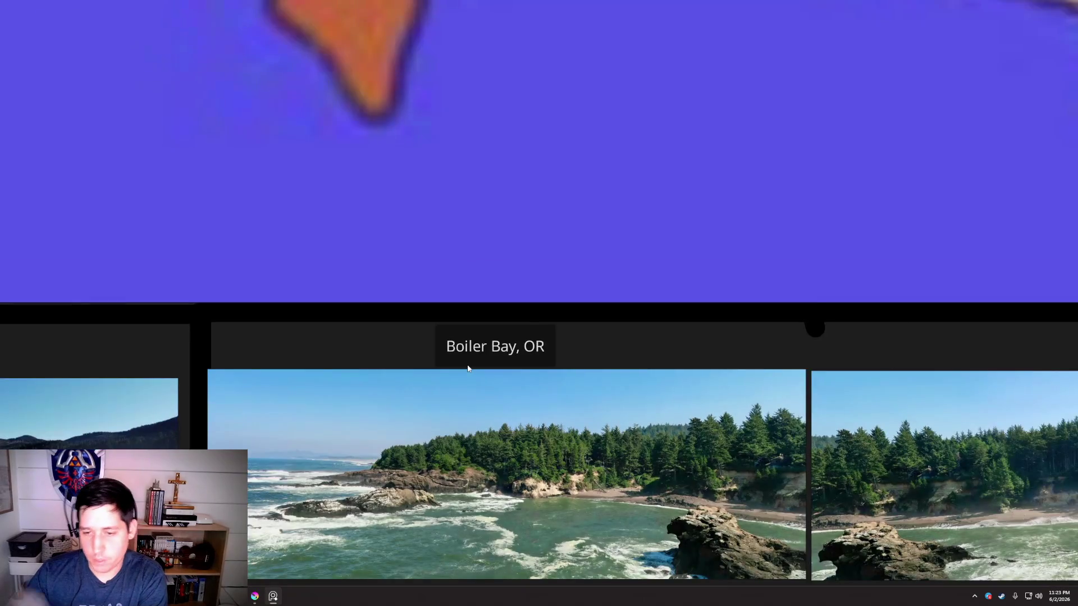
scroll(468, 368, "down", 2)
scroll(469, 366, "down", 6)
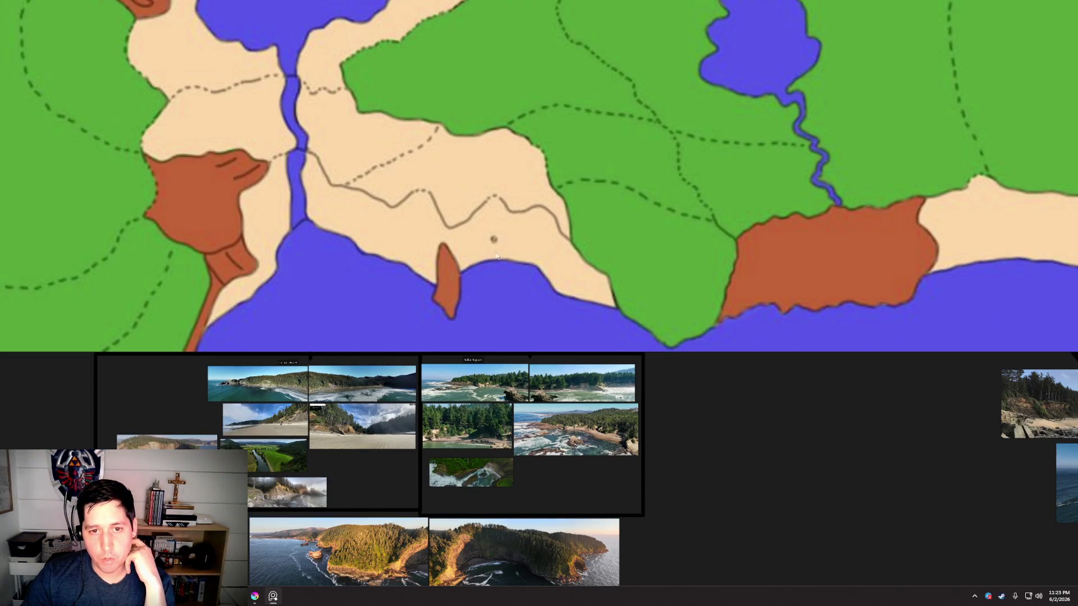
scroll(467, 323, "up", 10)
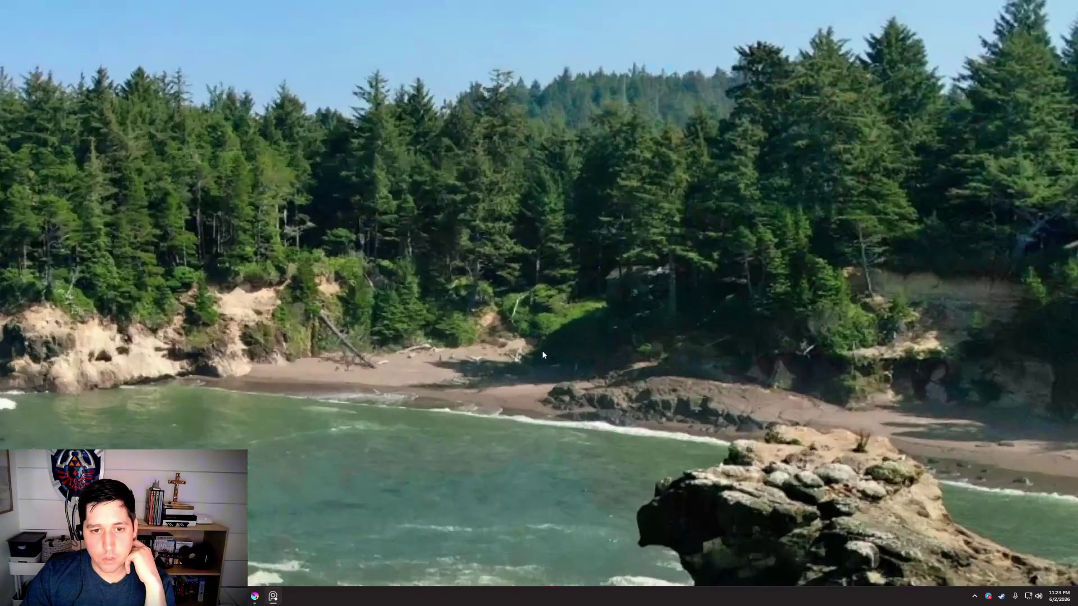
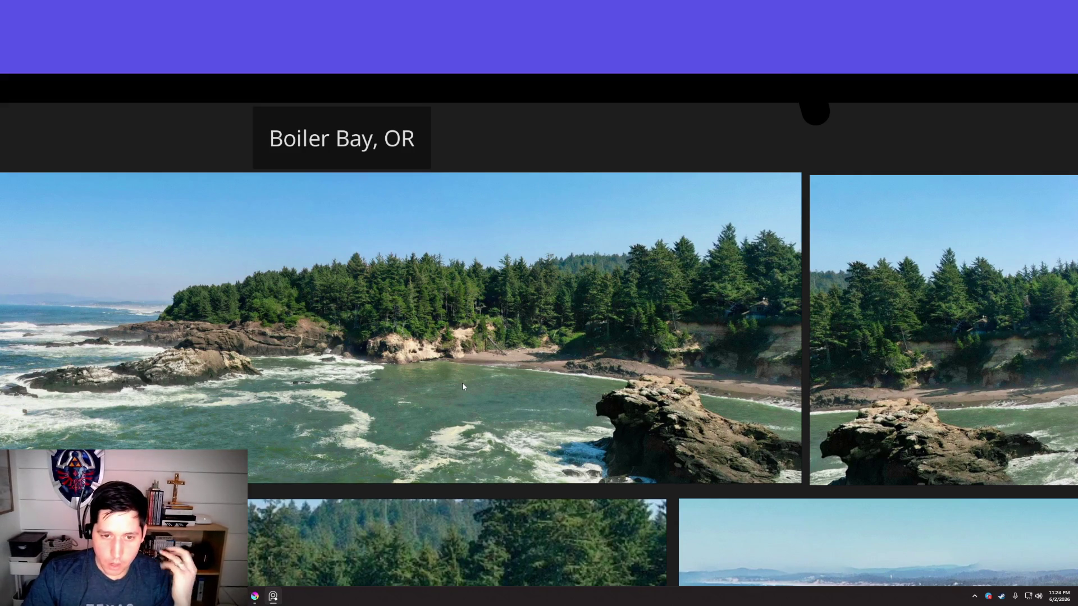
Expand the Boiler Bay, OR drone footage on the PureRef board to fill the screen.
left_click(479, 396)
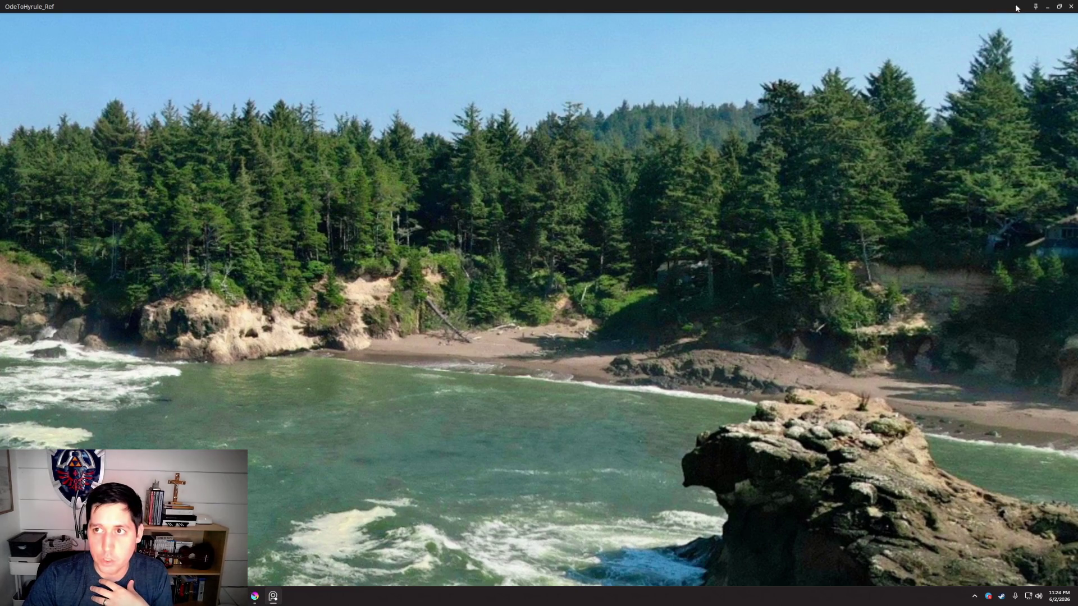
mouse_move(257, 602)
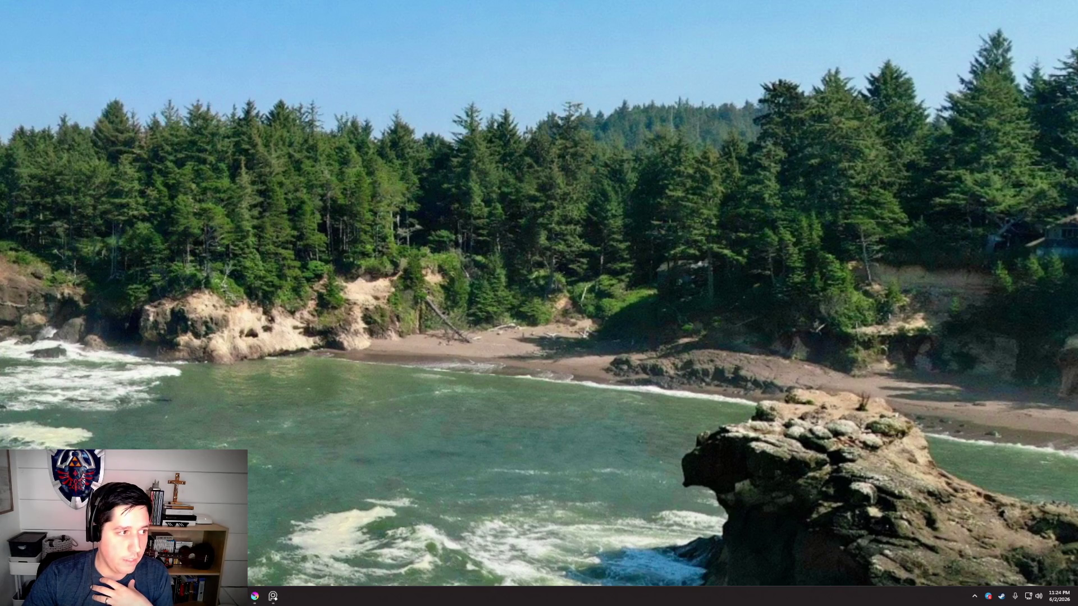
scroll(495, 441, "up", 3)
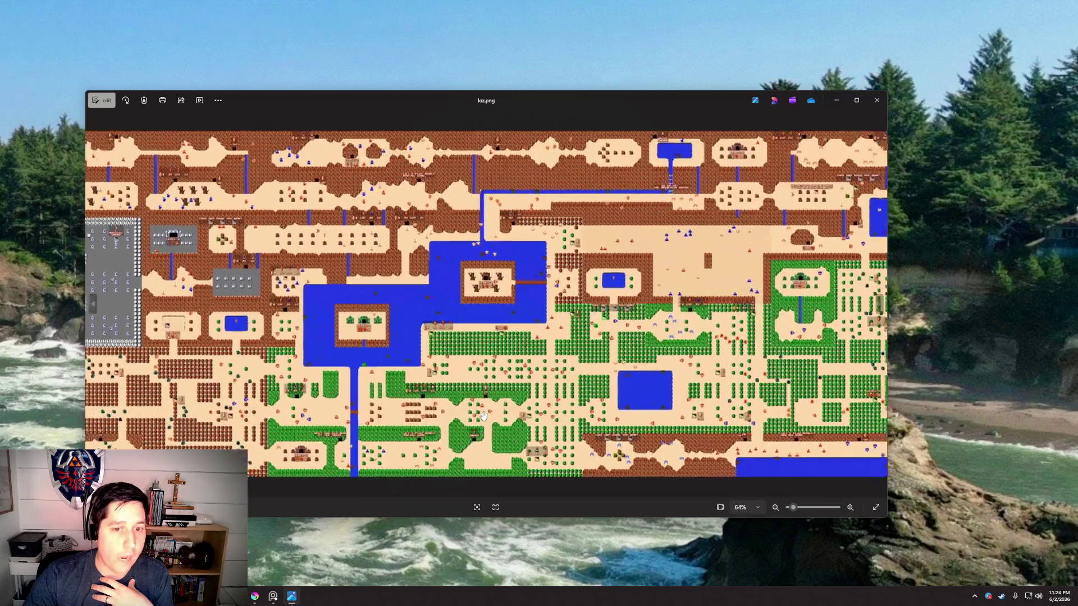
scroll(495, 442, "up", 6)
scroll(411, 318, "down", 1)
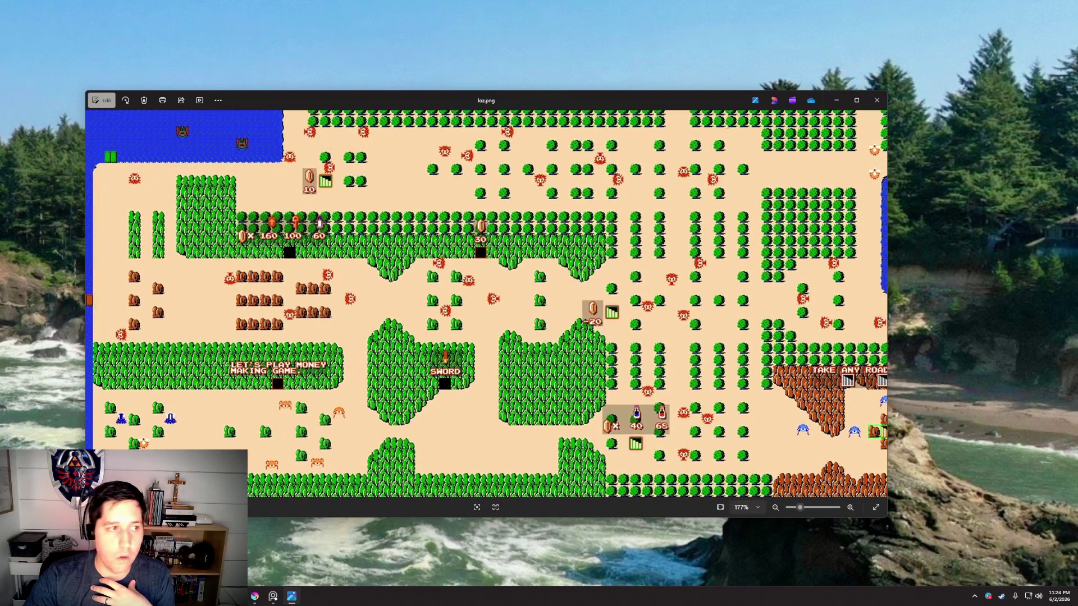
key("alt+Tab")
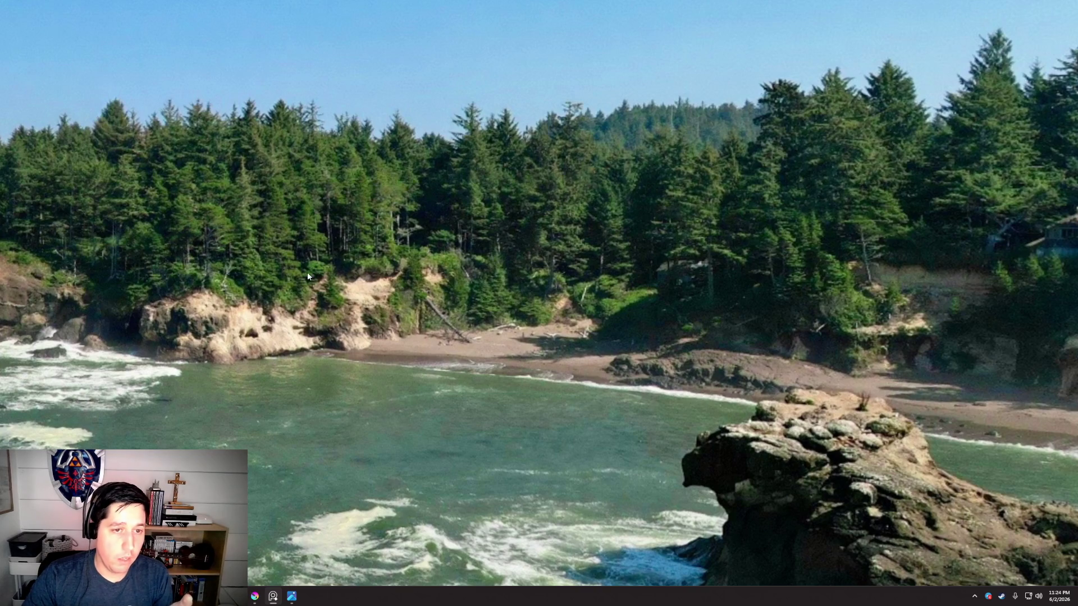
Zoom out from the full-screen footage and pan back across the PureRef reference board.
scroll(726, 296, "down", 3)
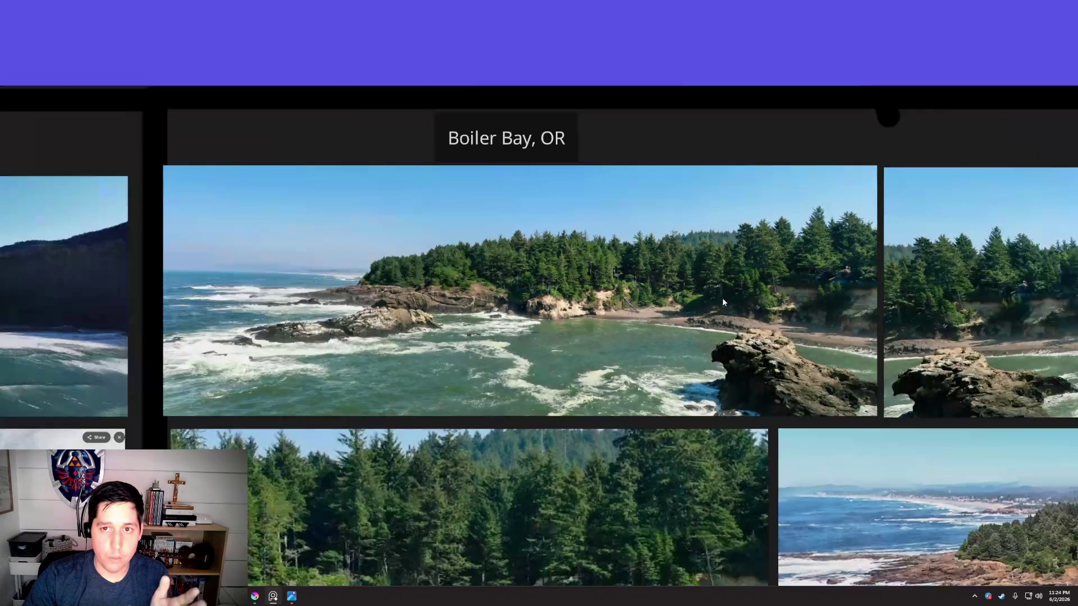
scroll(721, 294, "up", 1)
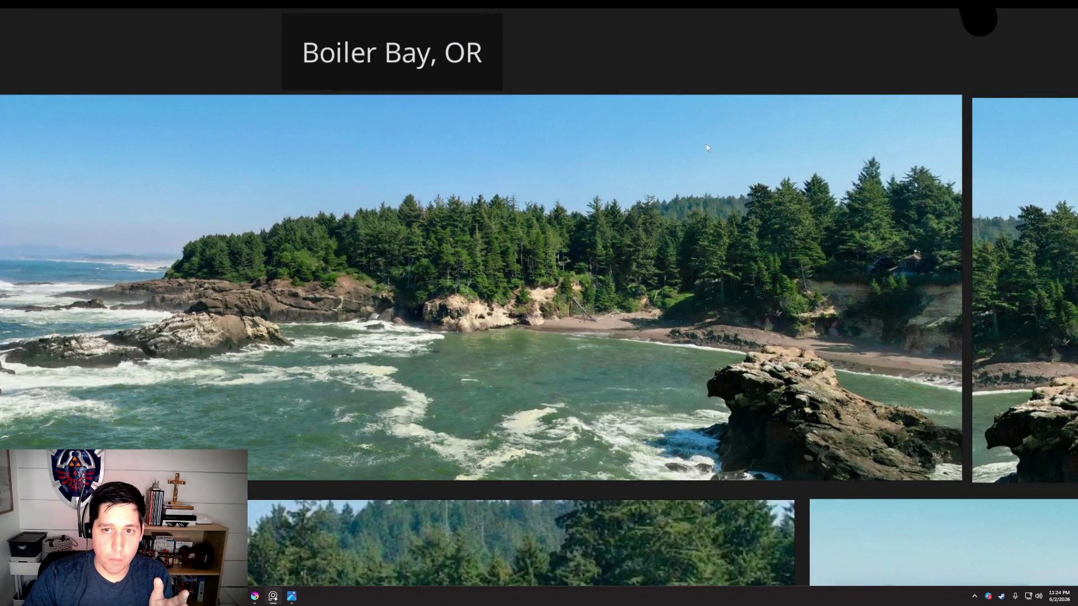
scroll(756, 258, "down", 5)
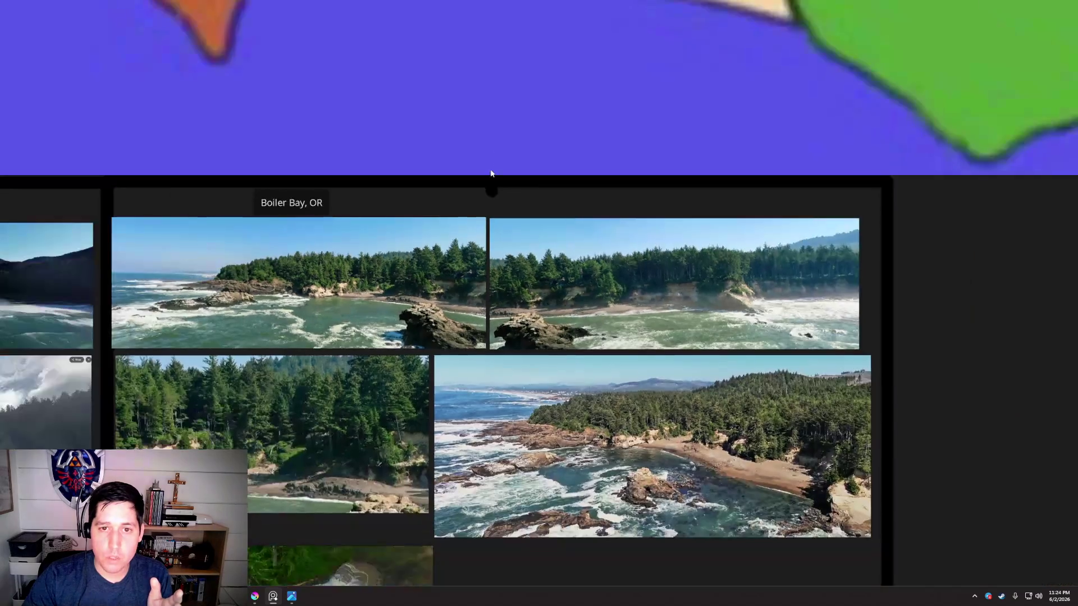
scroll(494, 159, "up", 5)
scroll(441, 324, "down", 2)
left_click_drag(476, 303, 443, 276)
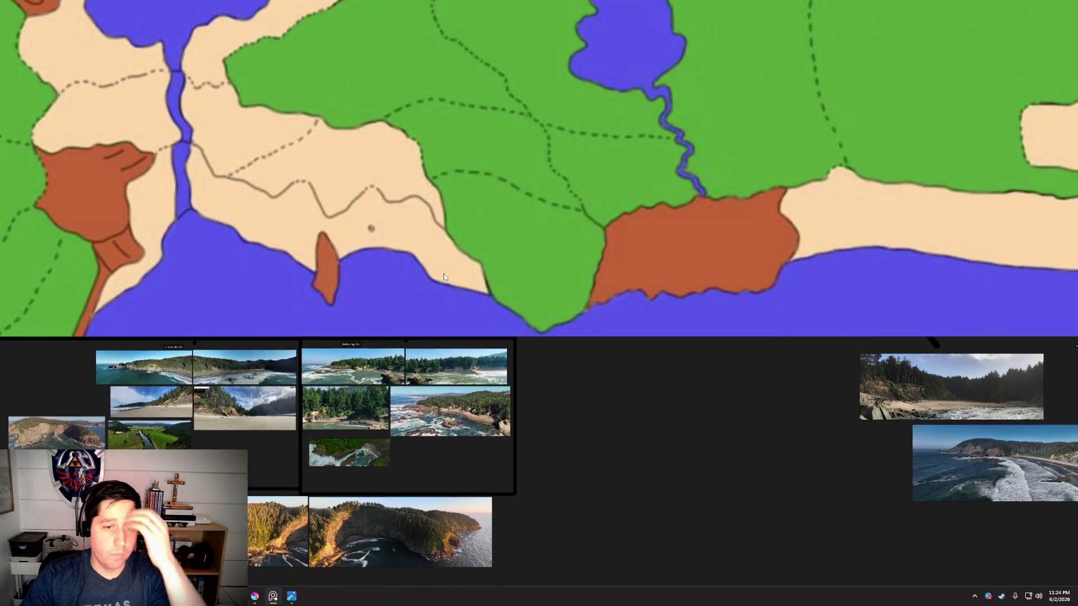
left_click_drag(439, 208, 566, 319)
scroll(566, 319, "down", 1)
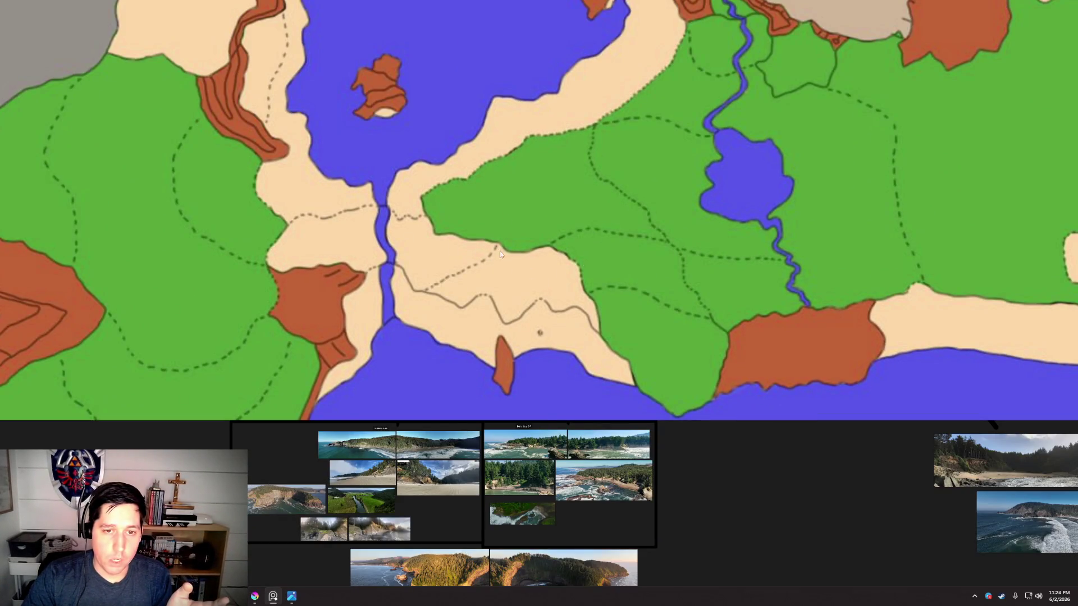
scroll(519, 270, "down", 5)
scroll(558, 376, "up", 5)
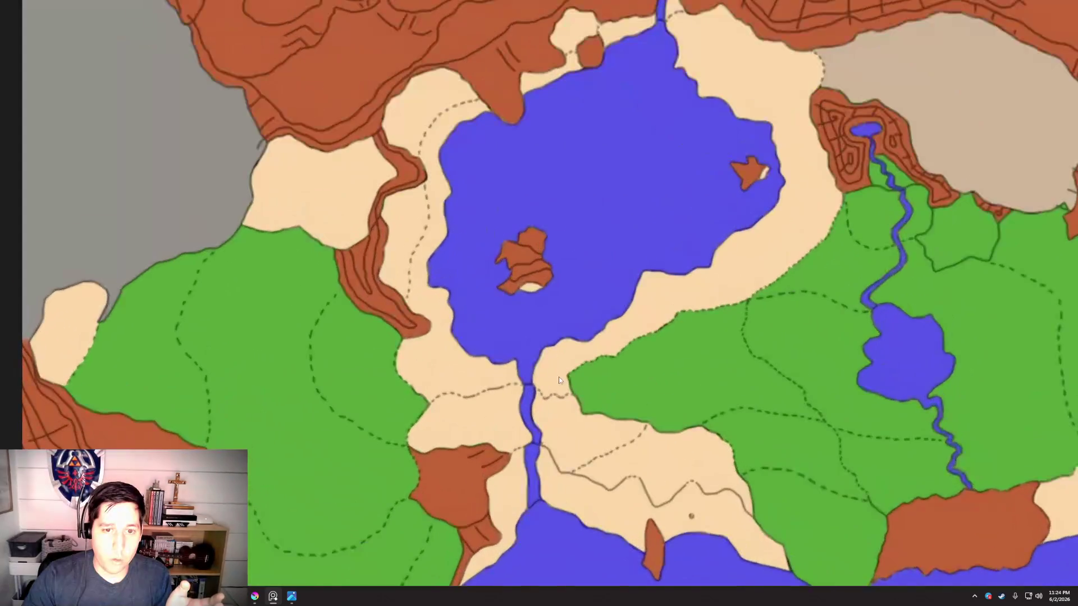
scroll(558, 376, "up", 2)
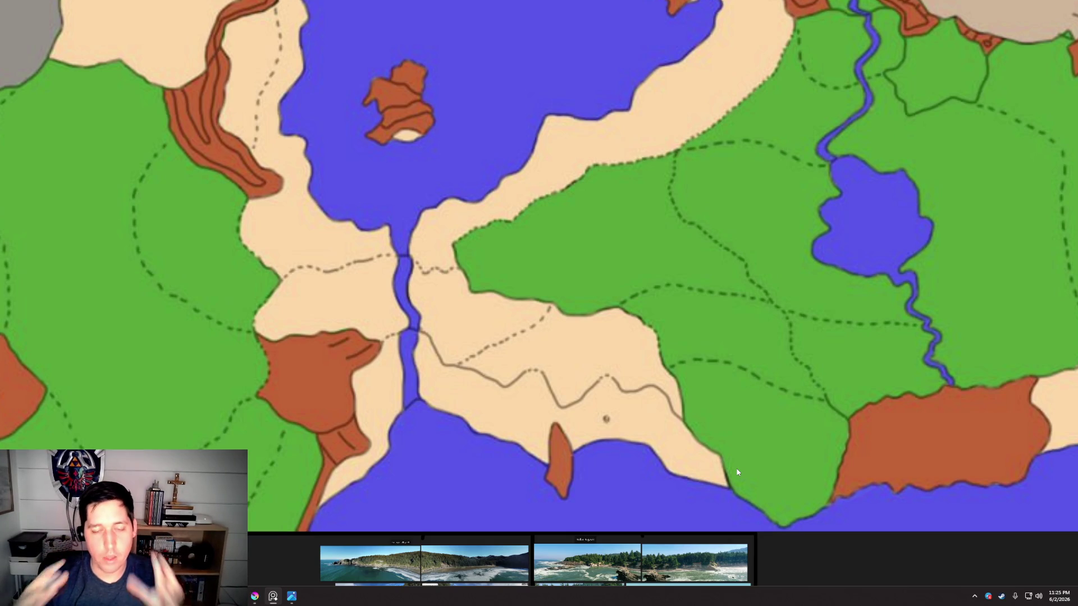
scroll(713, 488, "down", 3)
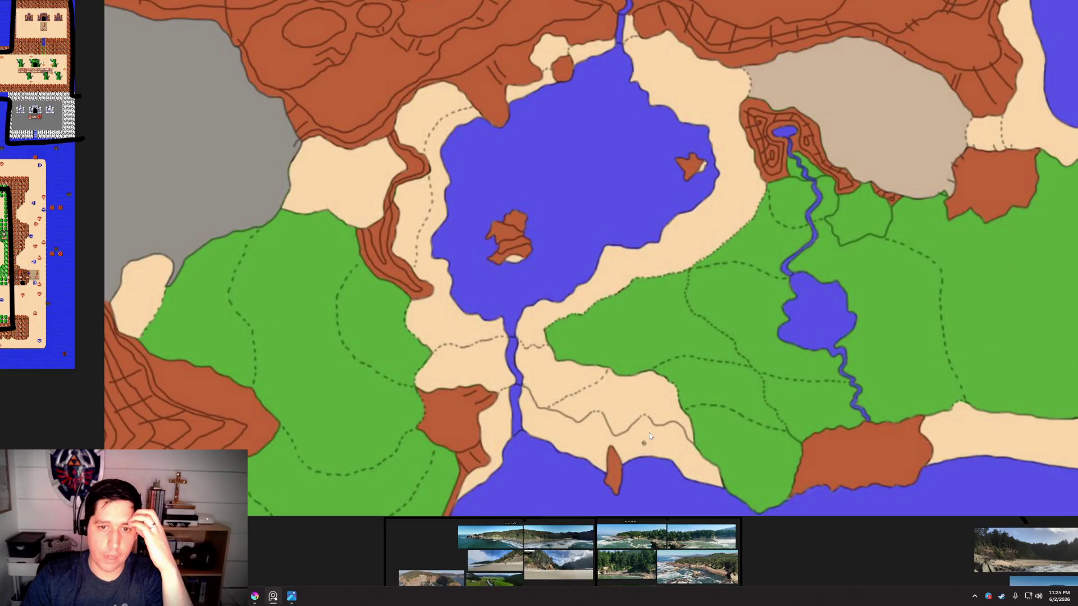
scroll(649, 433, "down", 2)
Pan over the NES overworld map to the Smuggler's Bay, OR and Boiler Bay, OR photo groups.
left_click_drag(649, 432, 565, 476)
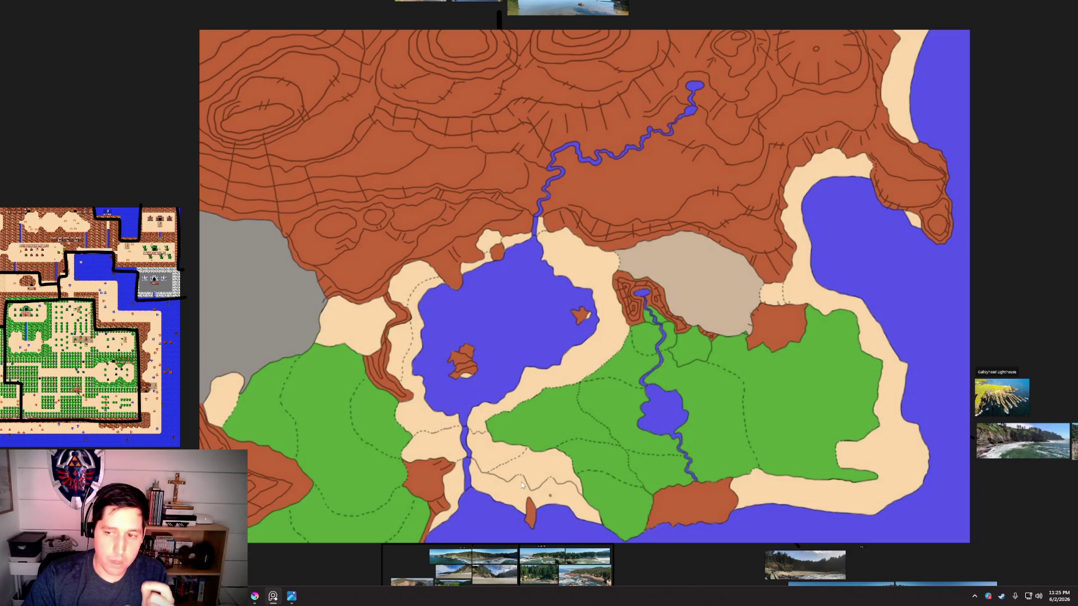
left_click_drag(342, 466, 702, 420)
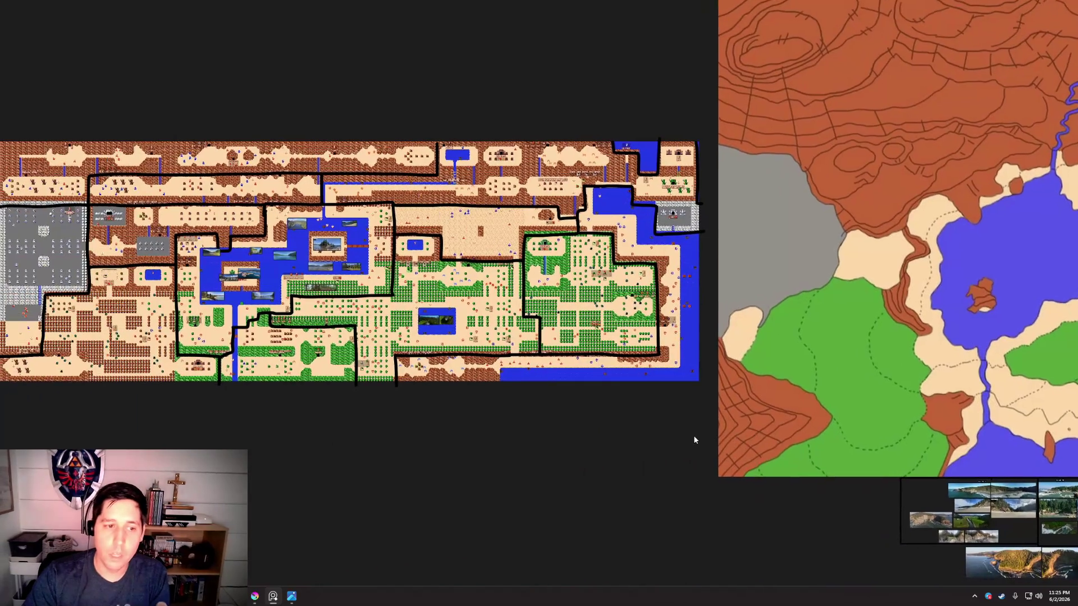
scroll(311, 325, "up", 3)
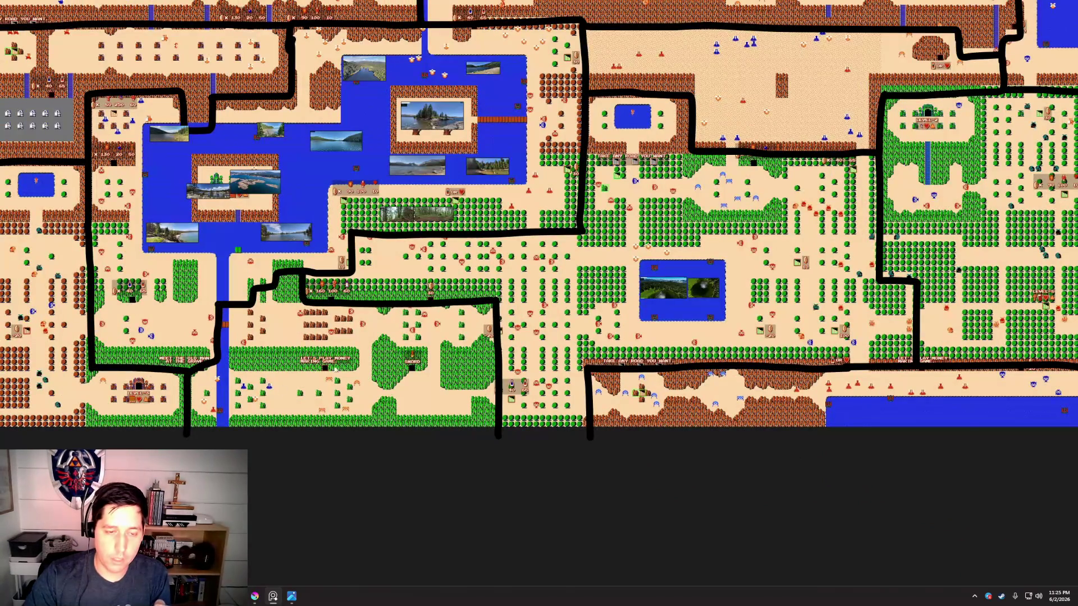
scroll(428, 404, "down", 10)
scroll(687, 432, "right", 8)
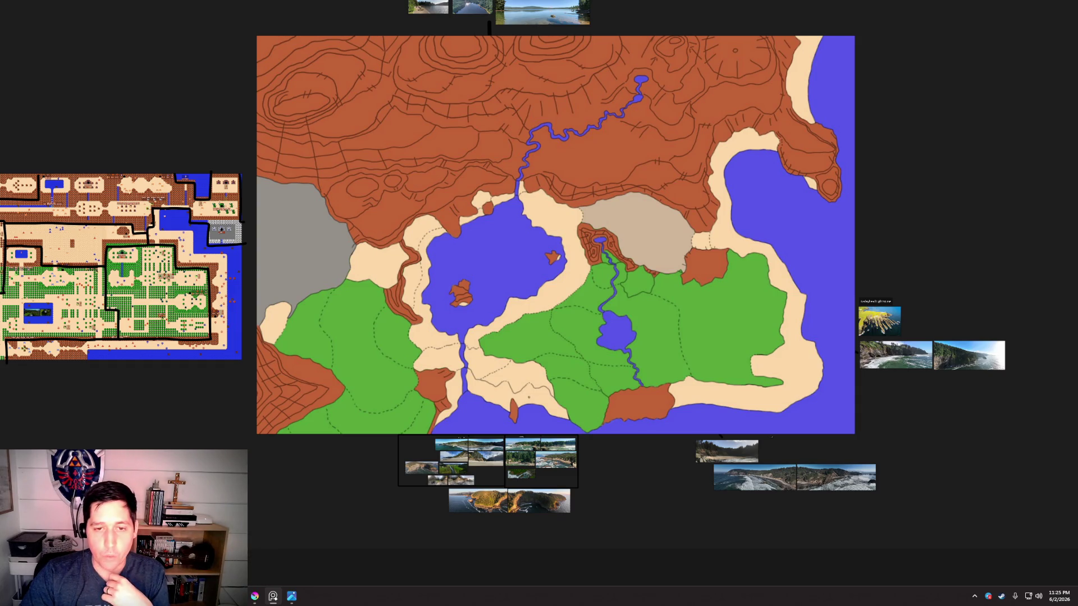
scroll(496, 424, "up", 10)
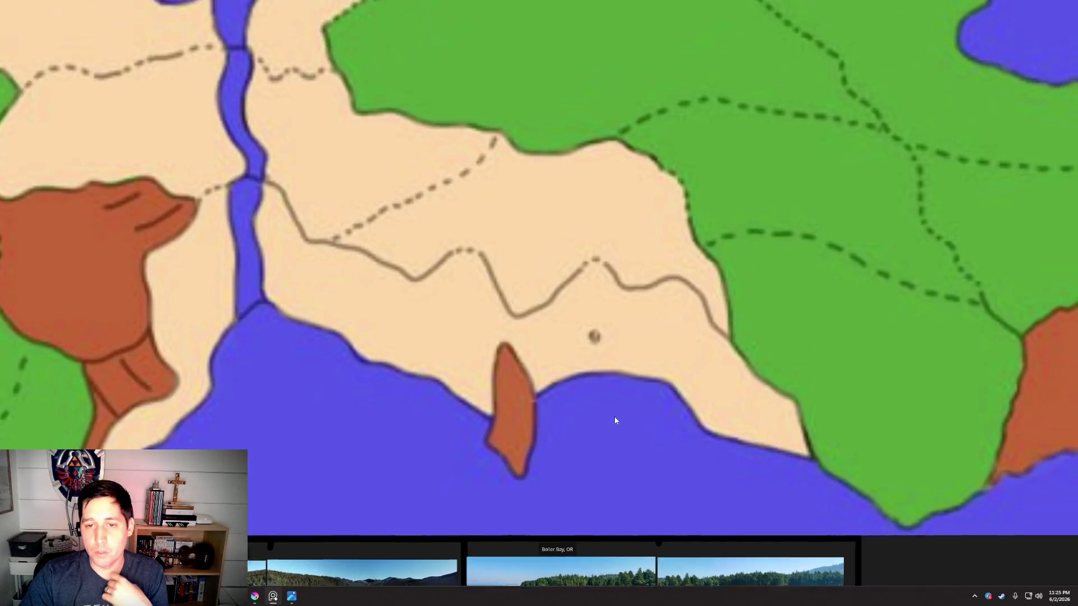
scroll(603, 425, "down", 2)
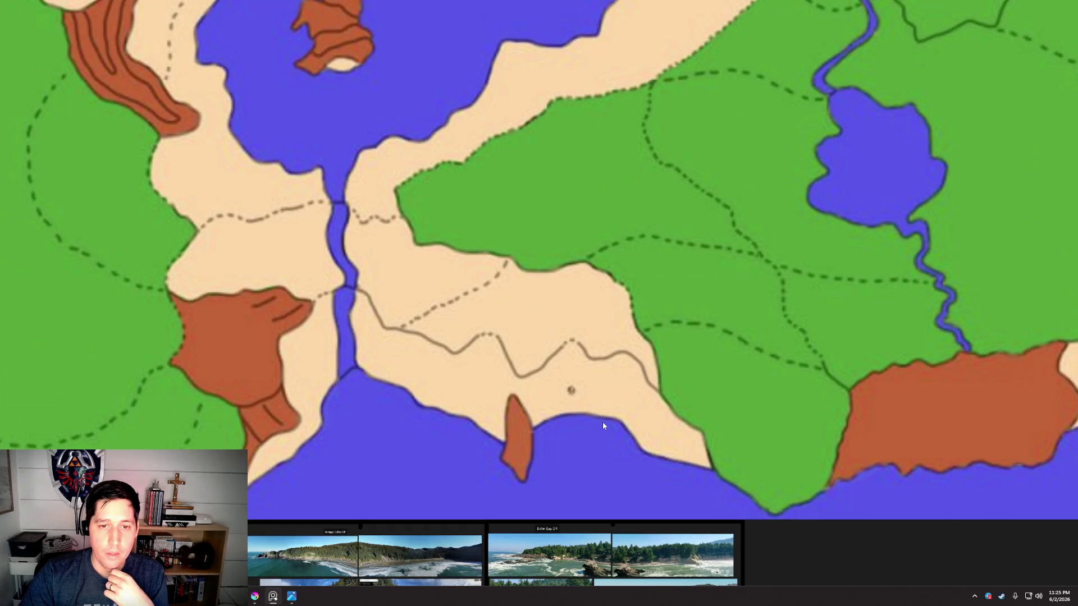
scroll(602, 422, "down", 2)
scroll(588, 396, "down", 2)
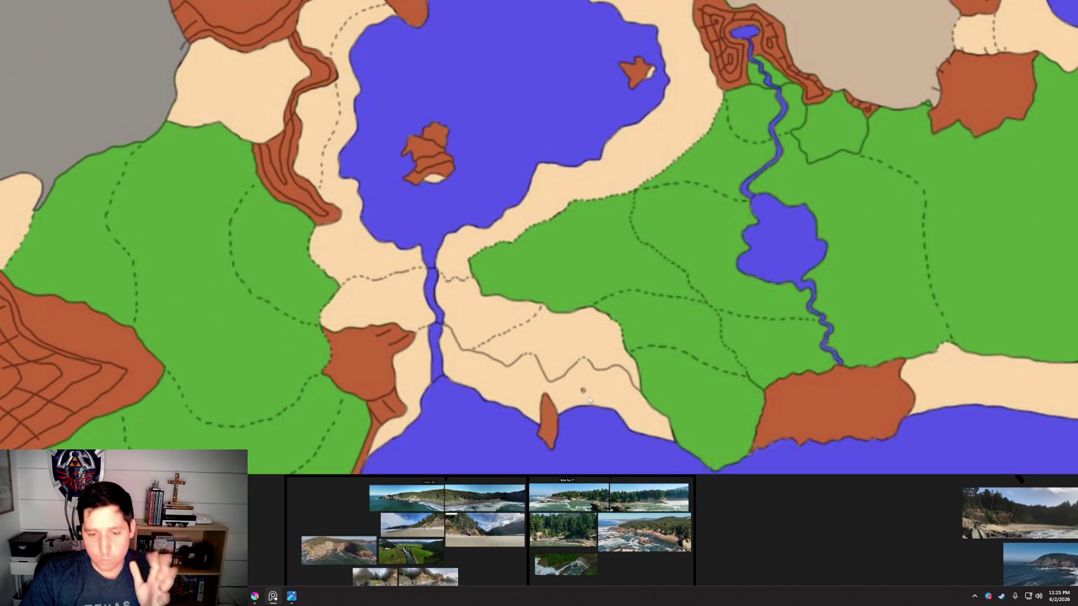
scroll(574, 383, "up", 8)
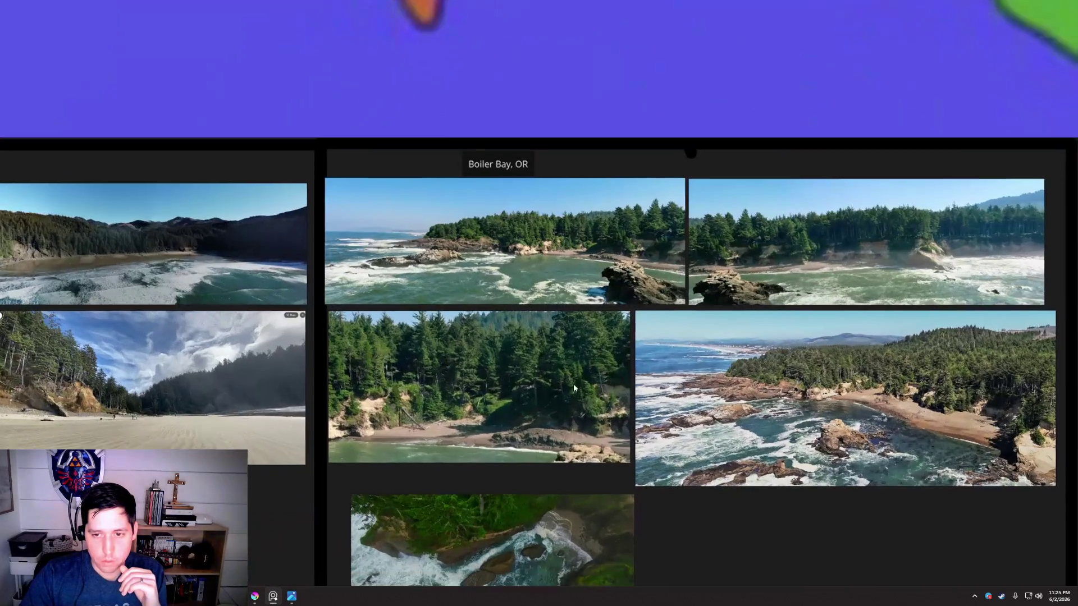
mouse_move(574, 383)
left_mouse_down()
mouse_move(521, 305)
mouse_move(500, 335)
left_mouse_up()
scroll(337, 236, "left", 10)
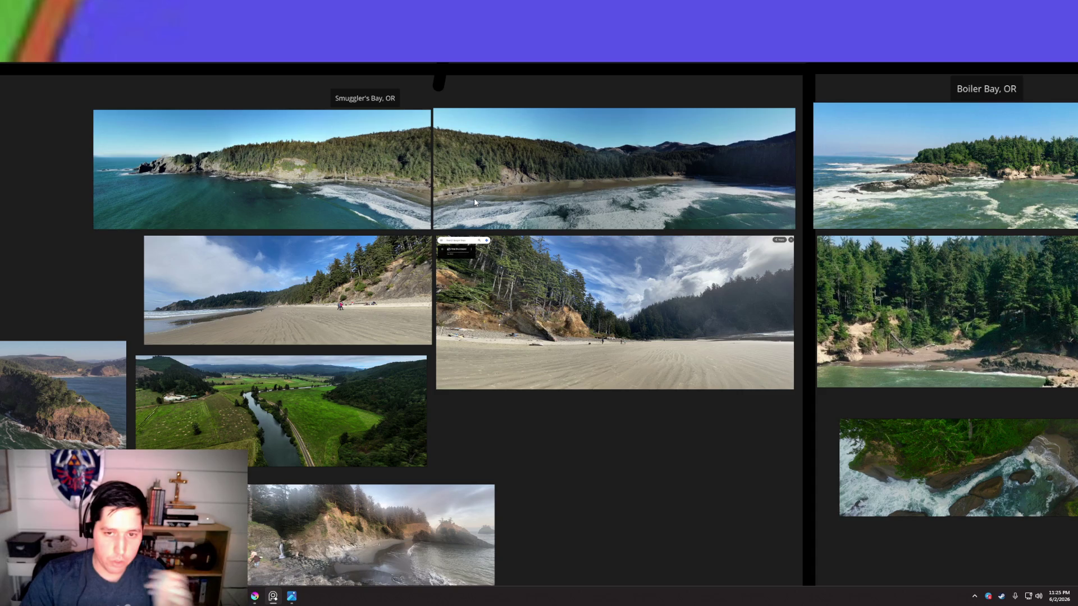
Scroll-zoom through the waterfall photos and the NES overworld map.
scroll(335, 433, "down", 3)
scroll(335, 433, "left", 3)
scroll(402, 404, "up", 5)
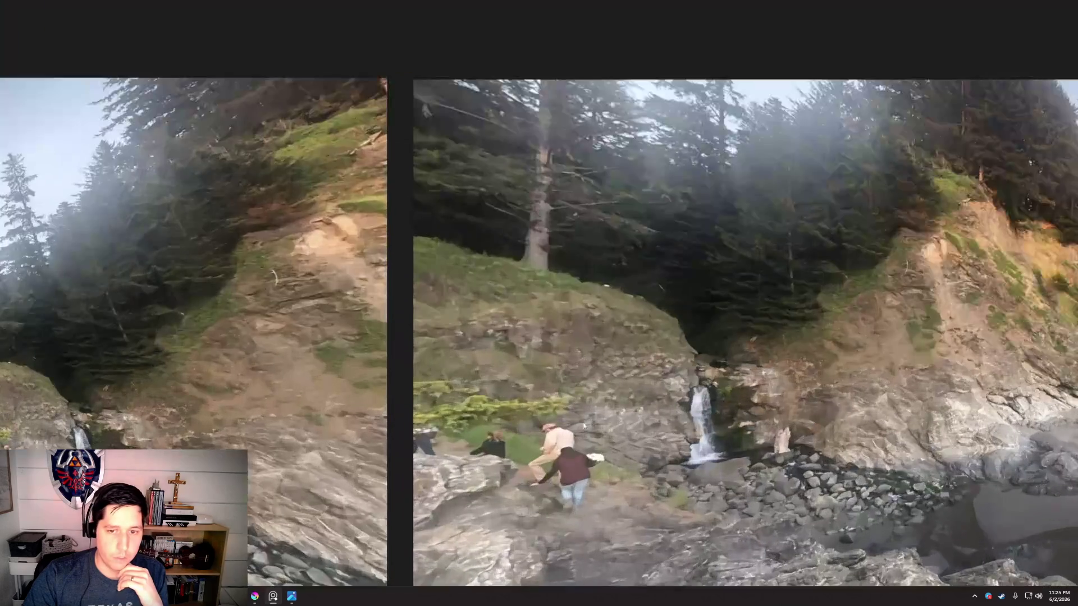
scroll(567, 297, "down", 2)
scroll(568, 297, "right", 3)
scroll(619, 389, "down", 1)
scroll(620, 389, "right", 4)
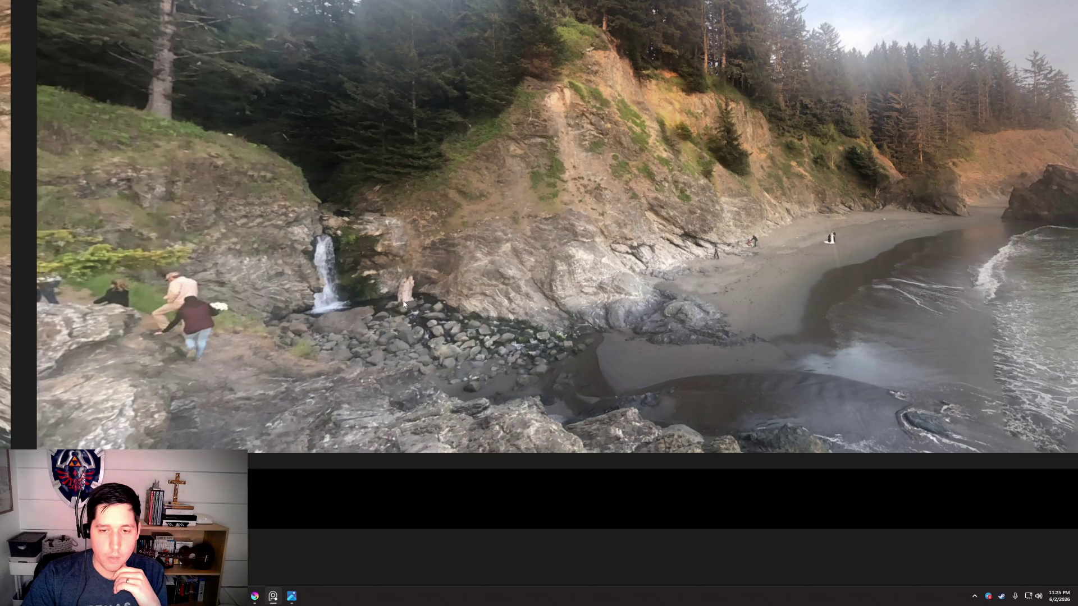
scroll(404, 302, "down", 6)
scroll(503, 356, "up", 4)
scroll(686, 319, "down", 2)
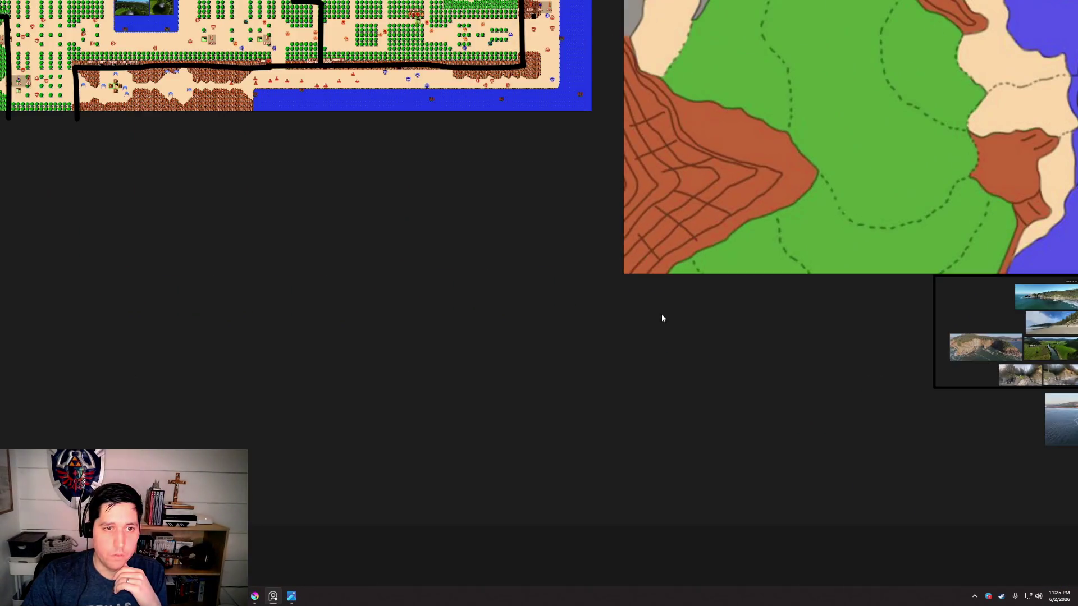
scroll(686, 319, "up", 8)
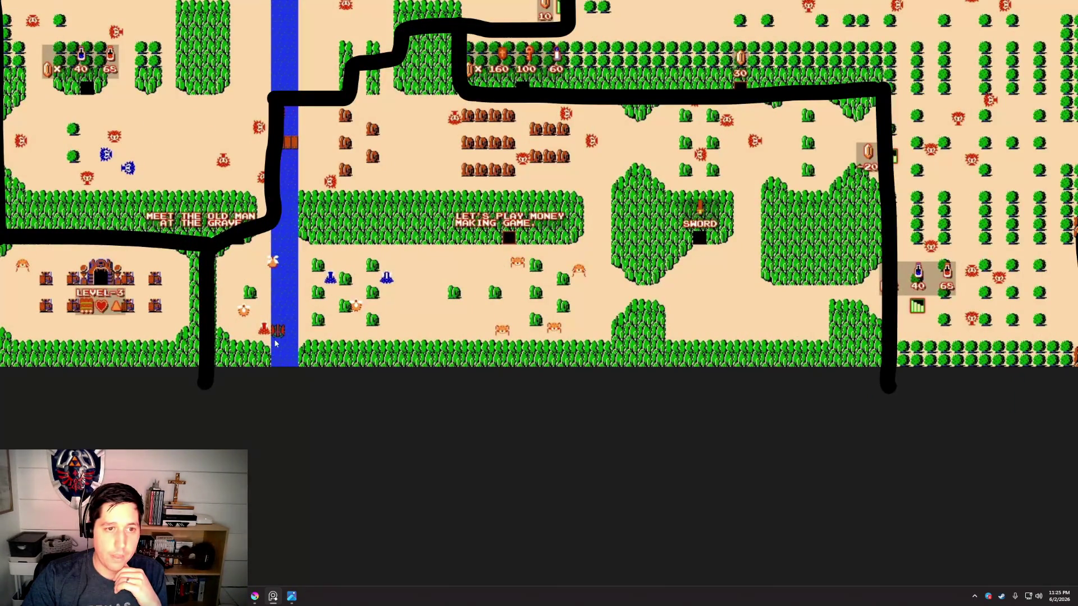
Zoom past the Galleyhead Lighthouse cluster and pan to the Lake Taheo, CA and Mt. Hood, OR photos.
scroll(282, 207, "down", 6)
scroll(523, 311, "up", 3)
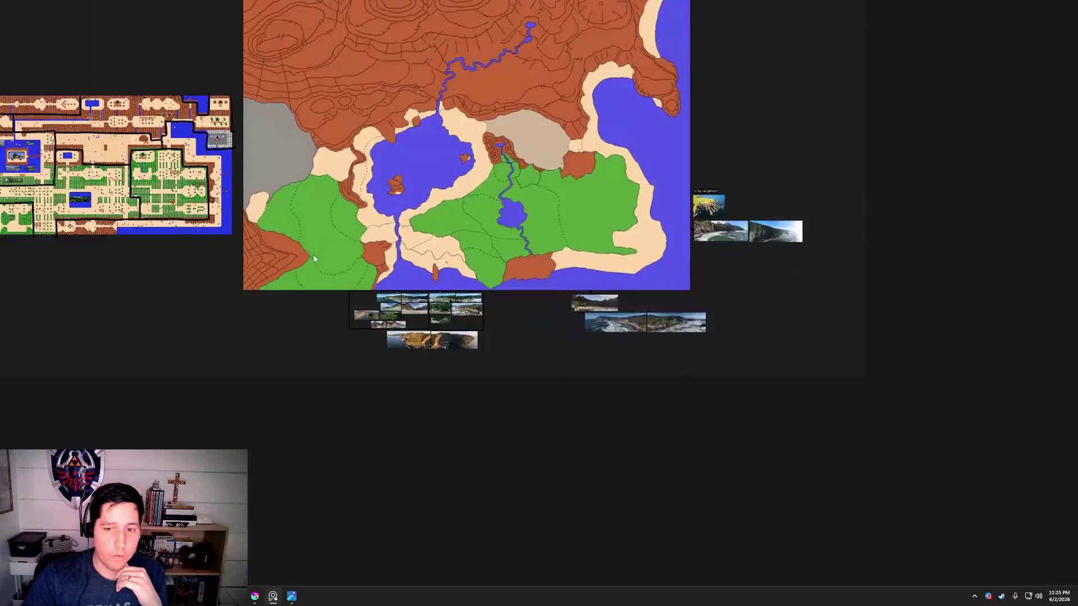
scroll(624, 280, "up", 5)
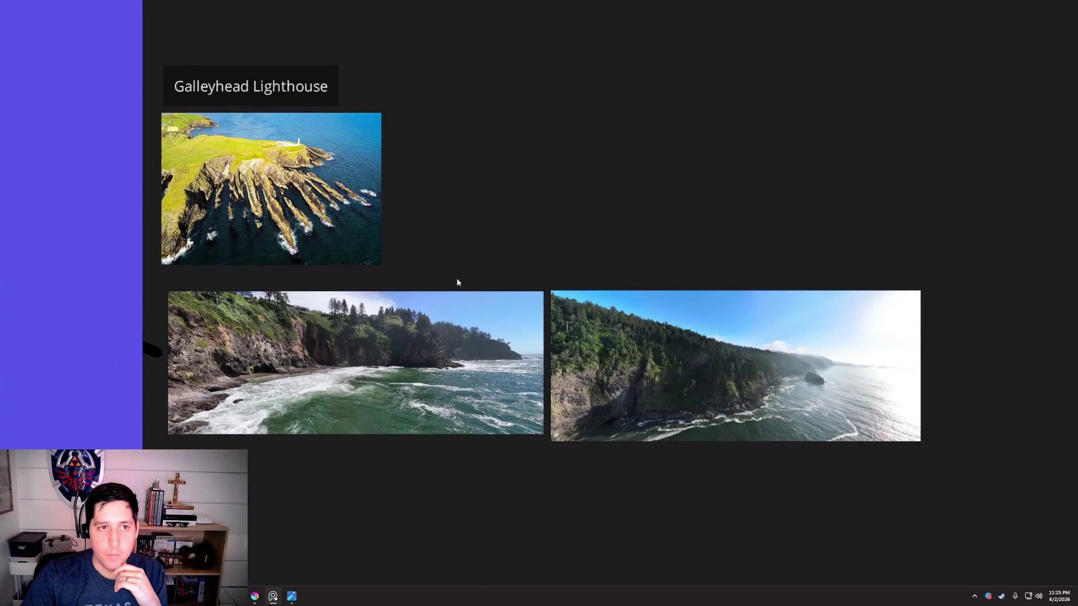
scroll(184, 167, "down", 5)
scroll(563, 421, "up", 8)
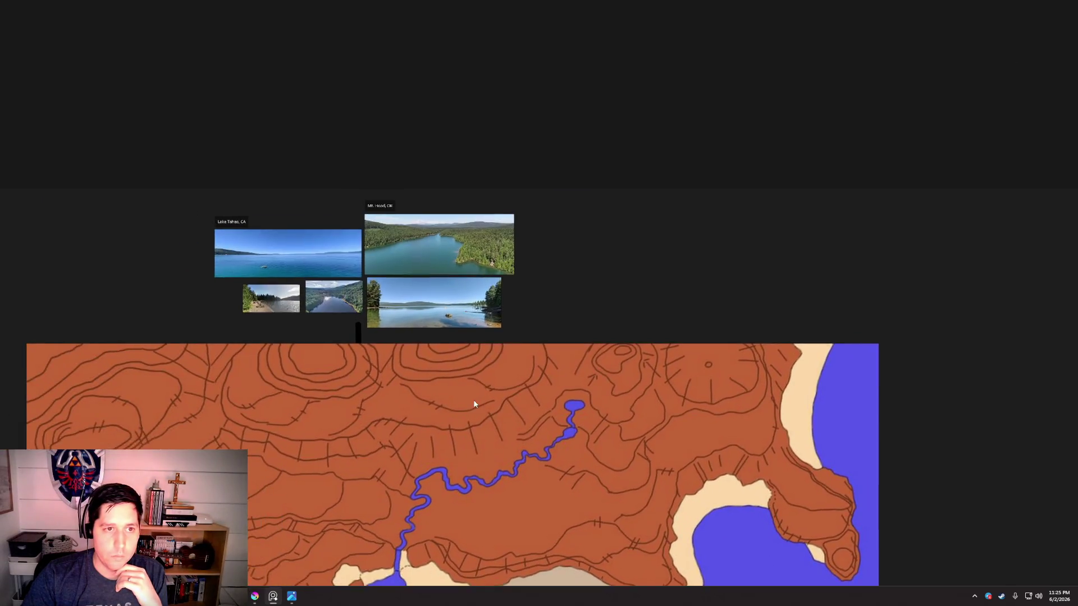
scroll(509, 240, "left", 5)
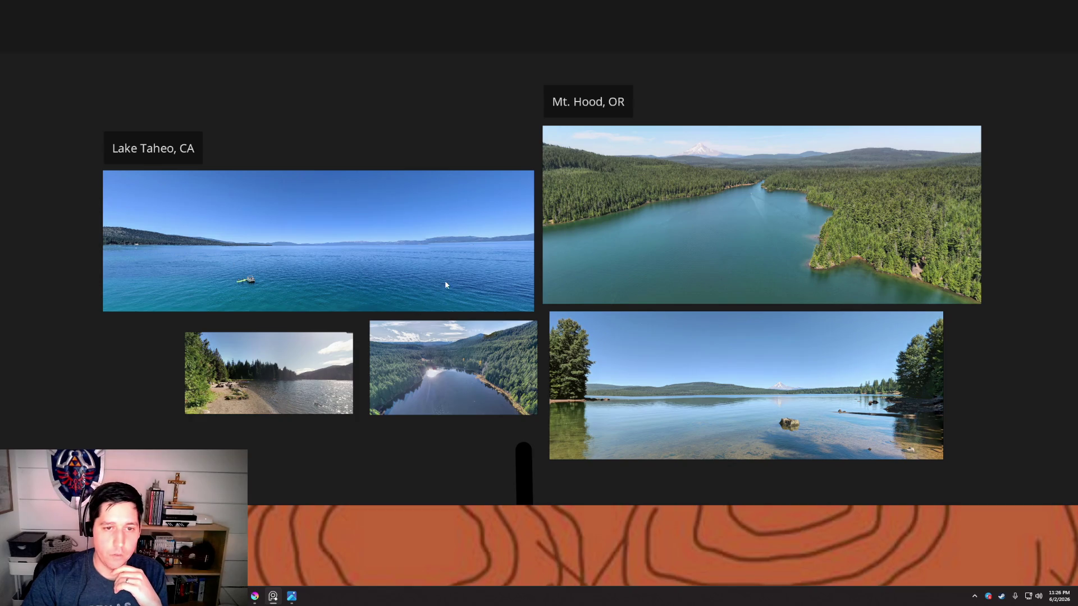
scroll(446, 286, "down", 6)
scroll(171, 423, "up", 10)
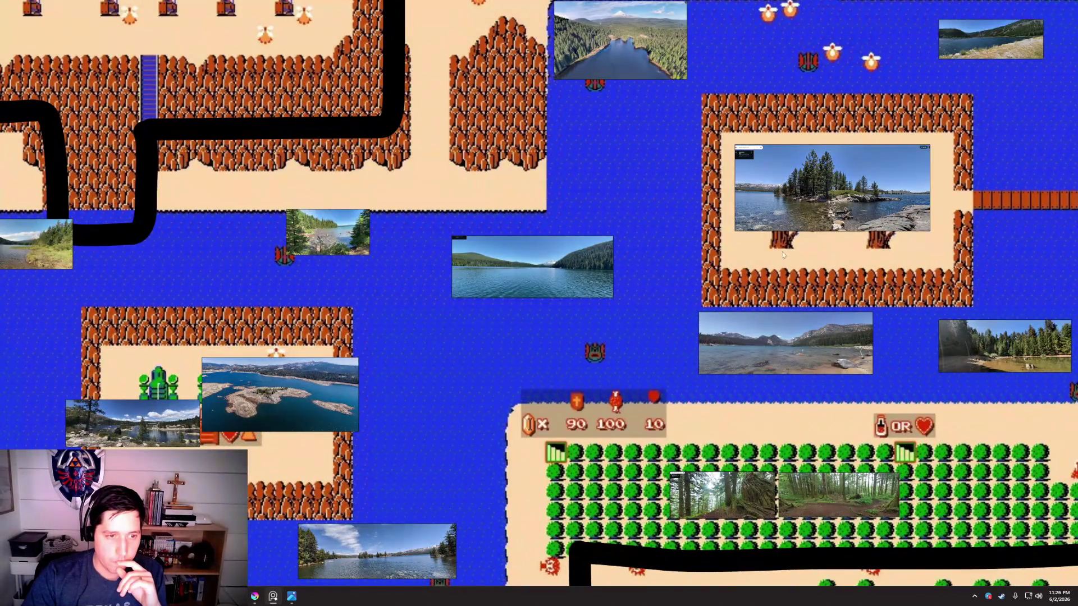
left_click(782, 252)
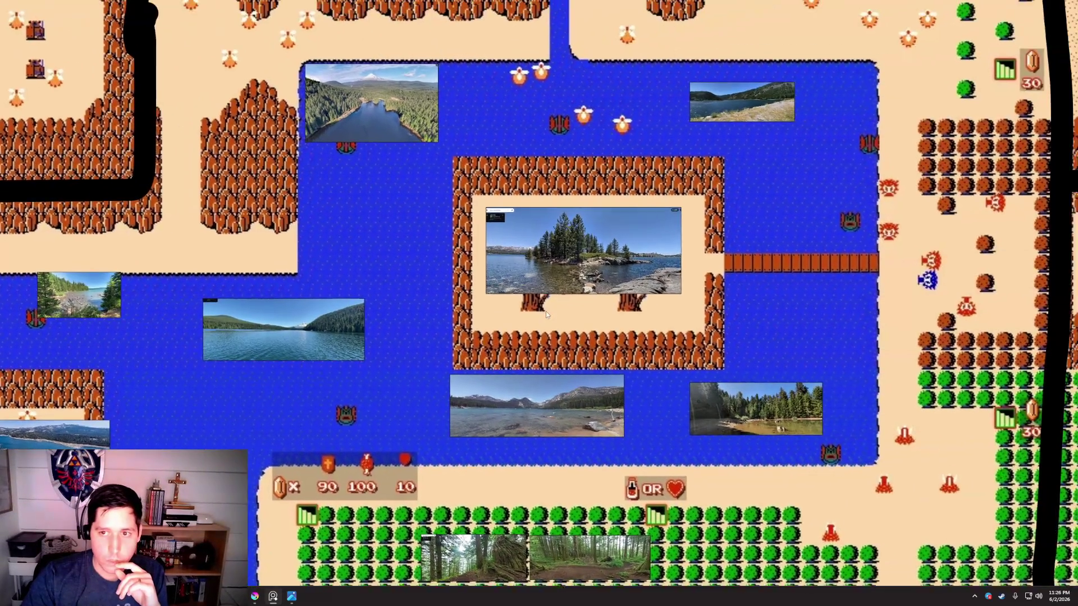
scroll(538, 257, "down", 3)
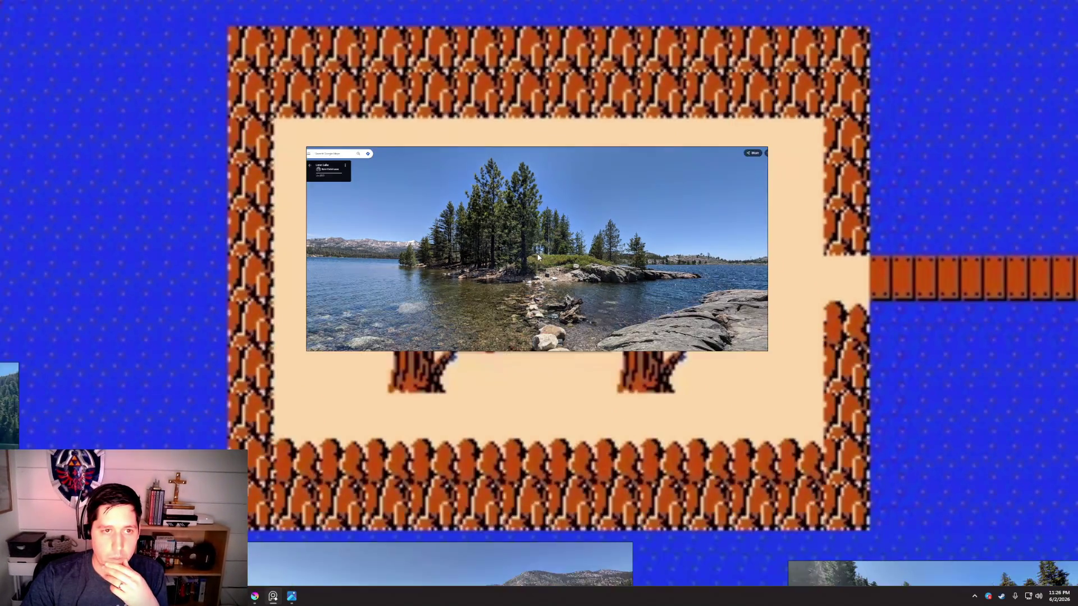
scroll(342, 174, "up", 6)
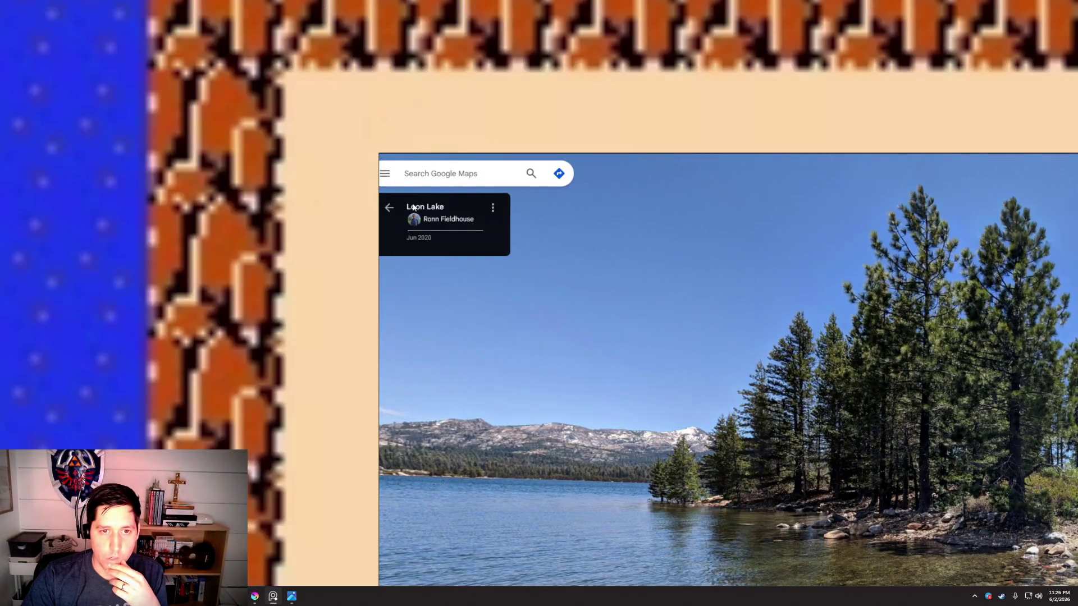
scroll(443, 255, "down", 5)
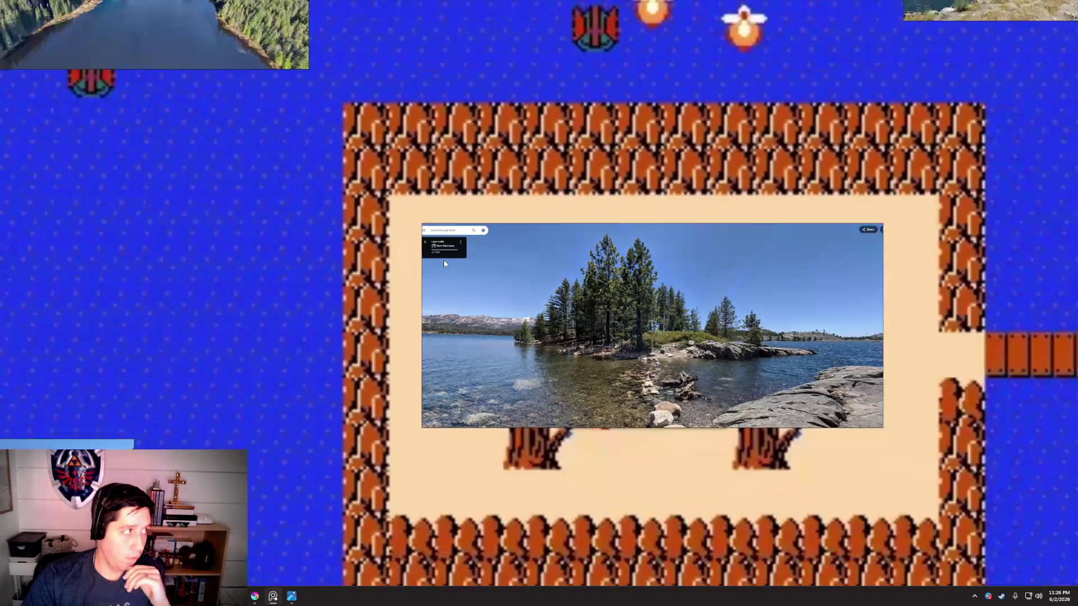
scroll(458, 313, "up", 5)
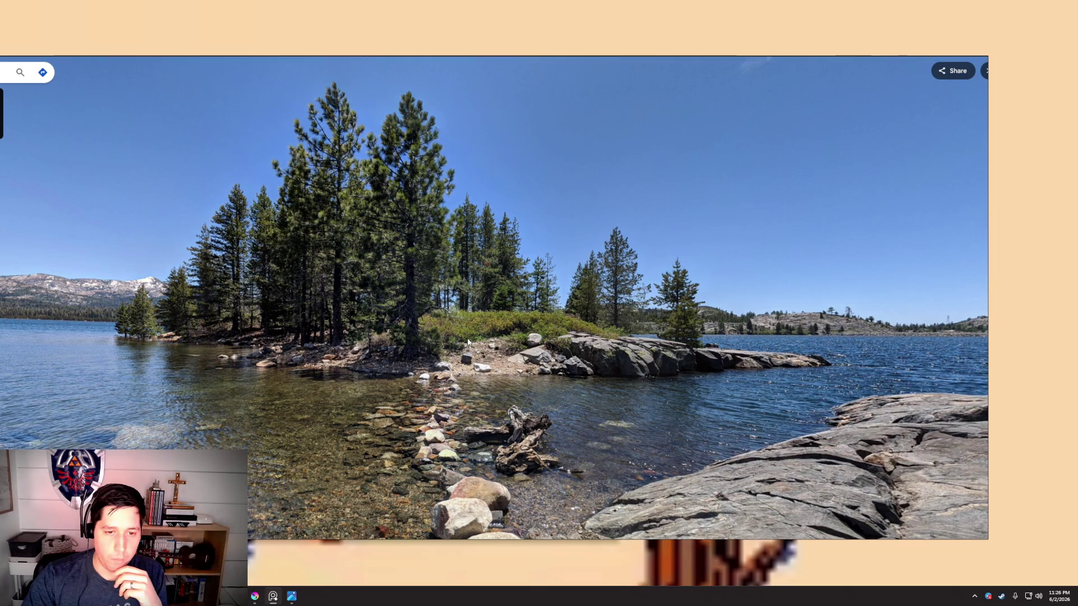
scroll(557, 364, "down", 5)
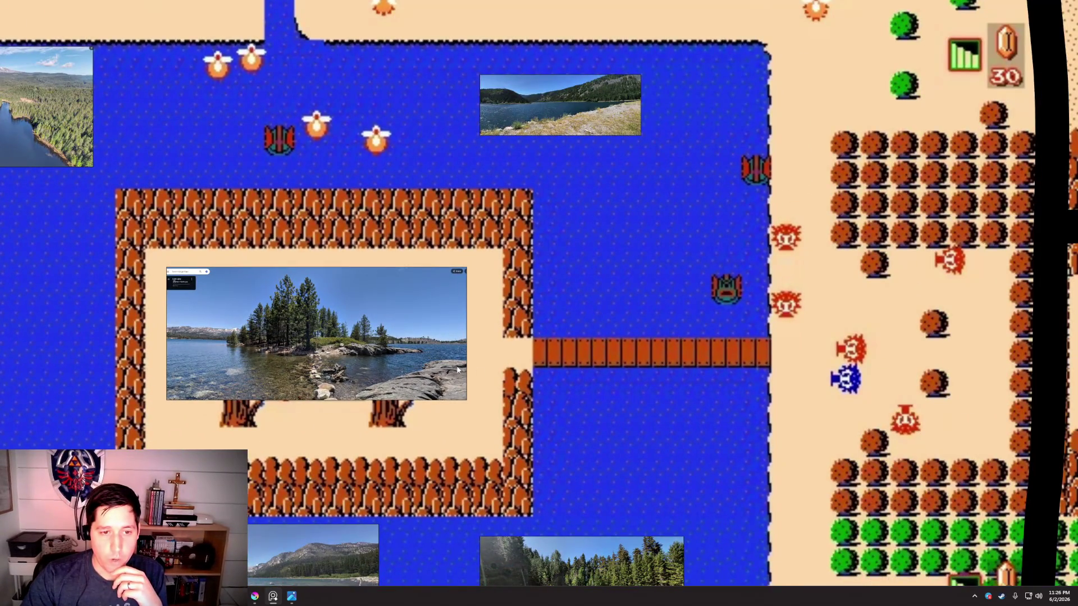
scroll(324, 313, "up", 5)
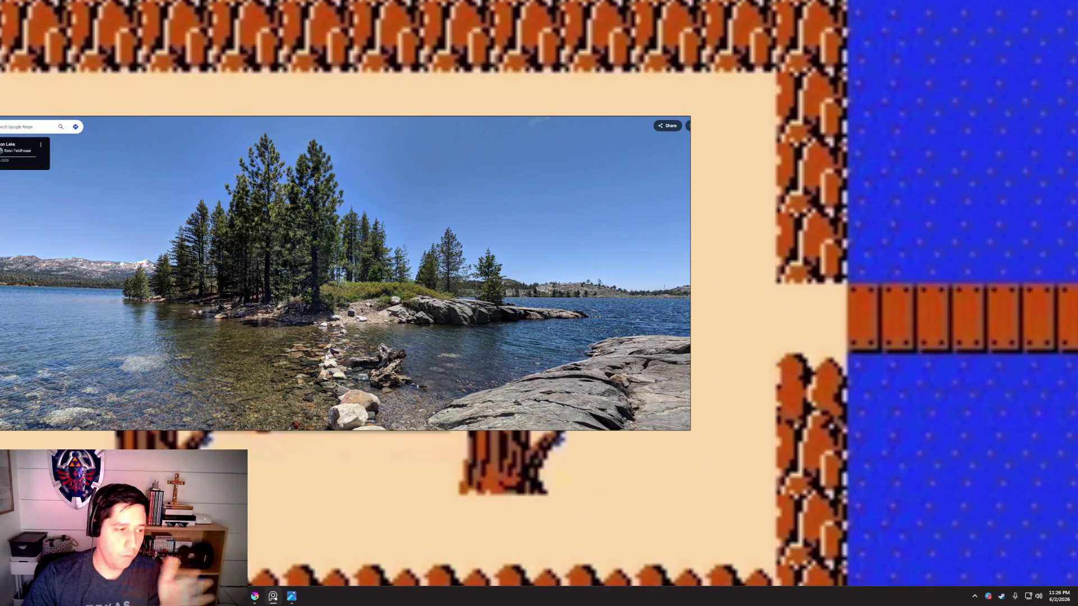
scroll(317, 311, "up", 2)
scroll(489, 301, "down", 5)
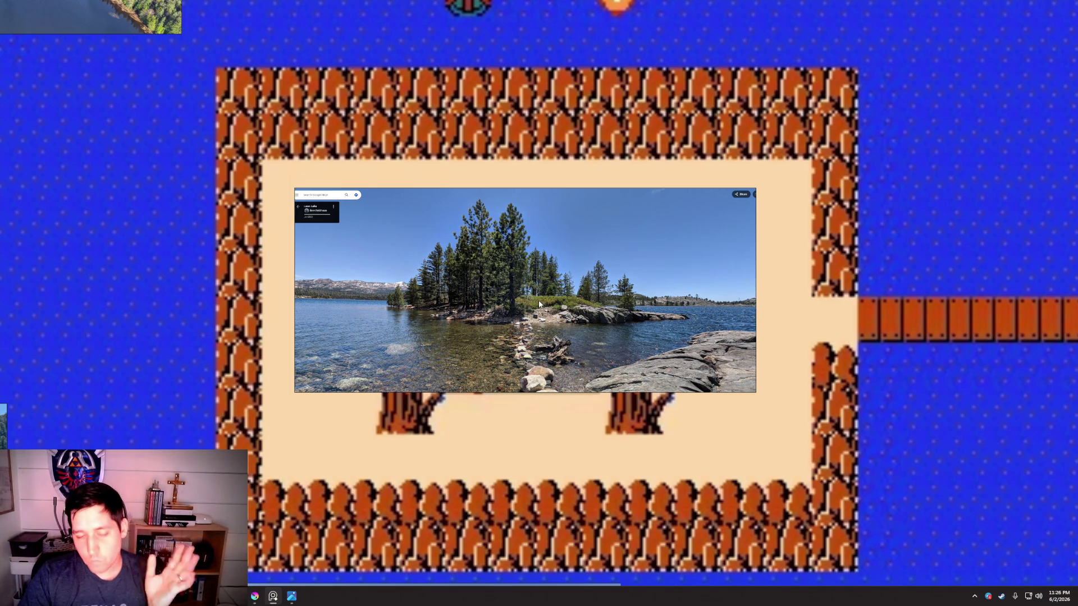
key("Right")
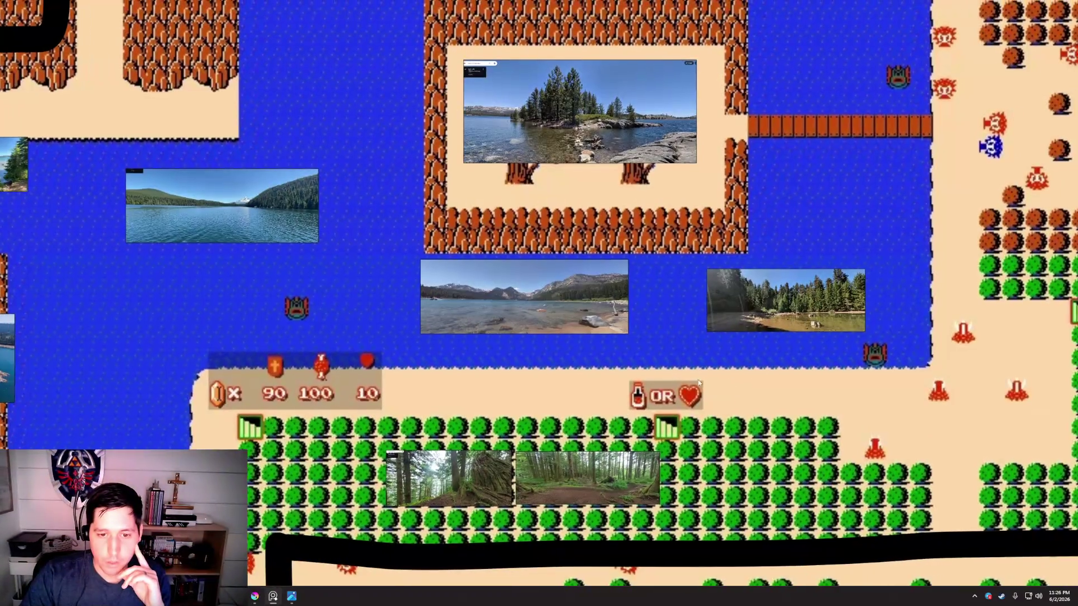
key("Right")
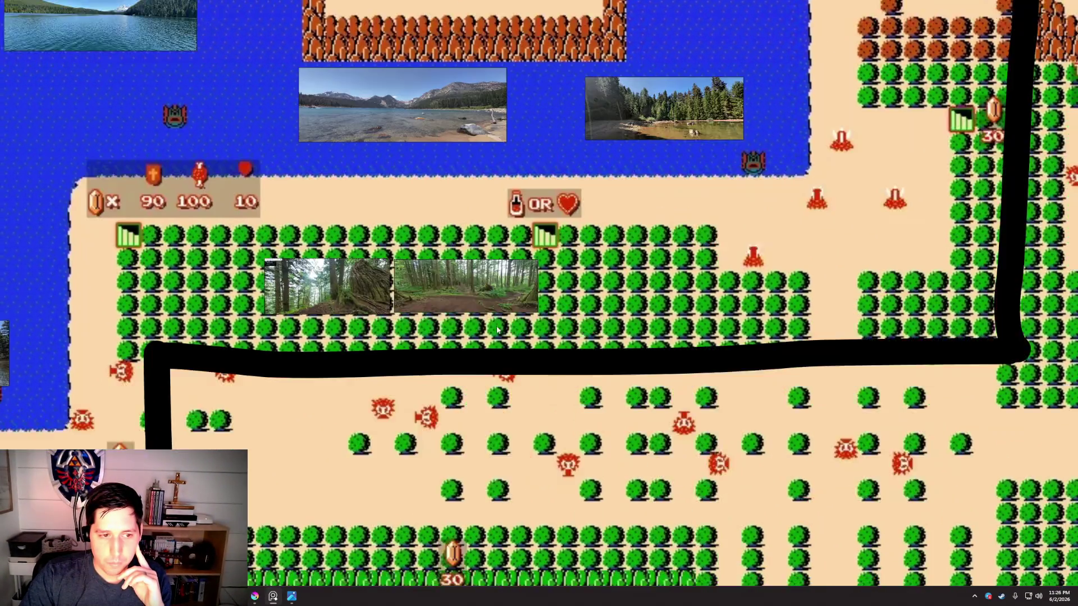
key("Right")
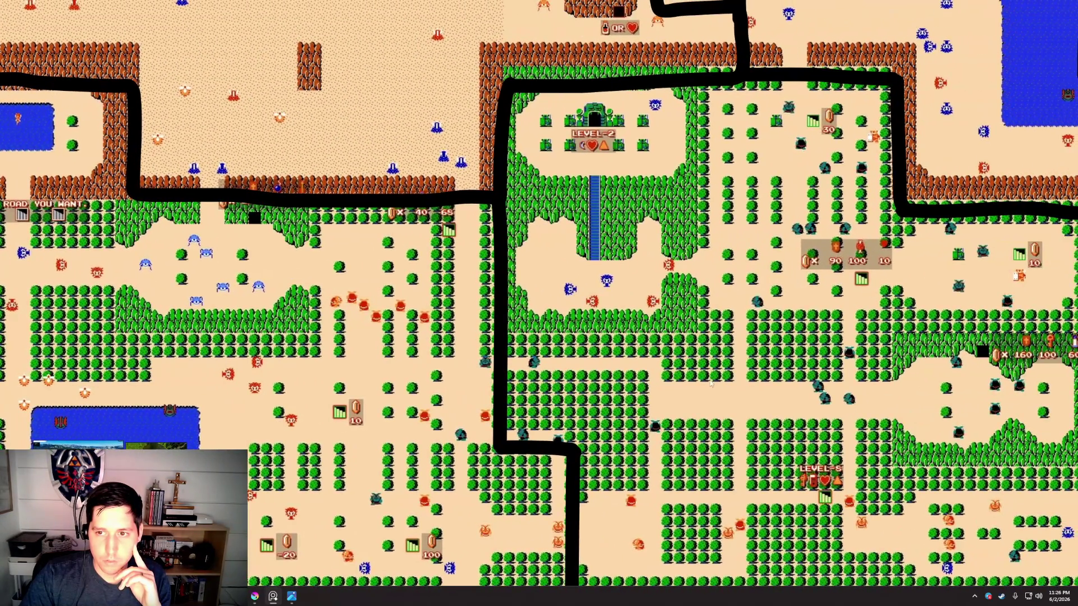
key("Right")
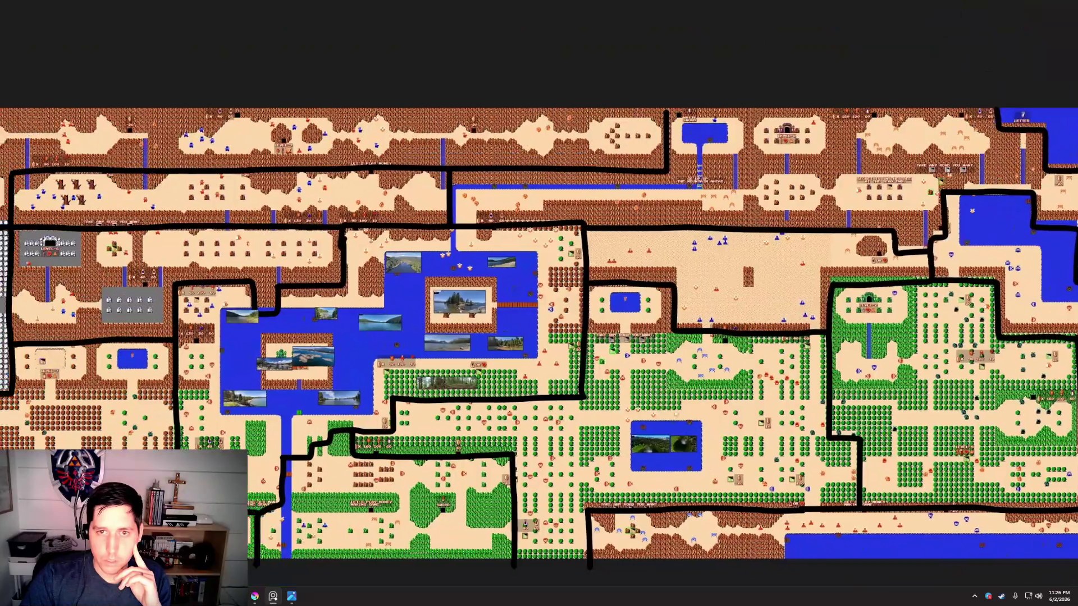
key("Right")
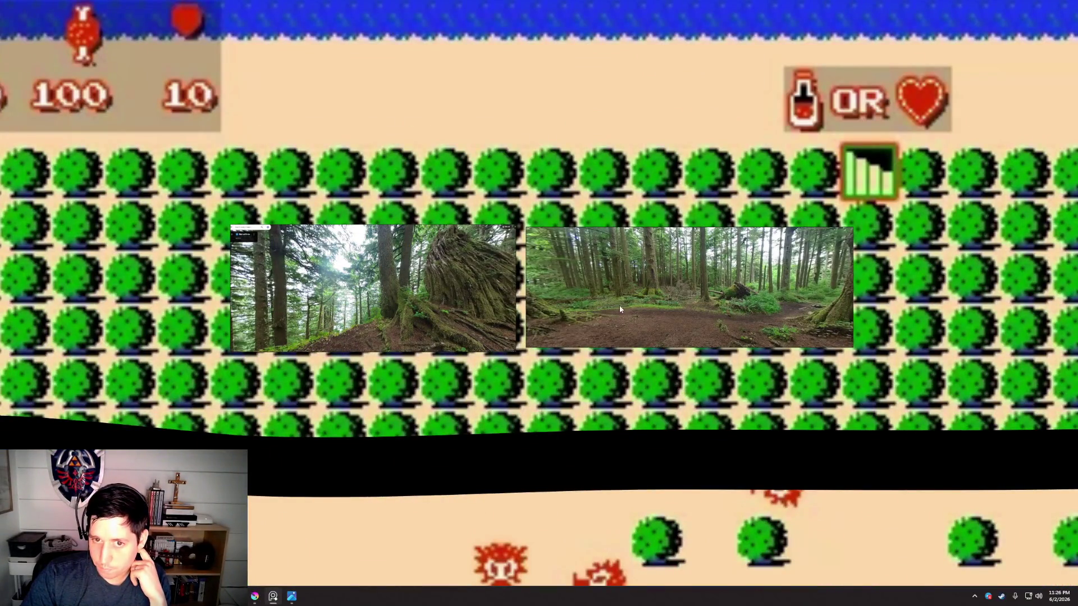
key("Right")
key("Right")
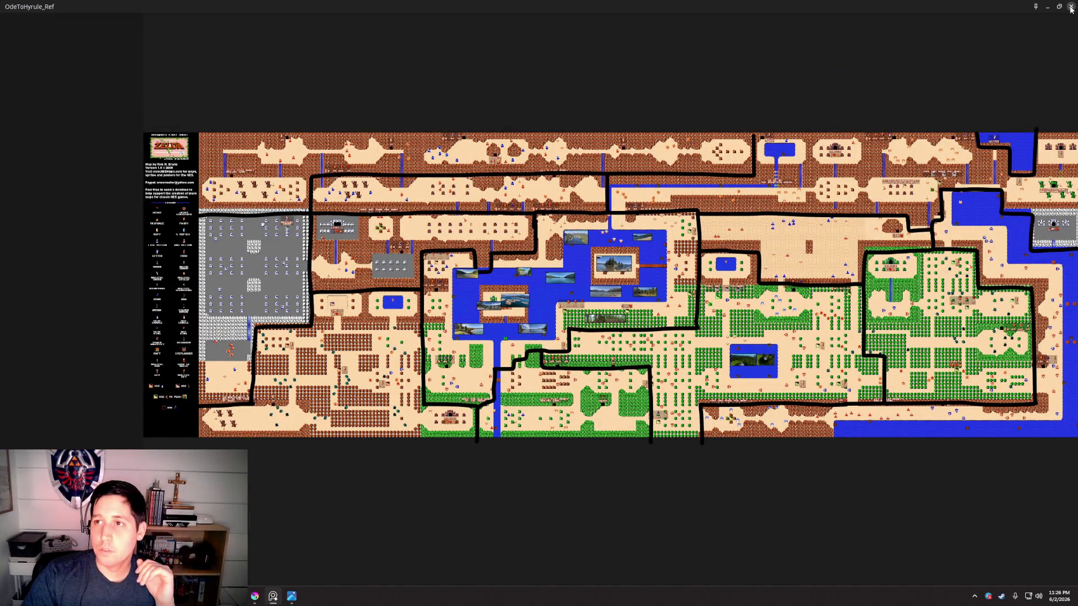
left_click(1071, 8)
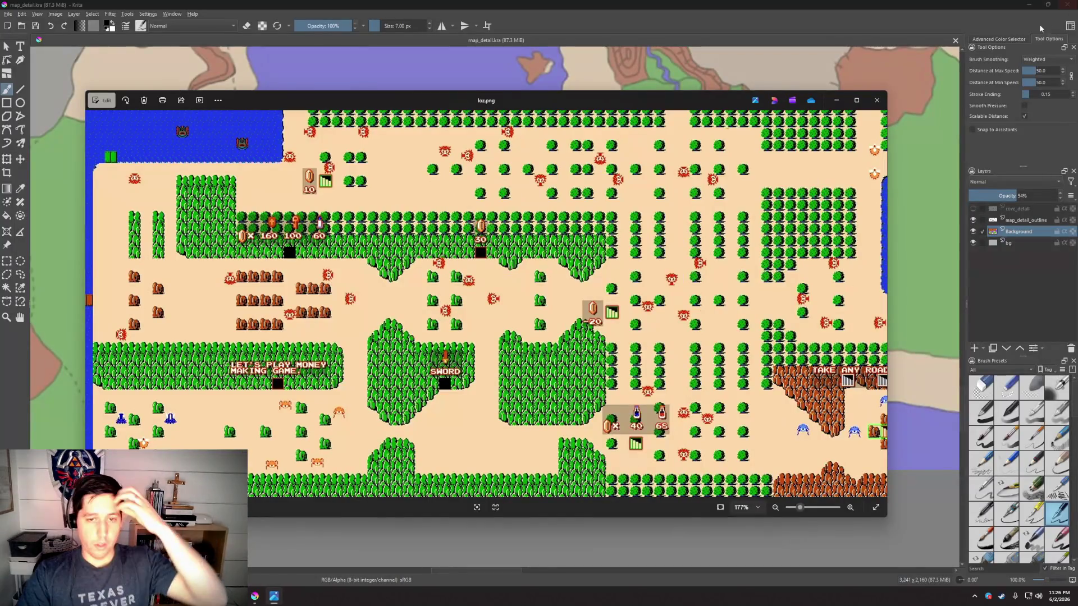
Close the loz.png image viewer and switch over to the Godot editor with dev_gym.tscn.
left_click(877, 100)
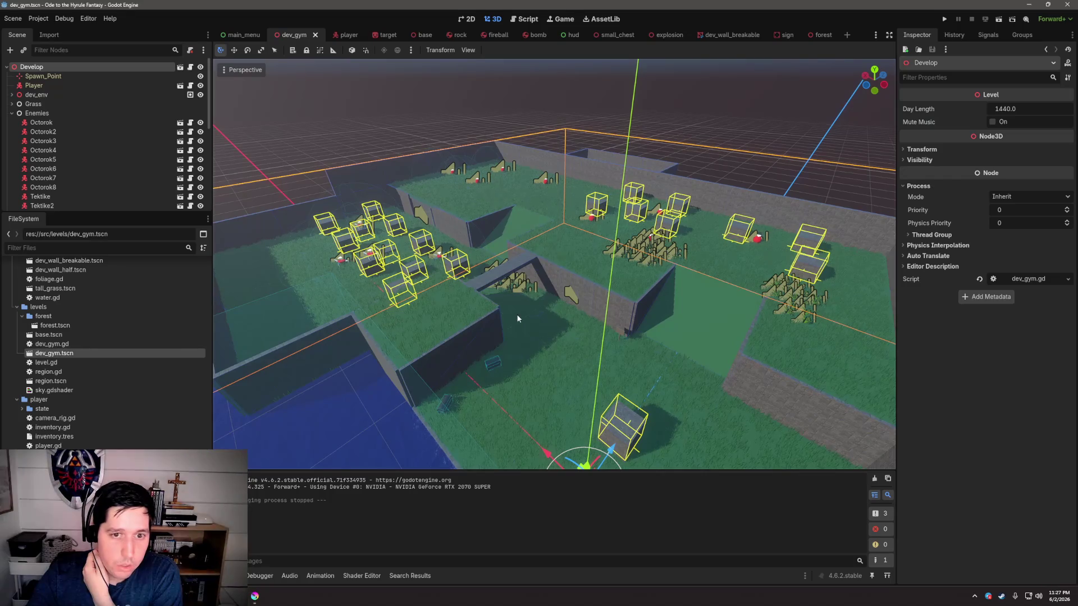
left_click(513, 22)
Orbit the dev_gym level in the 3D view, then go to the game_manager.gd script.
left_click(498, 21)
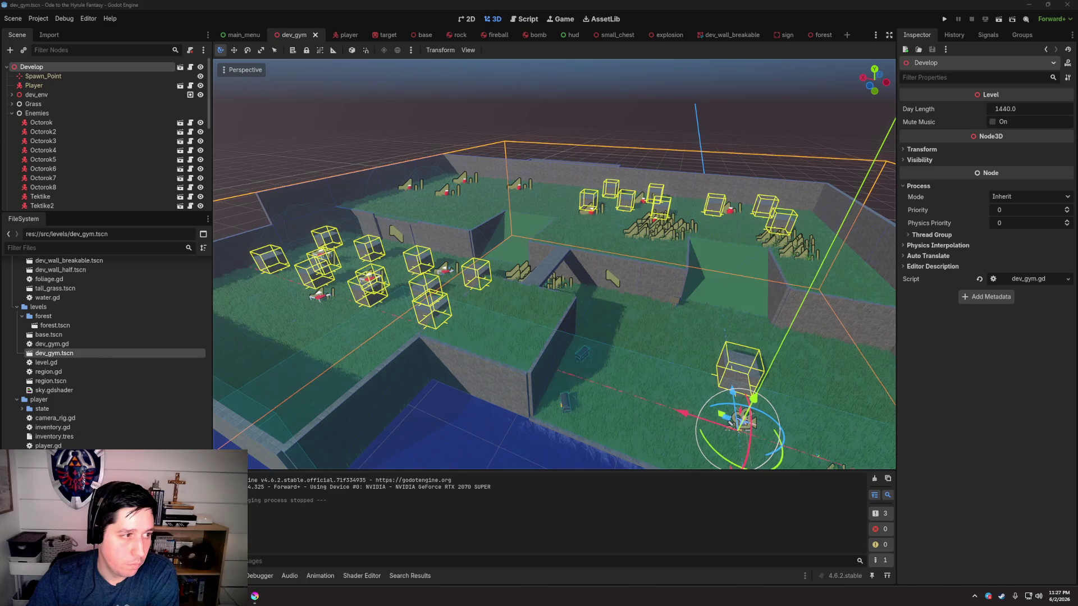
left_click_drag(426, 253, 518, 245)
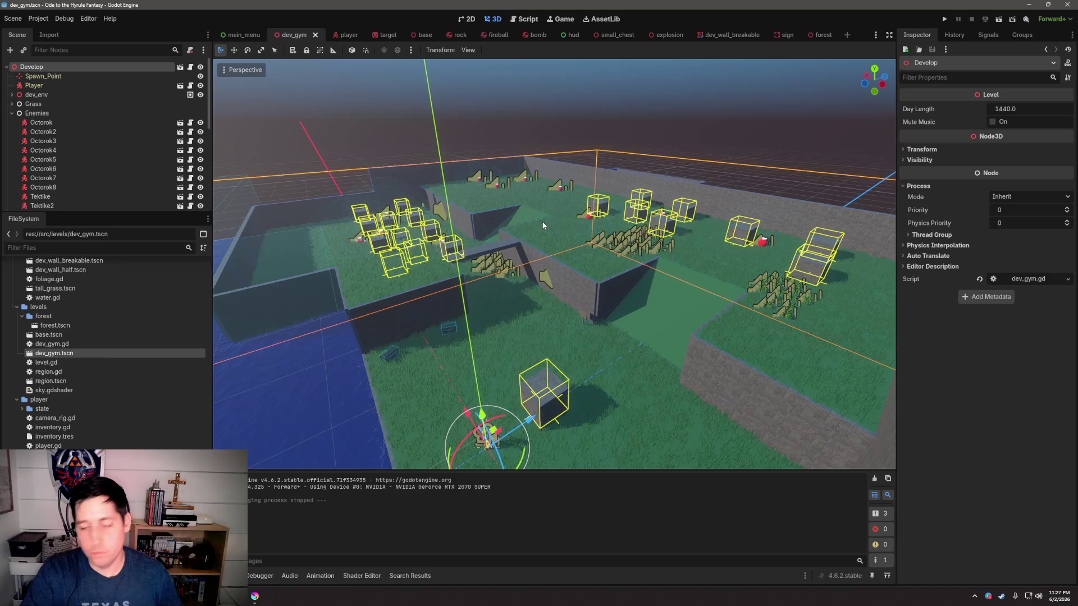
left_click(527, 19)
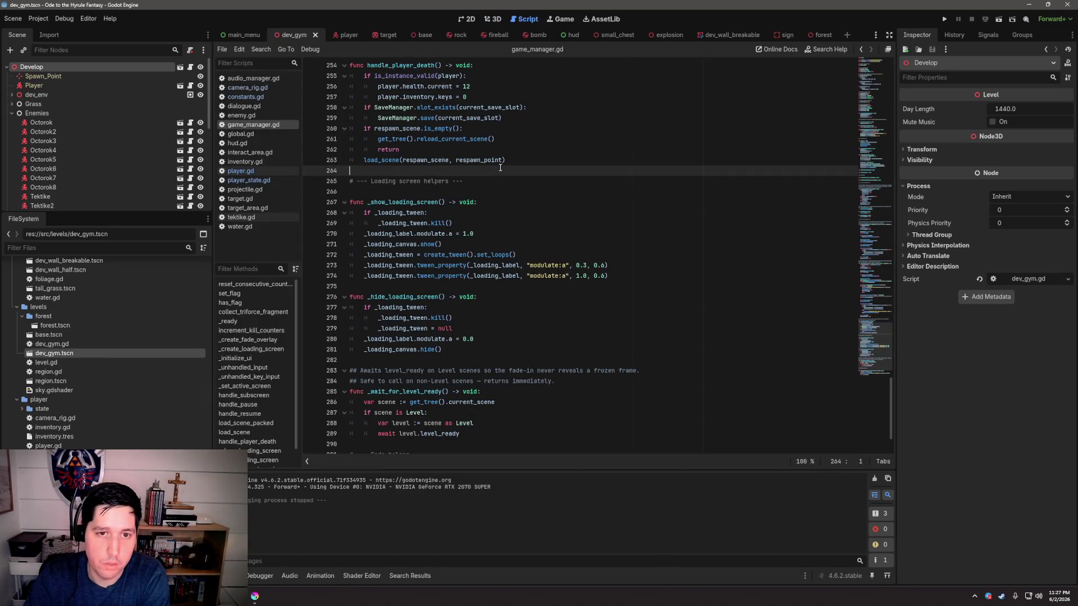
Place the caret at the end of line 262 and bring the Claude Code review terminal forward.
left_click(515, 150)
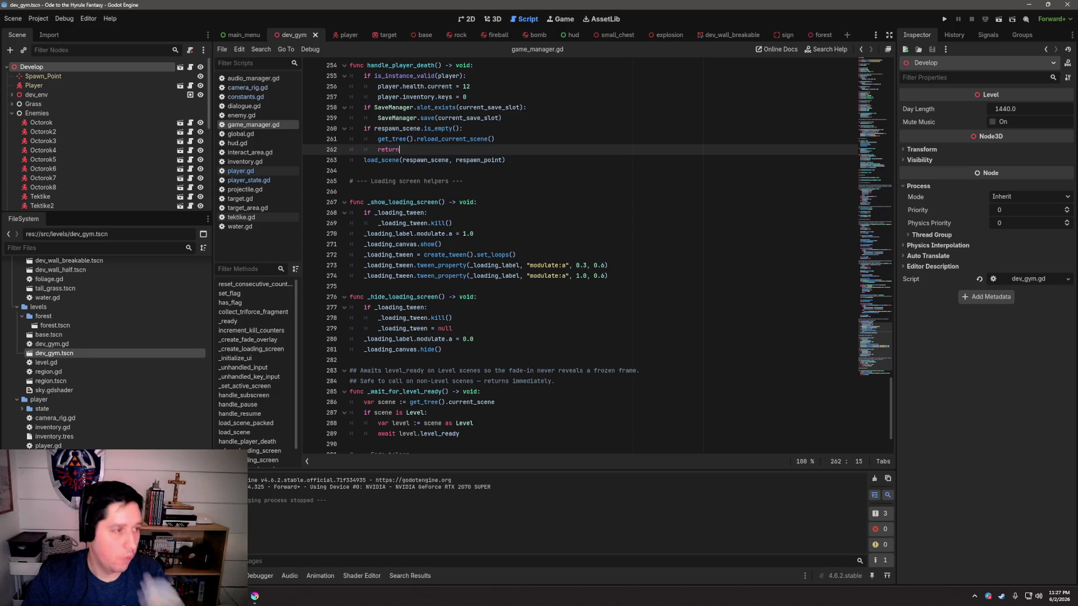
key("alt+Tab")
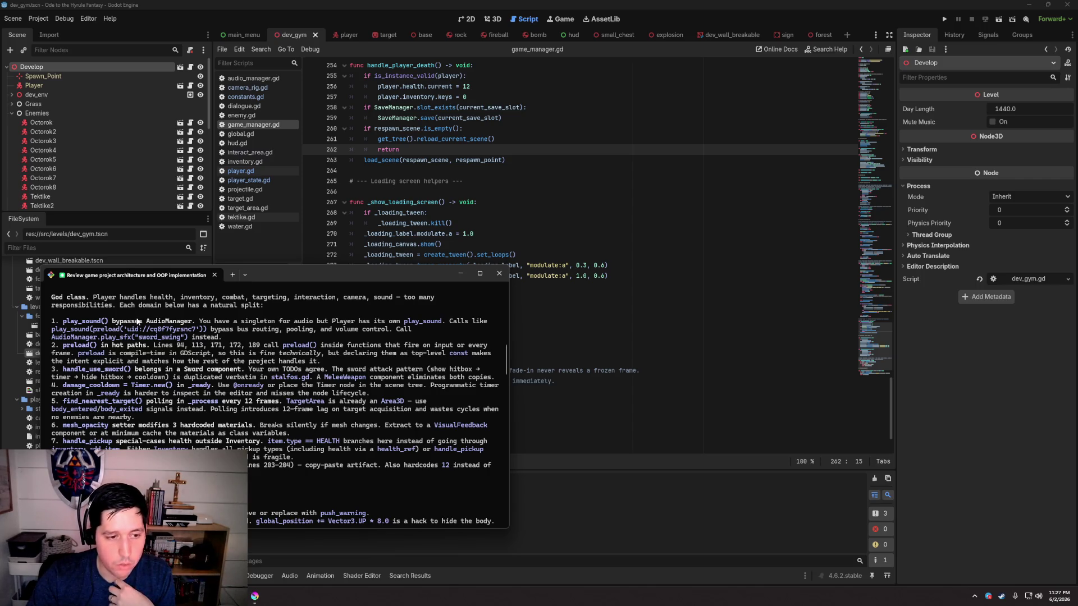
Read down the player.gd review points, then slide the terminal off-screen to the left.
scroll(167, 351, "up", 5)
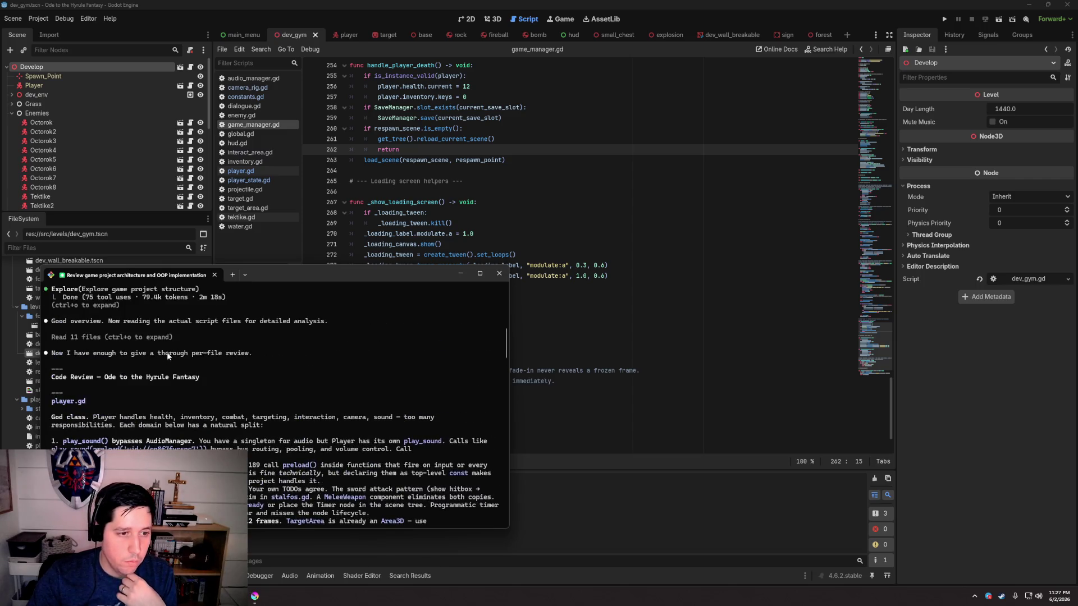
scroll(169, 361, "down", 2)
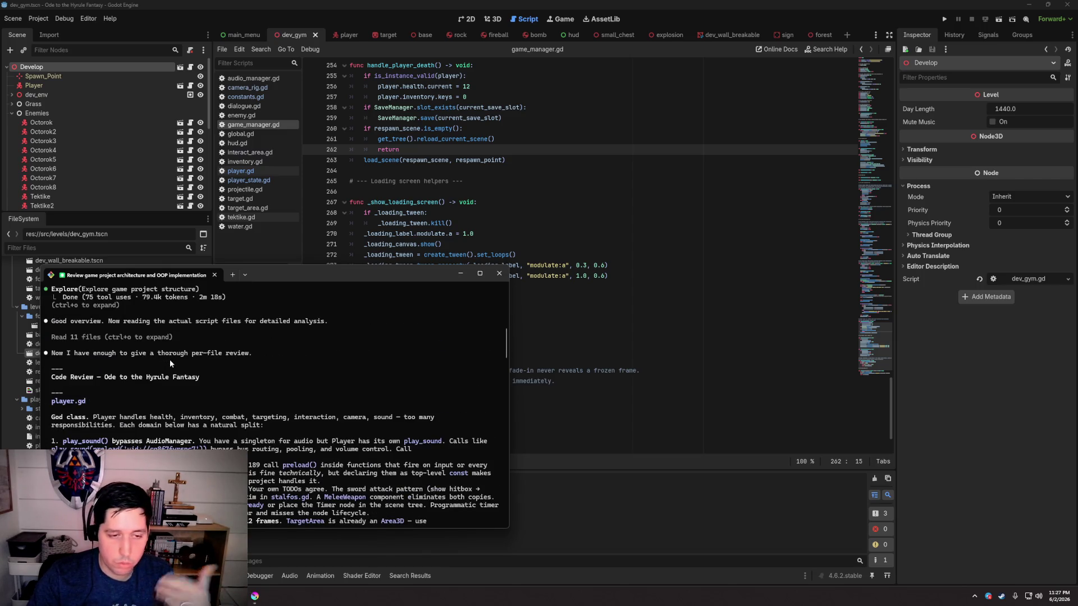
scroll(170, 363, "down", 2)
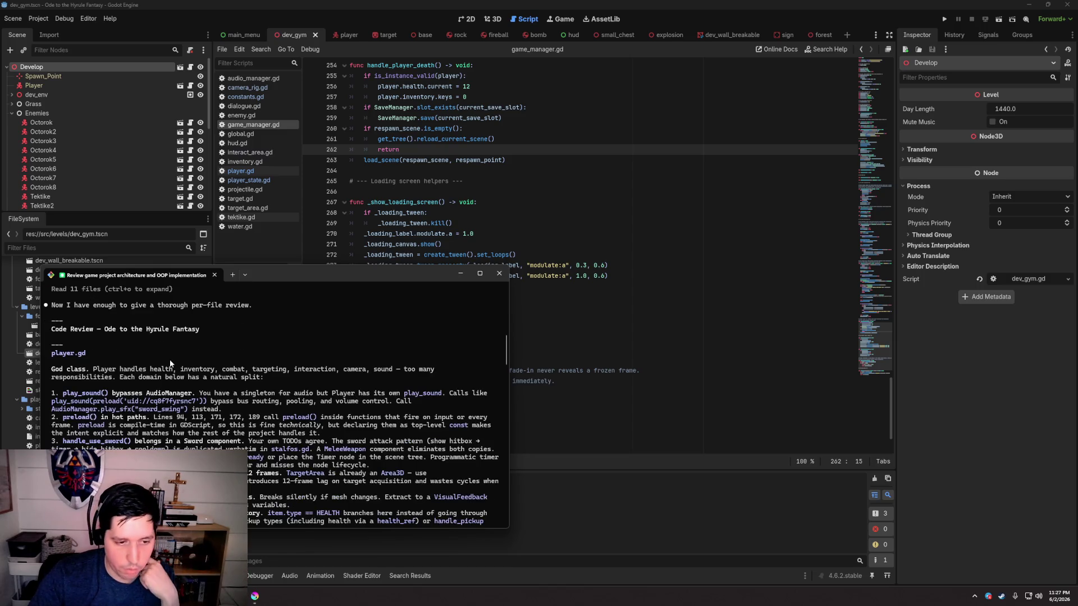
scroll(227, 425, "down", 1)
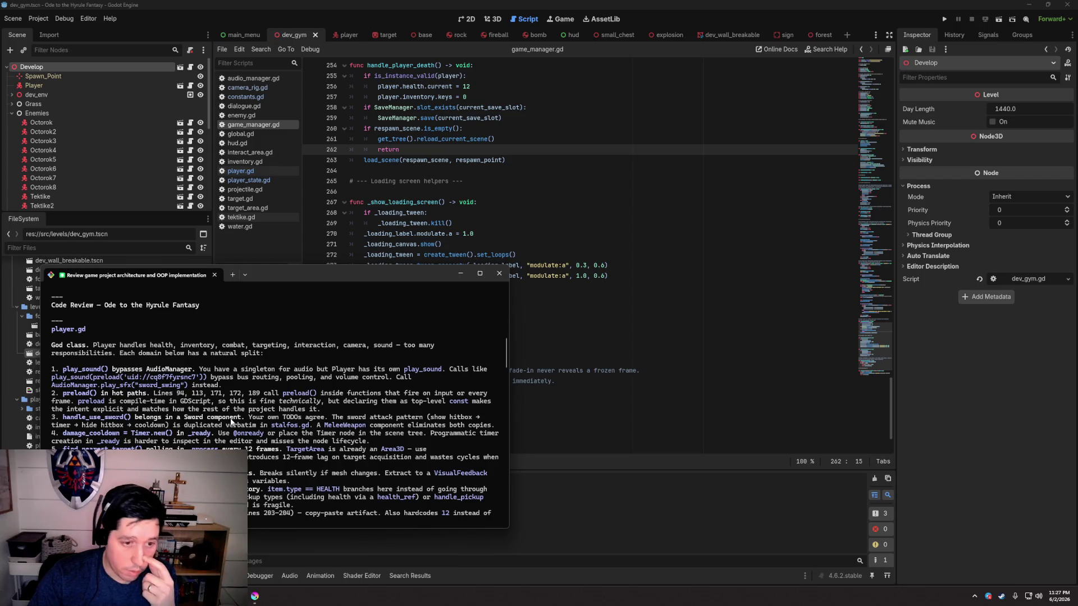
scroll(252, 456, "down", 1)
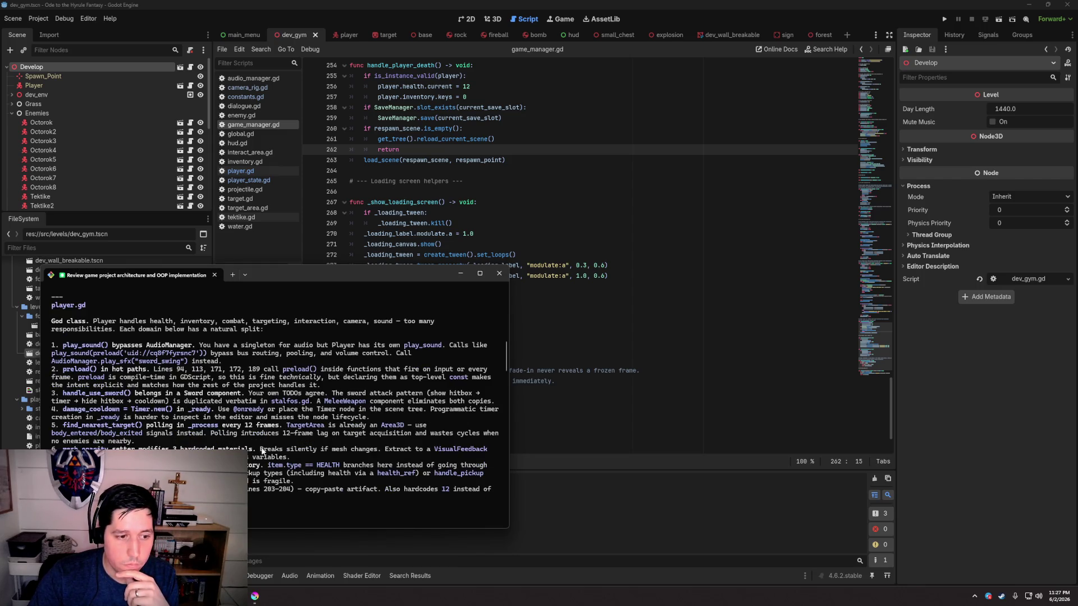
left_click_drag(314, 279, 0, 264)
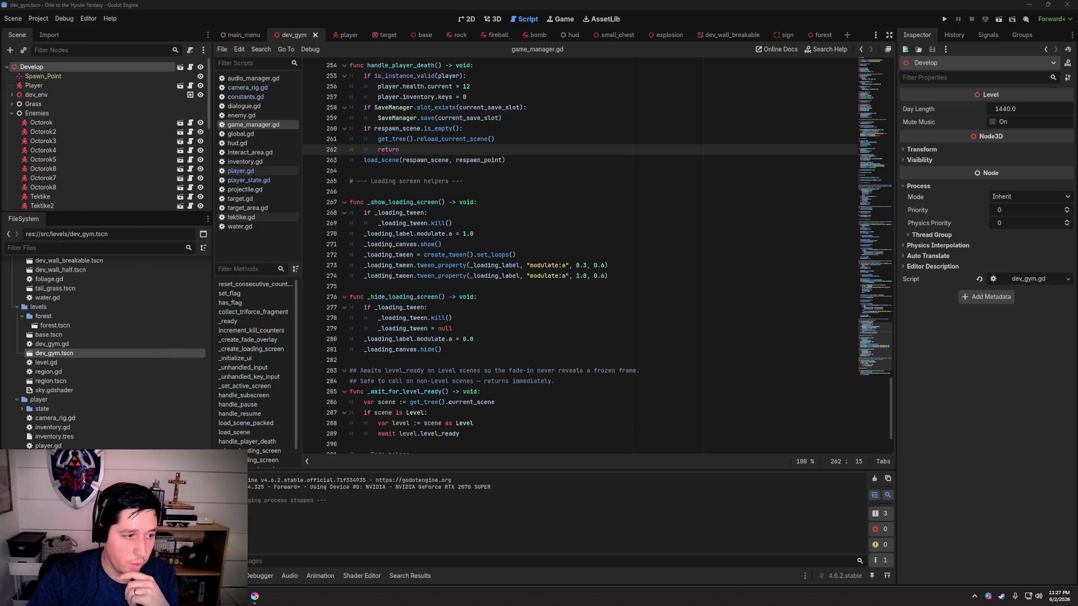
Open player.gd in the script editor and put the caret on empty line 201.
left_click(441, 289)
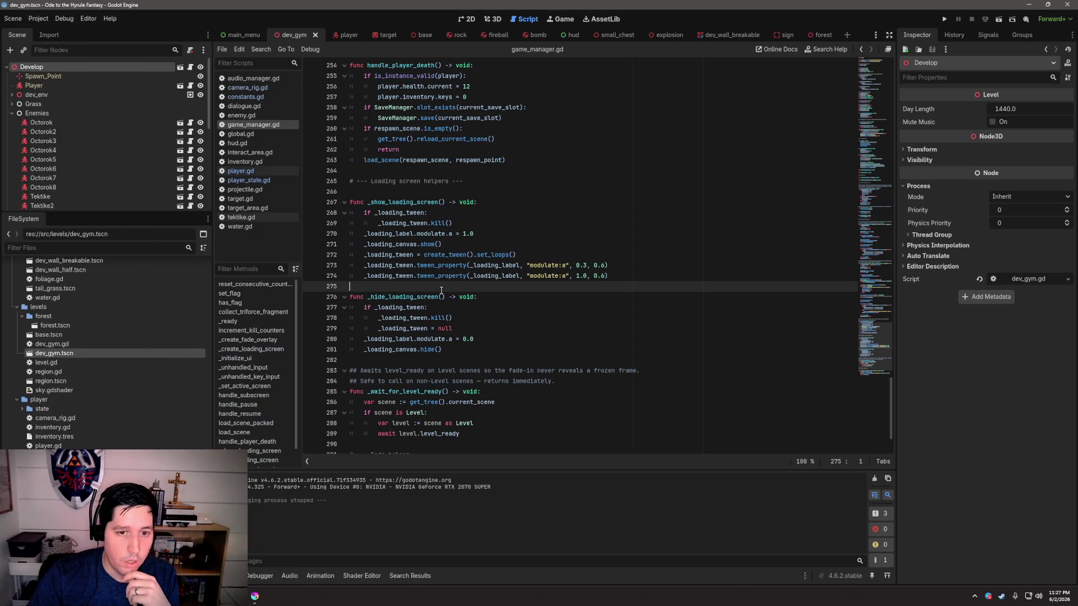
left_click(240, 171)
scroll(575, 256, "up", 10)
scroll(575, 256, "down", 10)
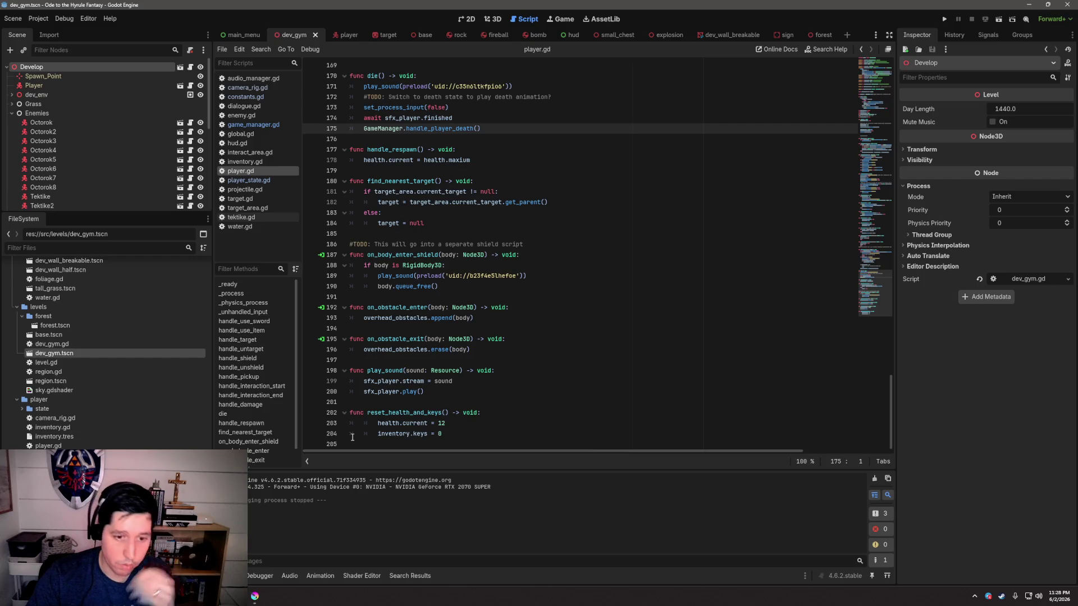
left_click(492, 401)
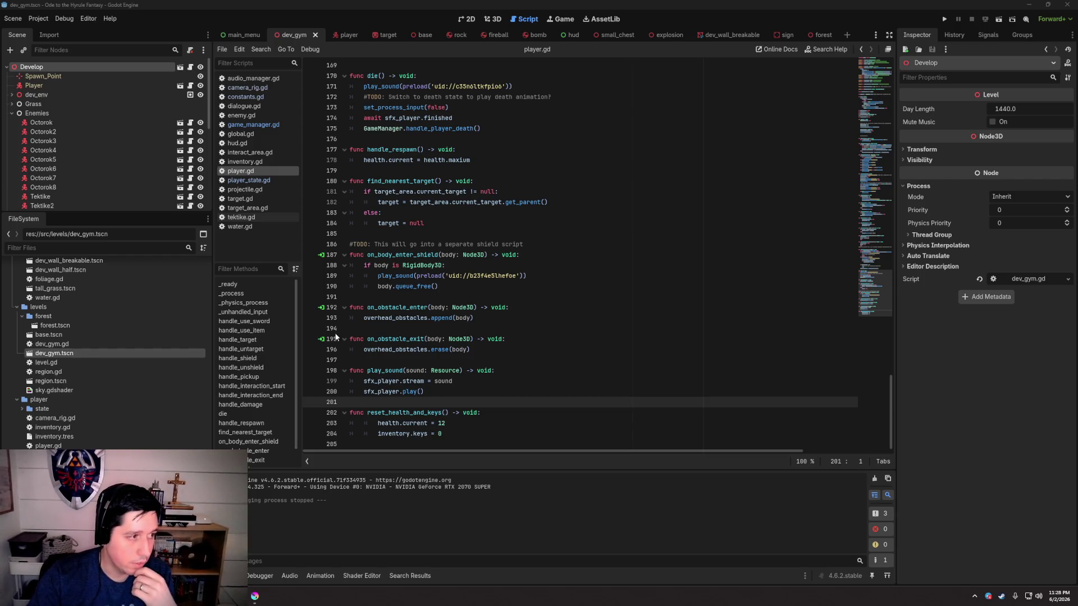
Scroll the FileSystem dock to the top and open audio_manager.gd from src/autoloads.
scroll(73, 365, "up", 5)
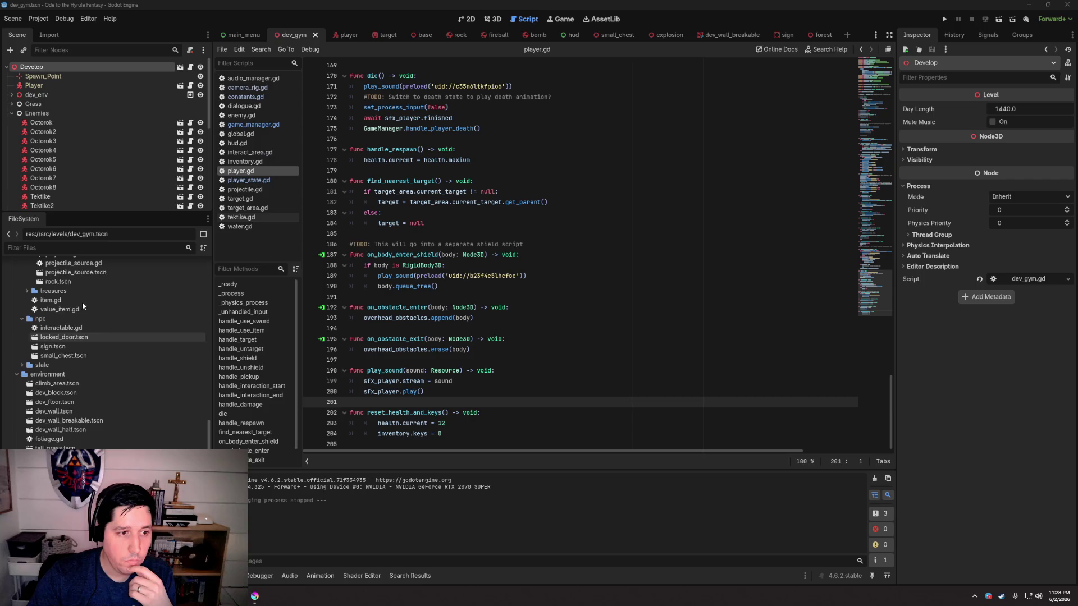
scroll(73, 353, "up", 3)
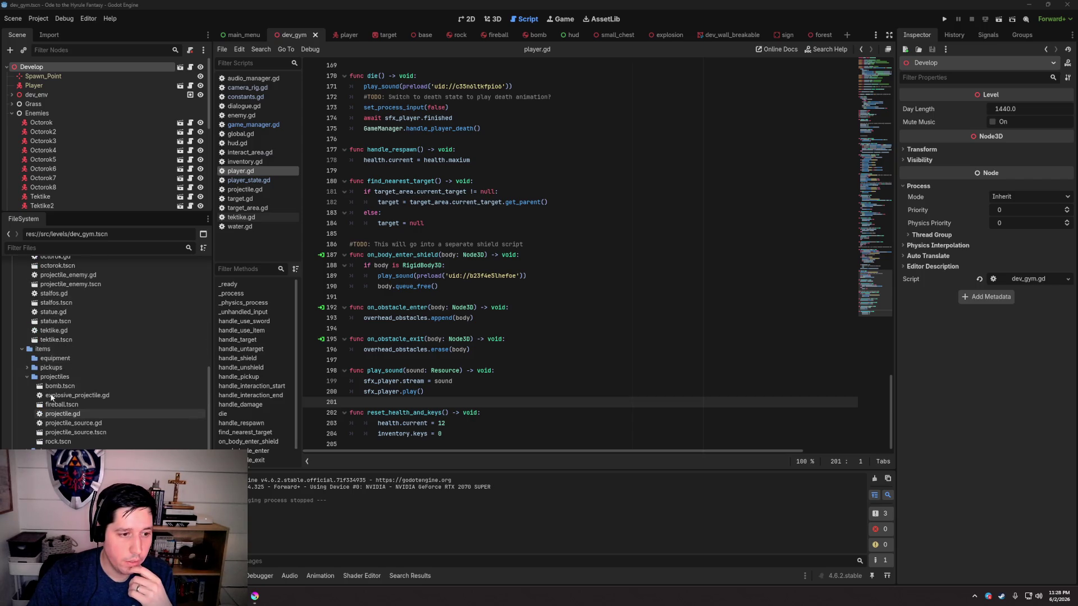
scroll(45, 387, "up", 5)
double_click(59, 338)
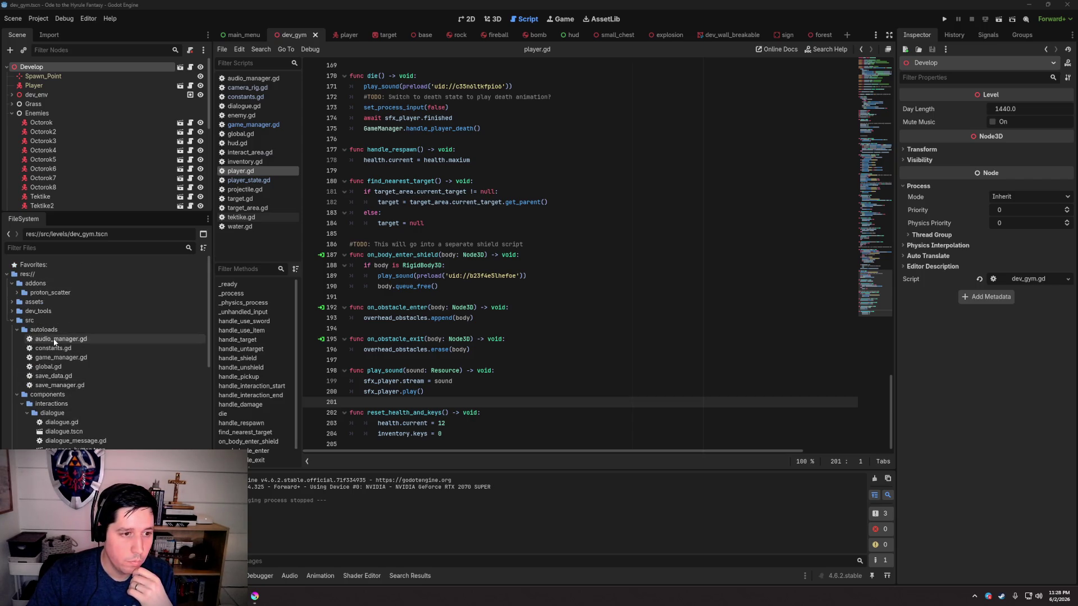
left_click(585, 193)
scroll(492, 256, "up", 7)
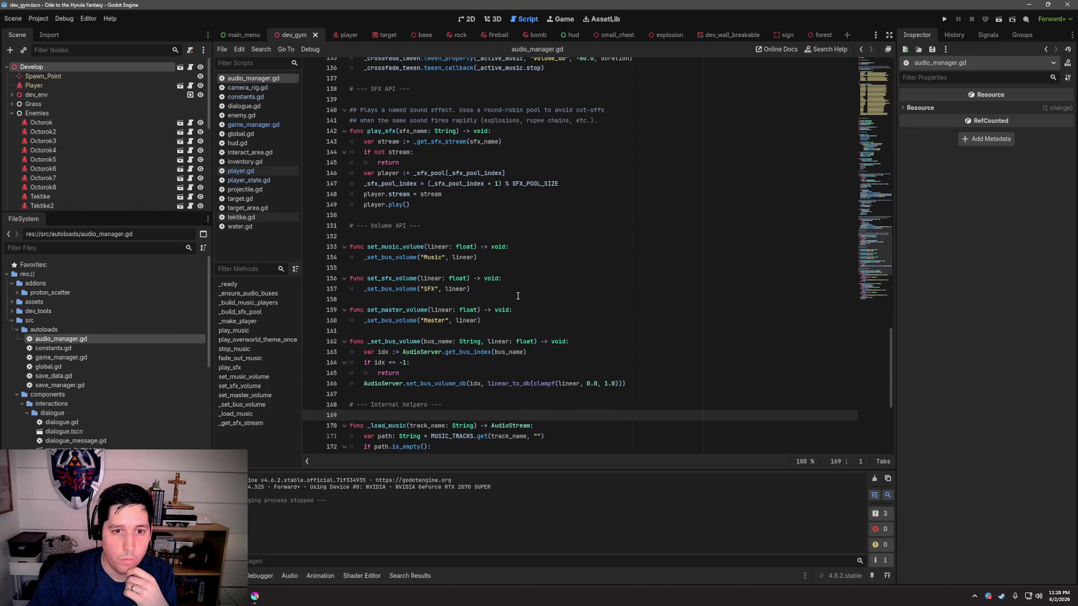
left_click(547, 236)
left_click(548, 205)
left_click(548, 215)
scroll(548, 214, "up", 4)
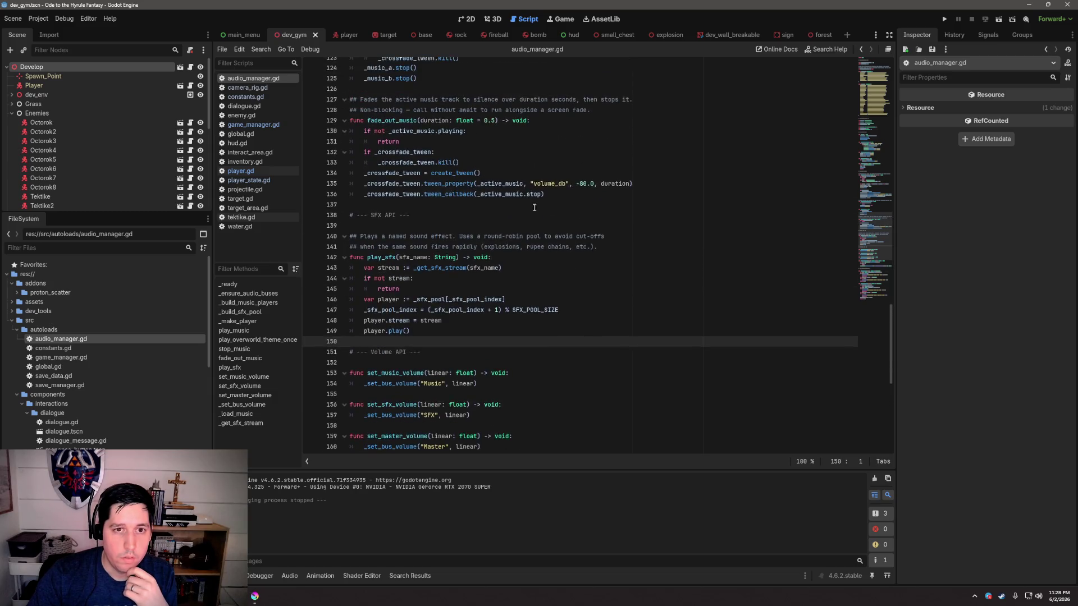
scroll(548, 209, "up", 4)
mouse_move(648, 237)
left_mouse_down()
mouse_move(647, 209)
mouse_move(648, 238)
left_mouse_up()
scroll(646, 219, "up", 5)
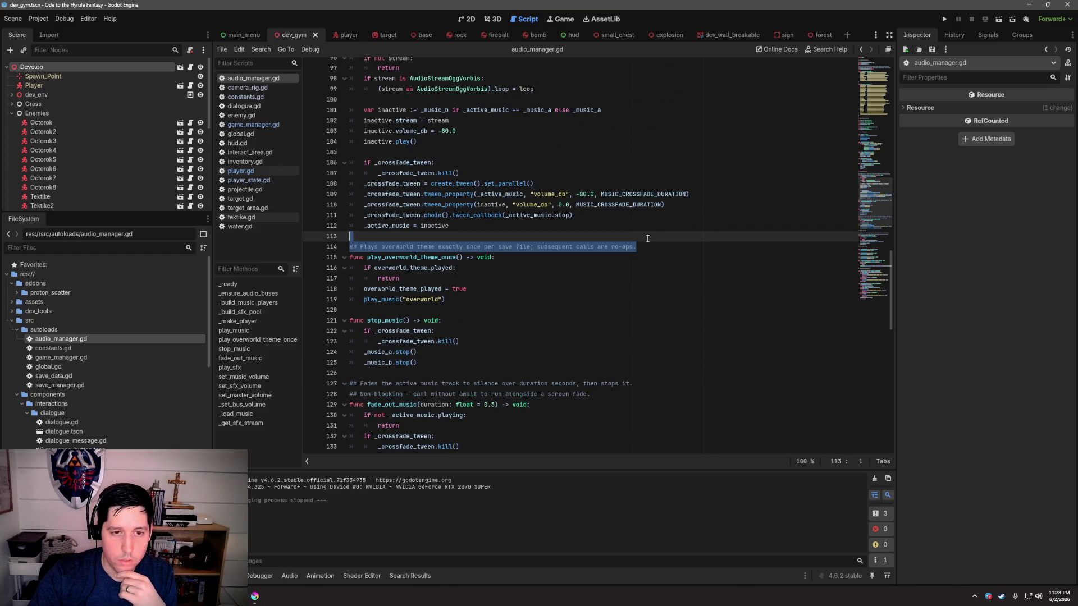
scroll(647, 239, "up", 3)
left_click(650, 237)
left_click(651, 245)
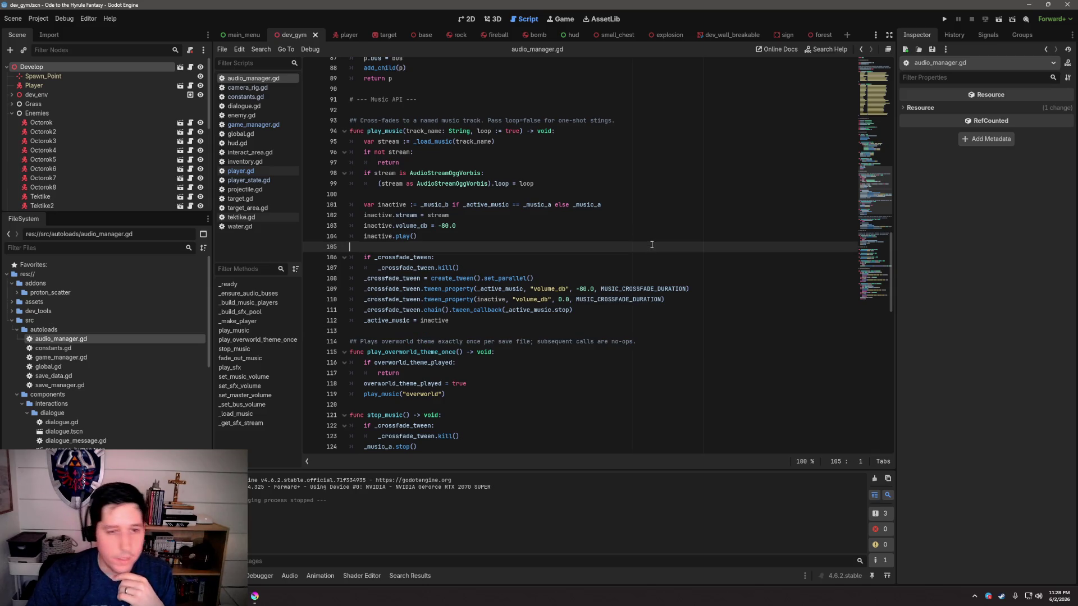
left_click(650, 196)
left_click(647, 110)
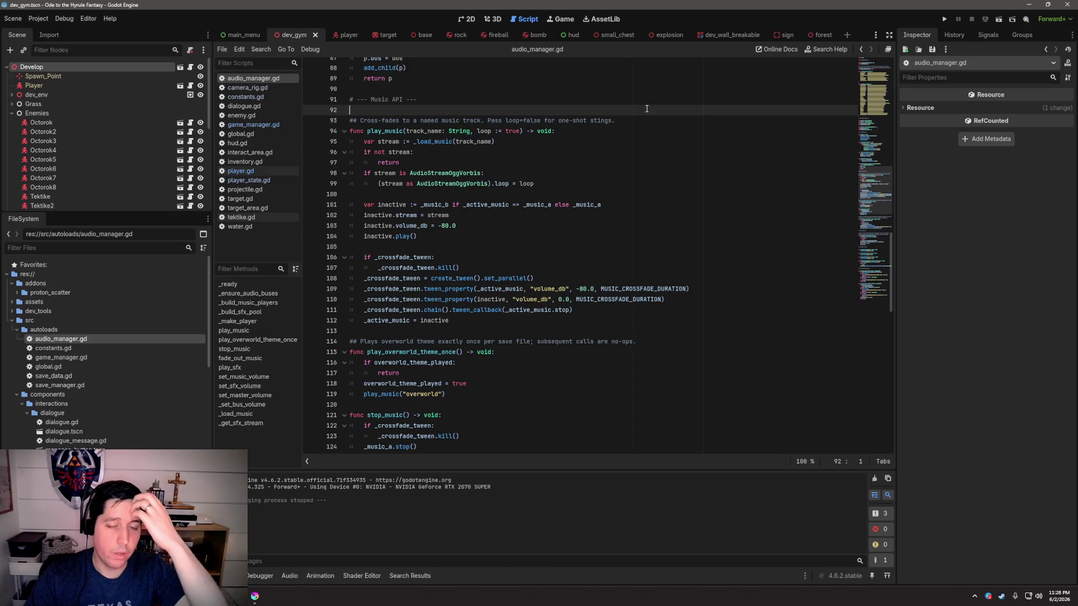
scroll(663, 186, "up", 5)
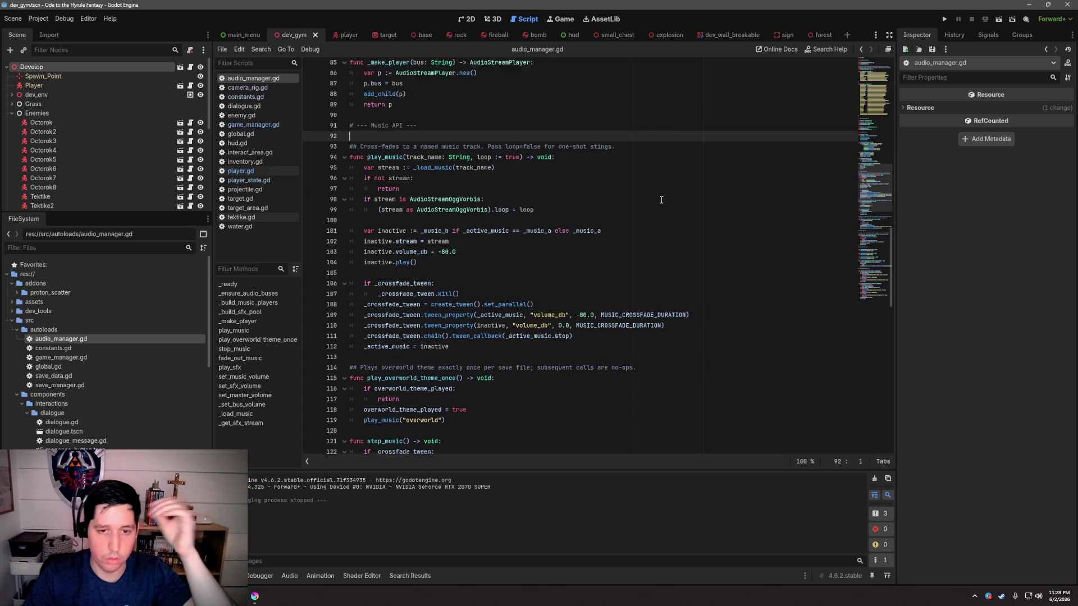
scroll(663, 186, "up", 3)
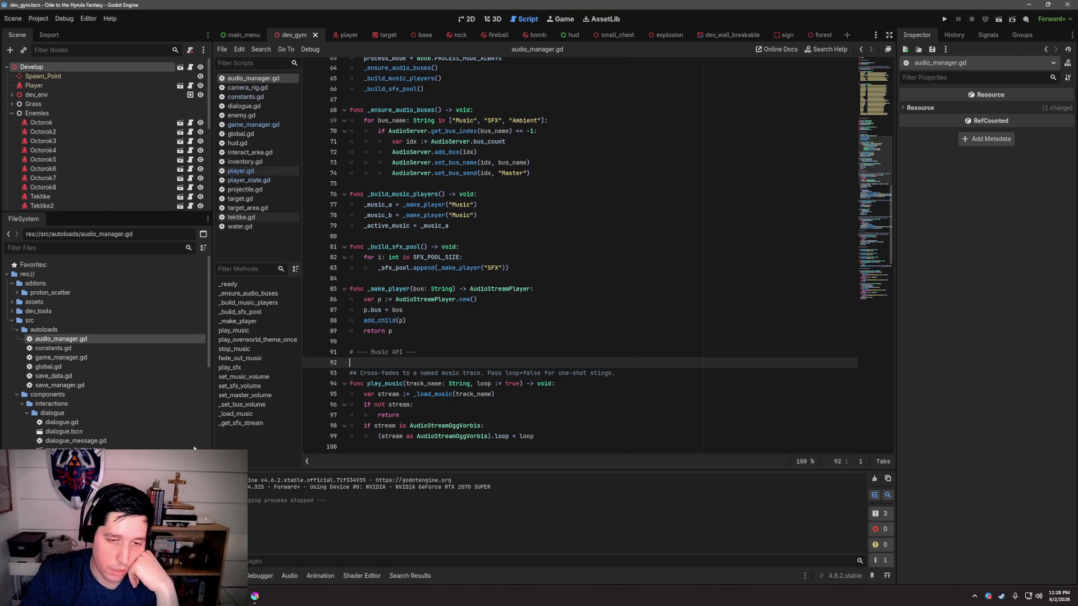
scroll(509, 352, "up", 10)
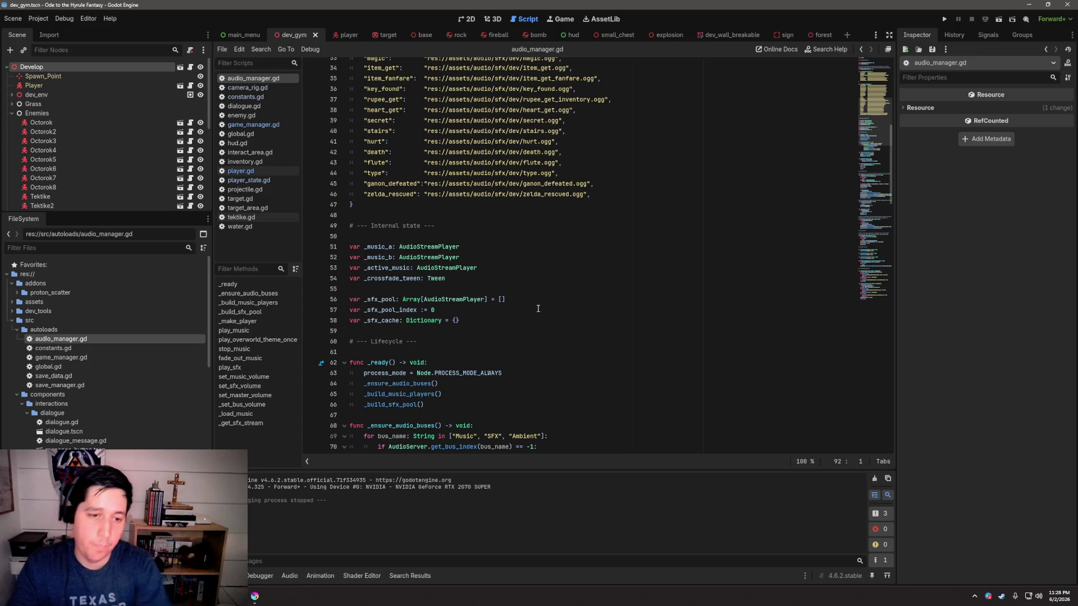
scroll(567, 275, "down", 2)
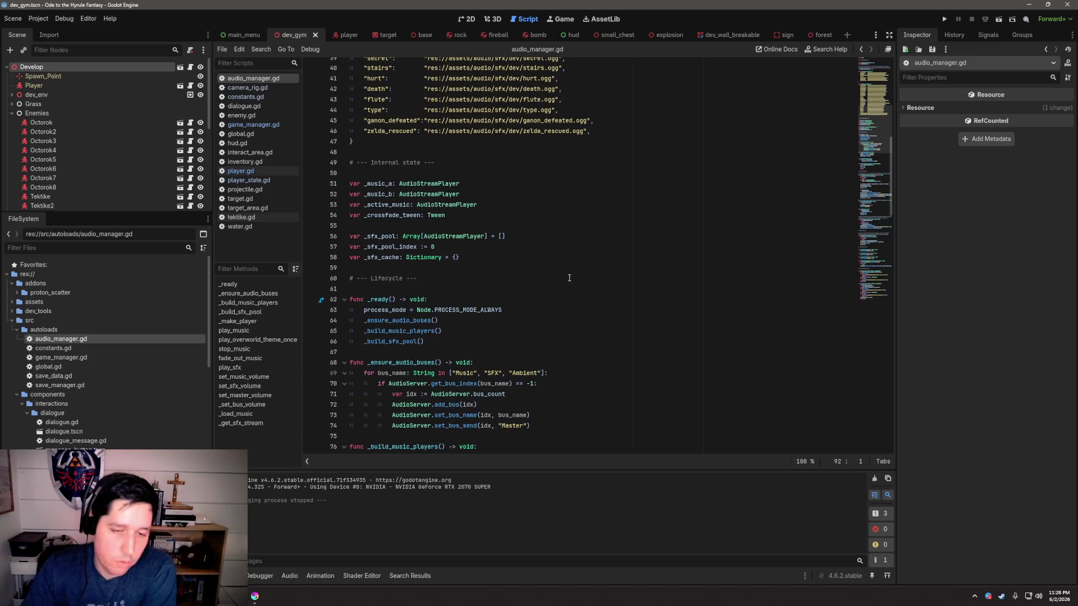
scroll(573, 279, "down", 5)
scroll(547, 244, "down", 1)
scroll(547, 245, "down", 3)
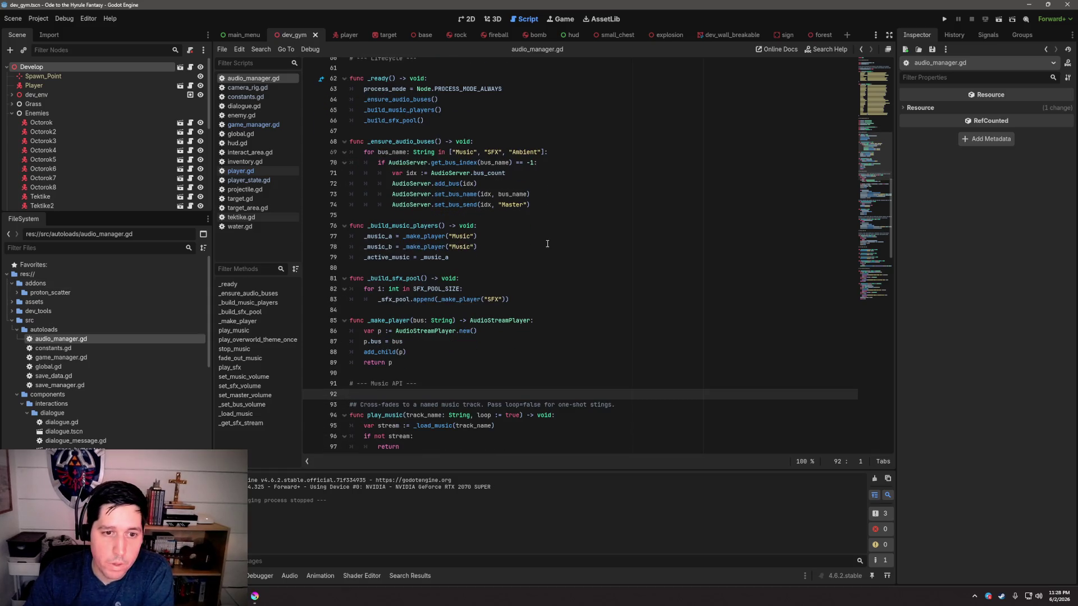
left_click(241, 171)
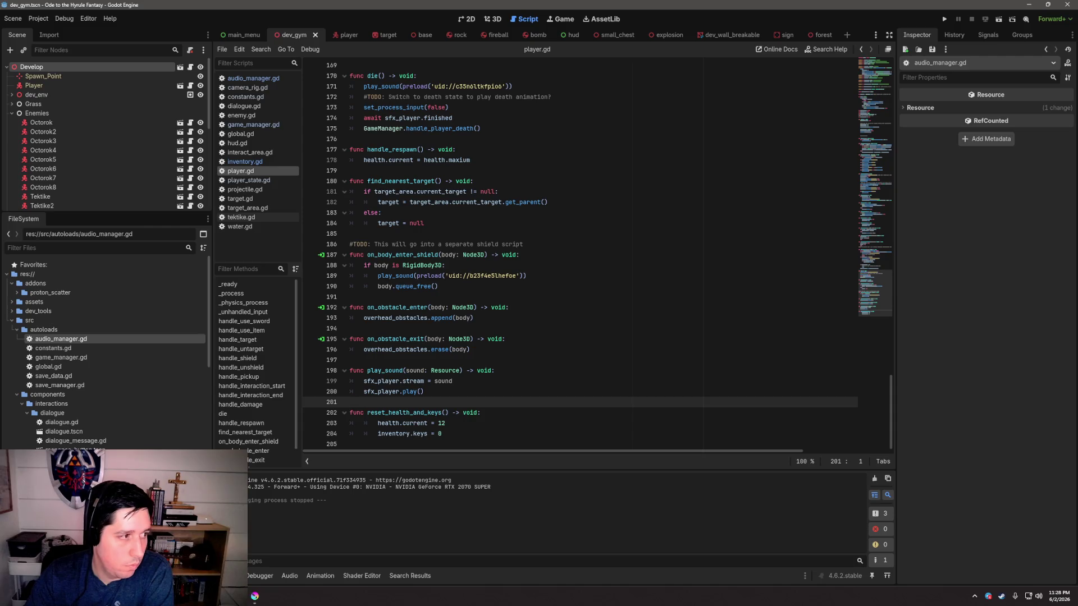
Search player.gd for 'play_' and pick up the play_sfx function name from audio_manager.gd.
left_click(652, 287)
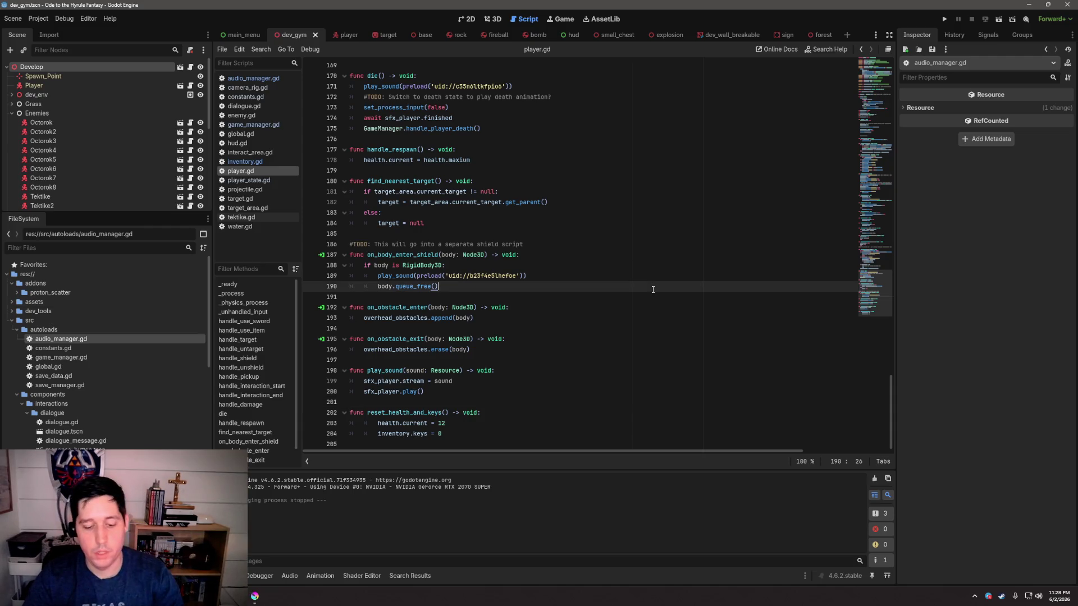
key("ctrl+f")
type("play_")
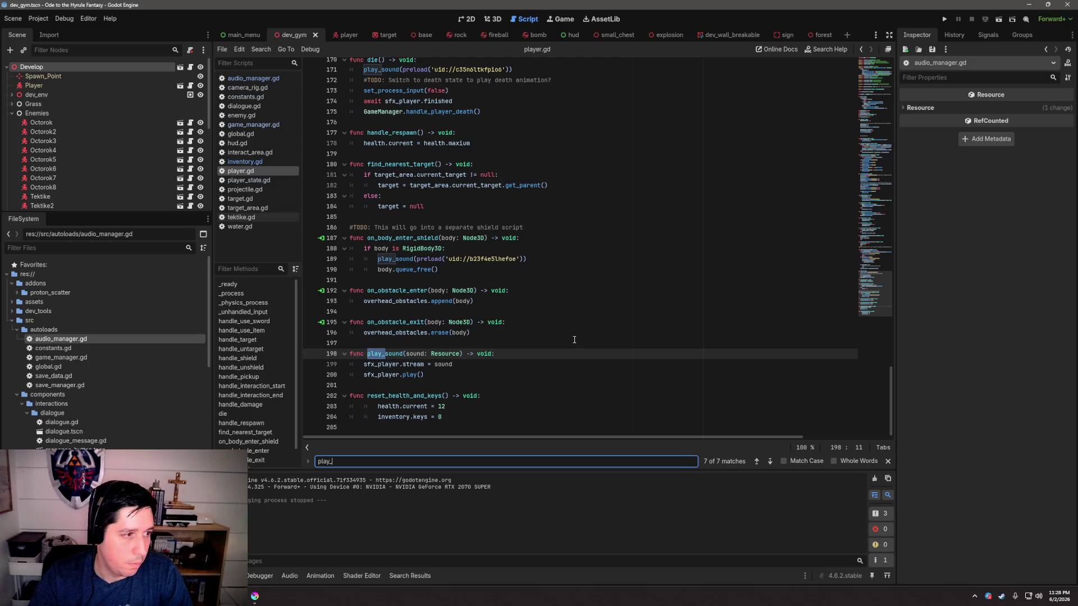
double_click(386, 354)
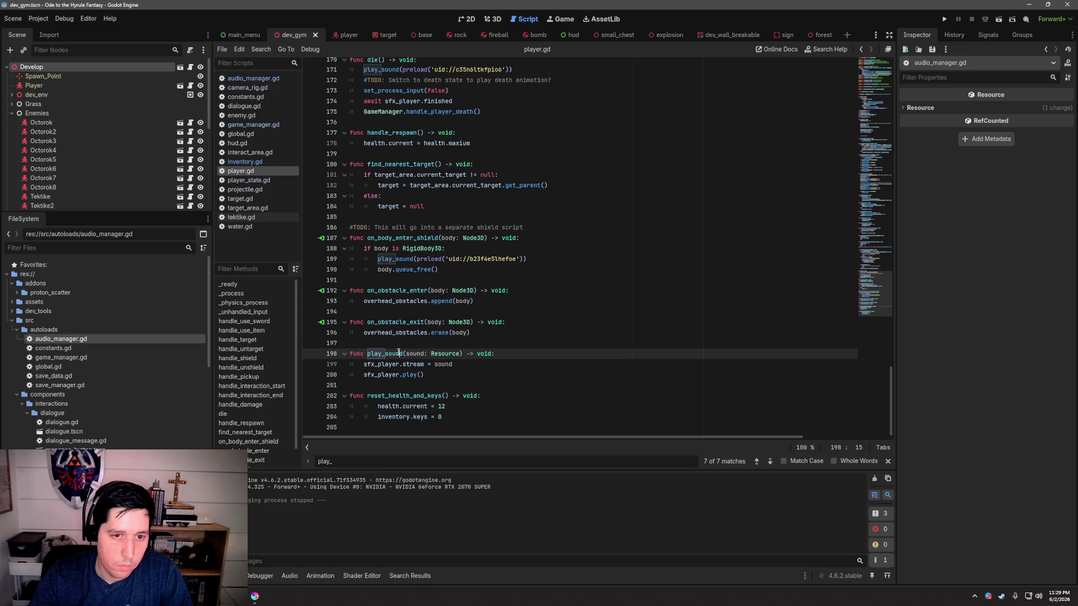
scroll(393, 253, "up", 3)
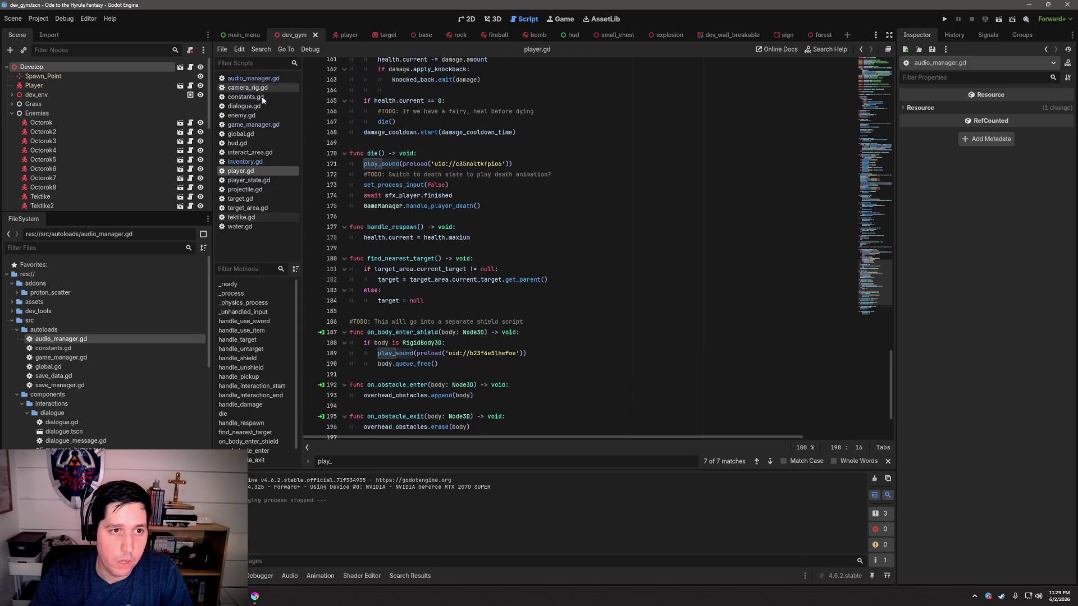
left_click(253, 79)
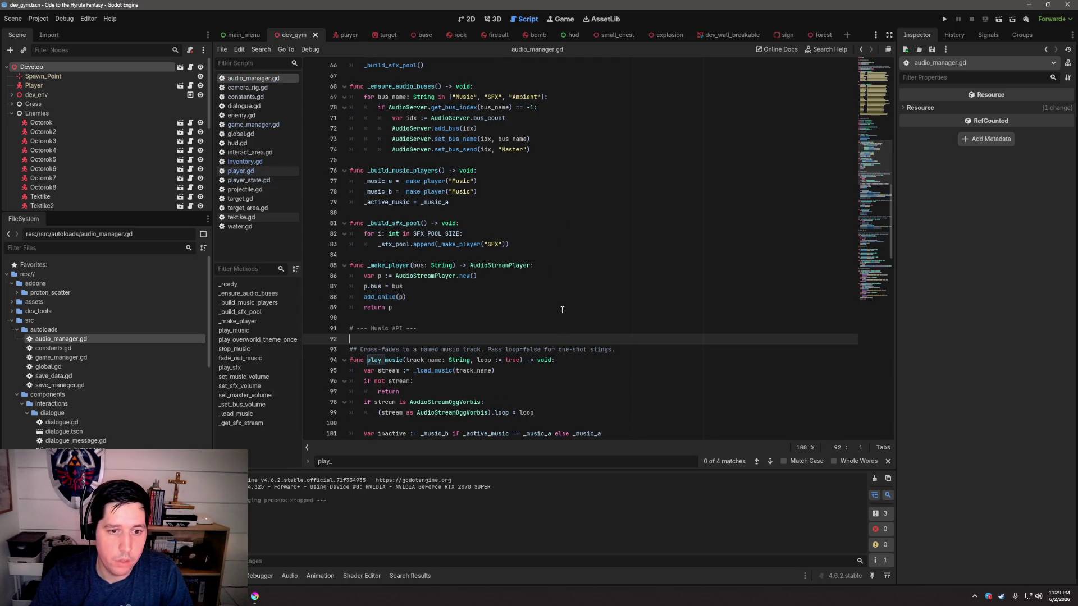
scroll(560, 317, "down", 10)
scroll(400, 314, "down", 9)
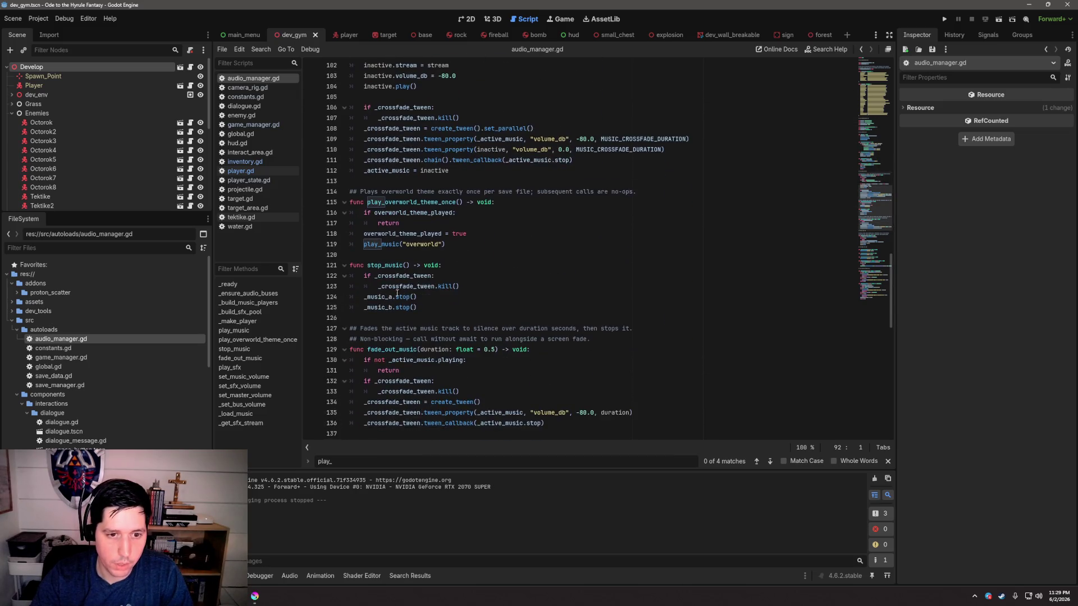
double_click(382, 264)
key("ctrl+c")
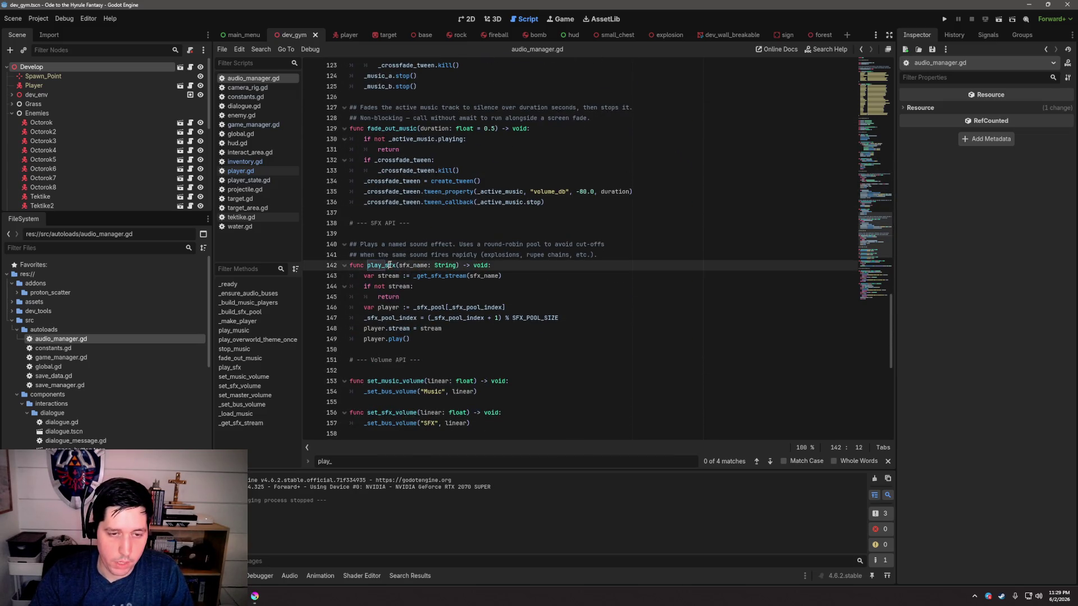
Replace die()'s play_sound call on line 171 with AudioManager.play_sfx('death').
left_click(240, 171)
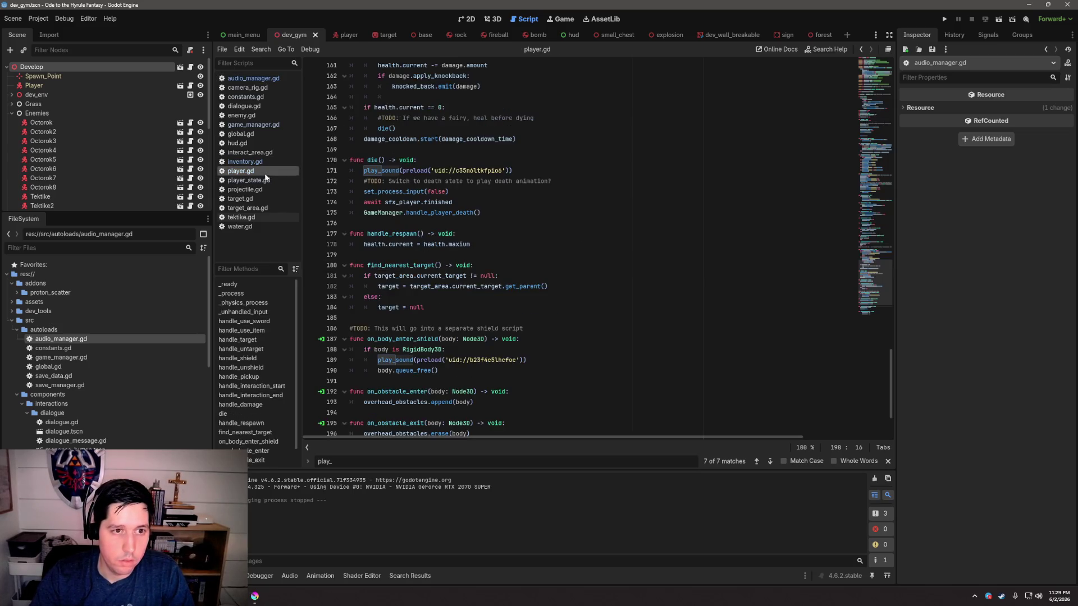
double_click(386, 171)
key("ctrl+v")
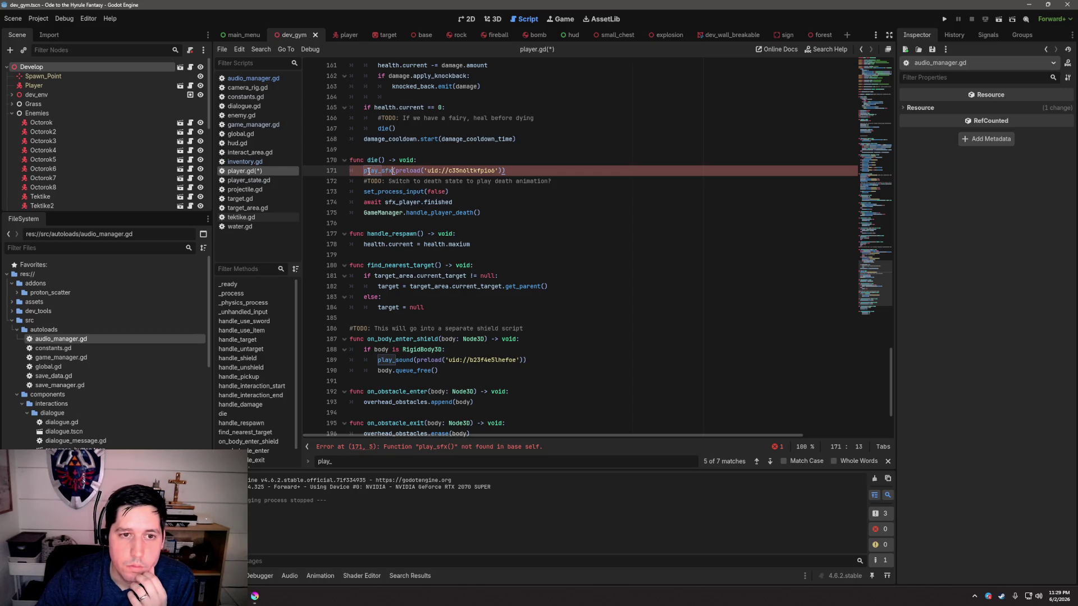
key("Home")
type("Au")
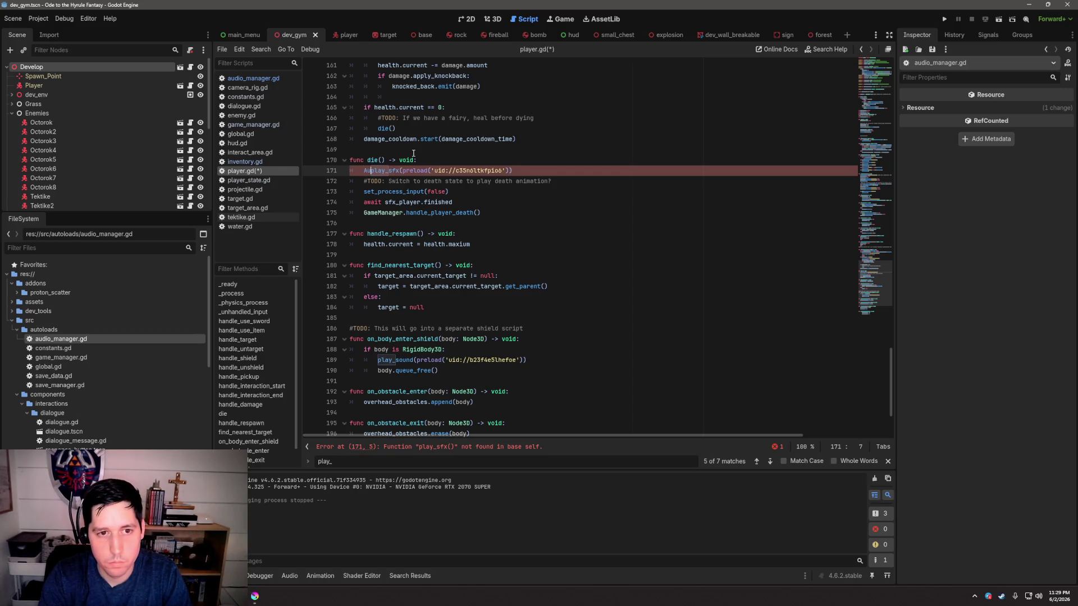
type("dioManager.")
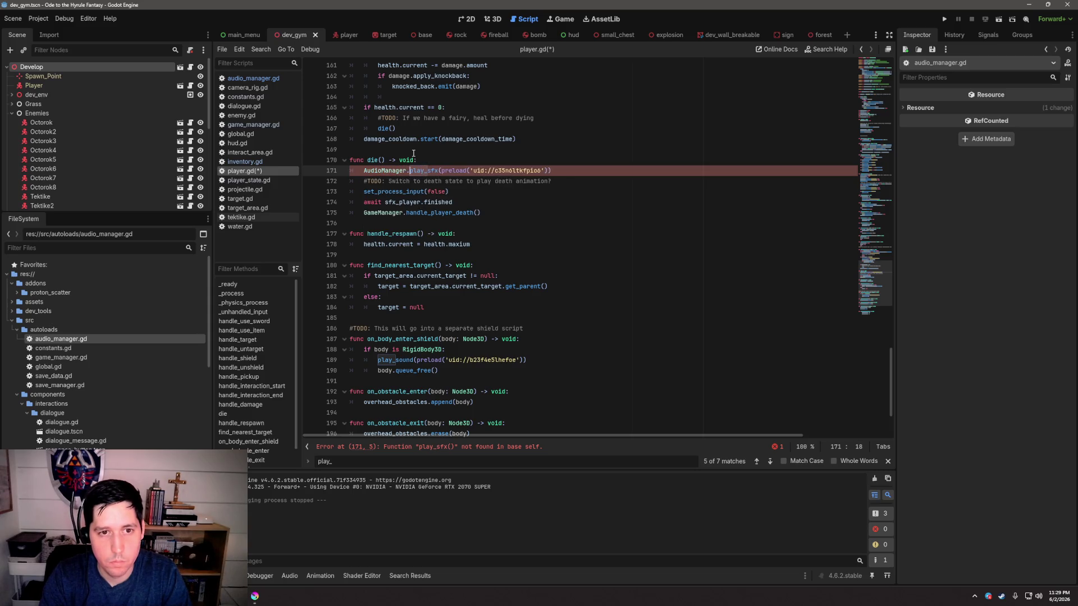
left_click(453, 163)
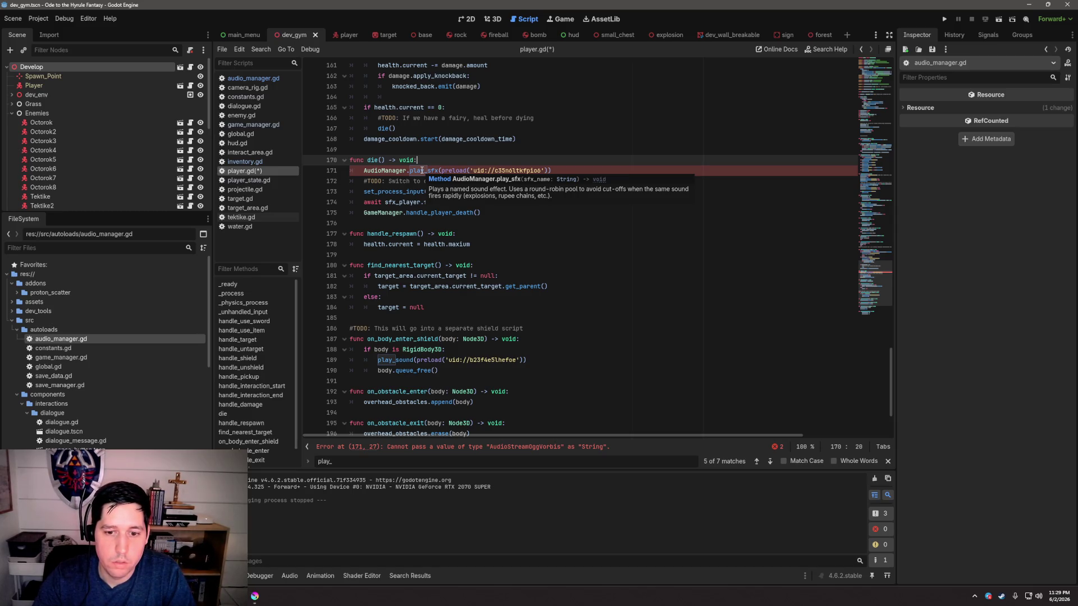
mouse_move(509, 170)
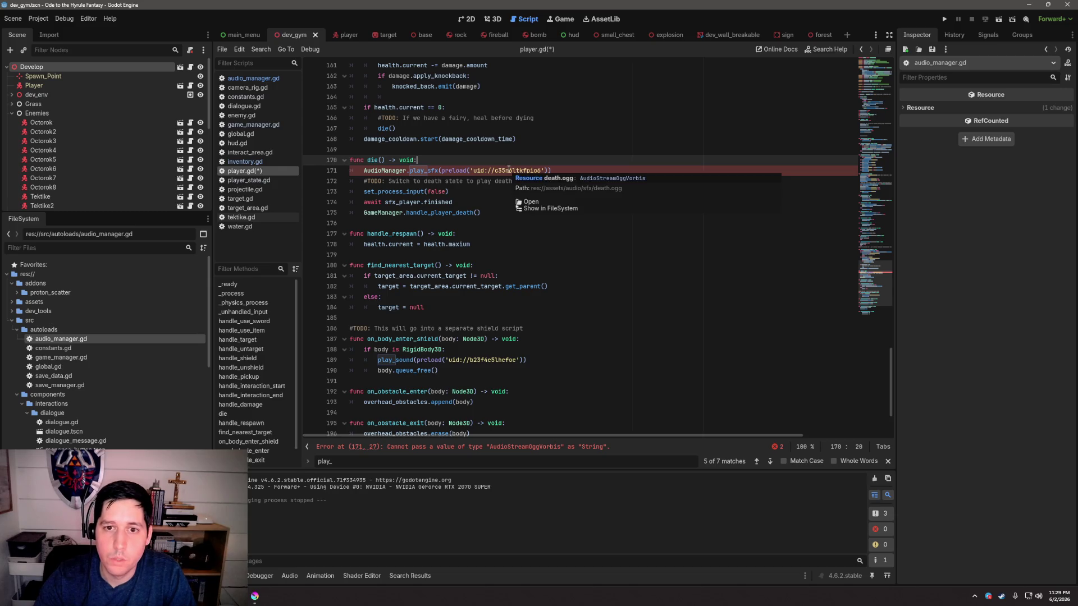
left_click_drag(441, 171, 547, 171)
type("'death')")
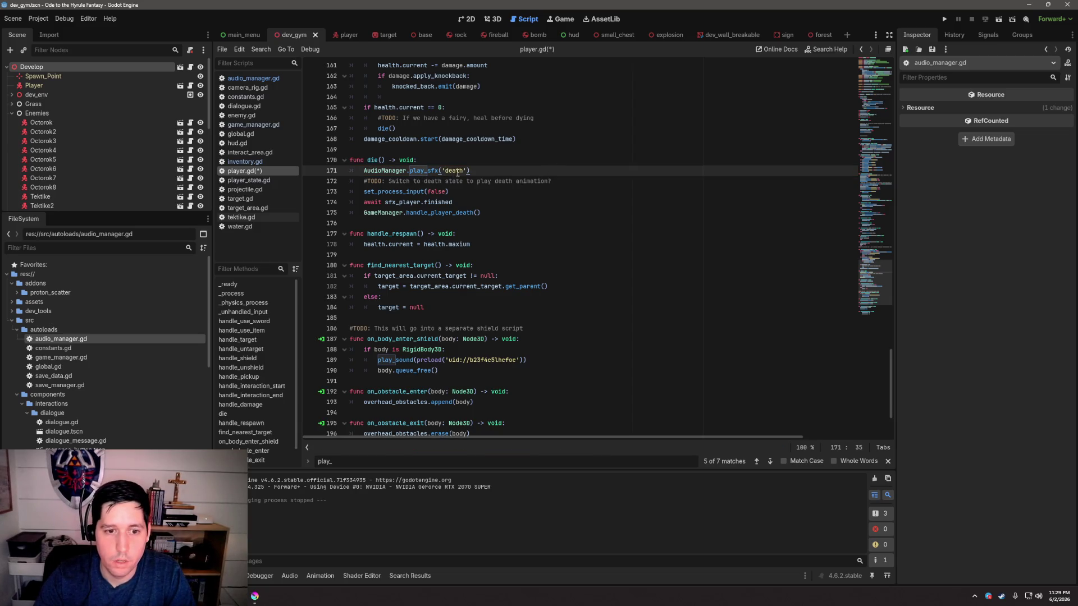
Bring back the old preload death sound line beneath the AudioManager.play_sfx('death') call.
mouse_move(481, 360)
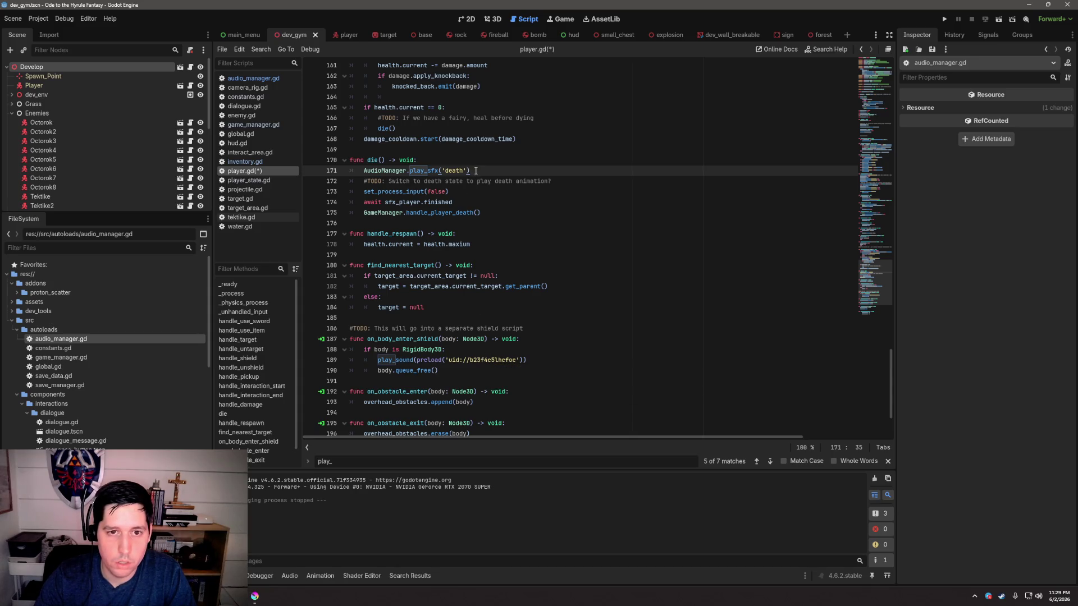
left_click_drag(479, 171, 479, 162)
scroll(530, 292, "down", 2)
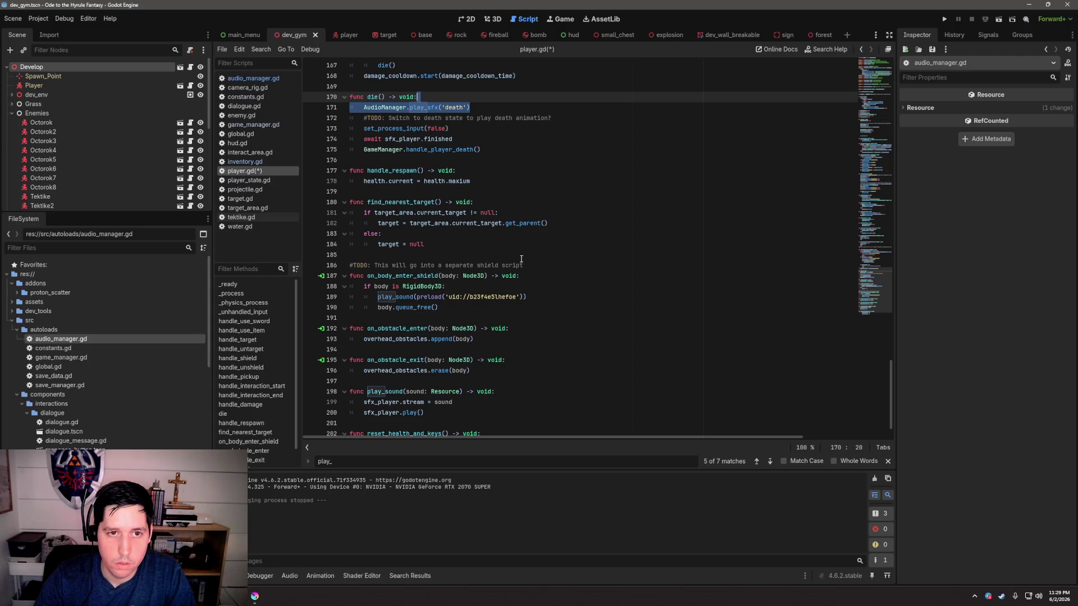
scroll(521, 259, "up", 2)
left_click(498, 170)
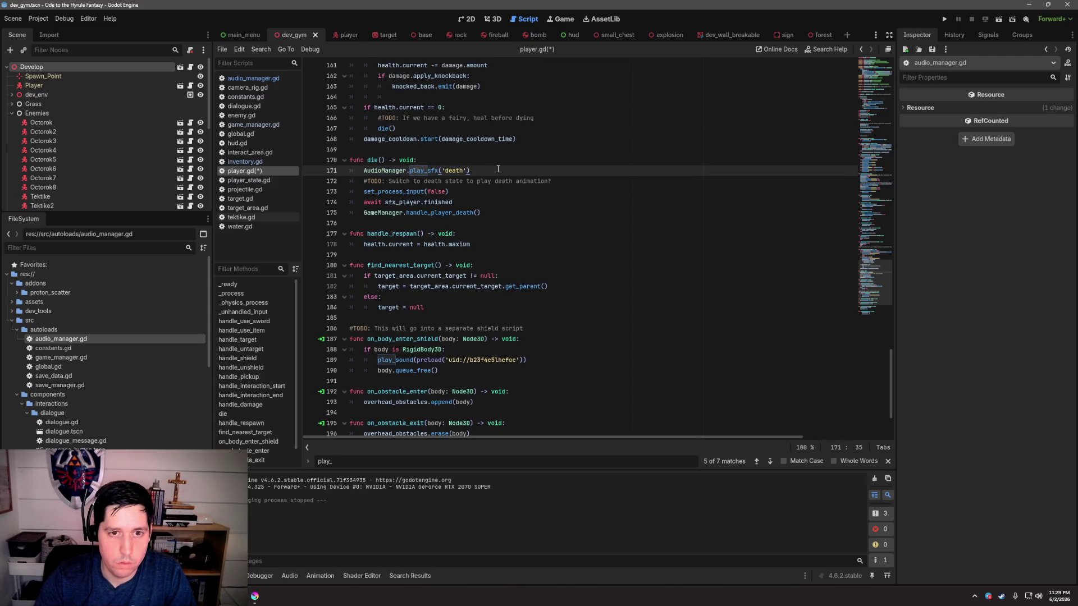
key("shift+Home")
type("preload('uid://c35n6ltkfp1o6')")
key("Home")
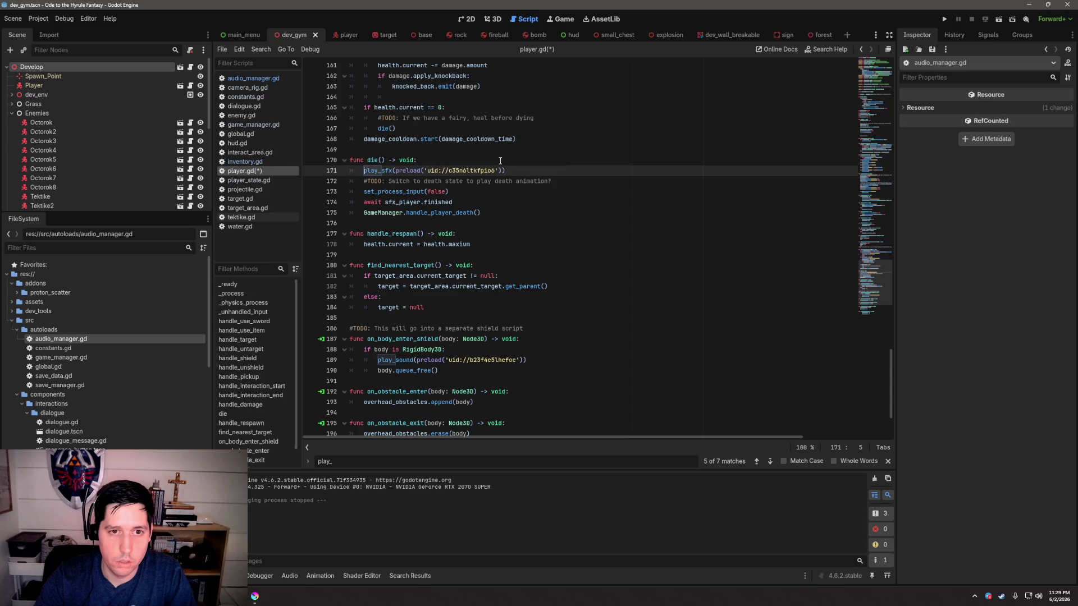
key("ctrl+z")
Comment out the old preload death sound line with Ctrl+K, keeping the AudioManager call active.
left_click(365, 183)
key("ctrl+k")
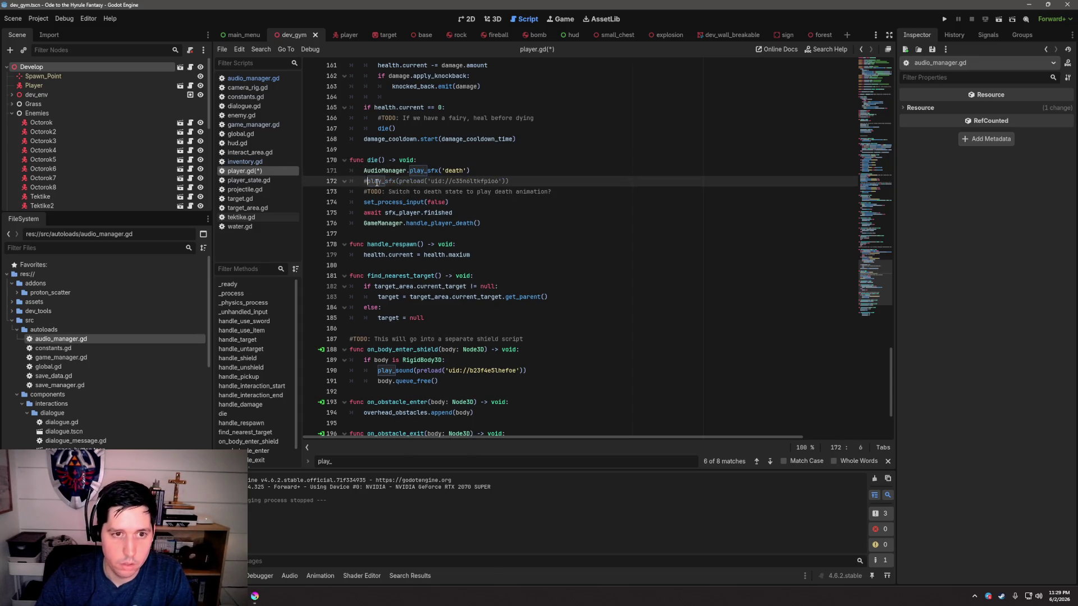
left_click(397, 171)
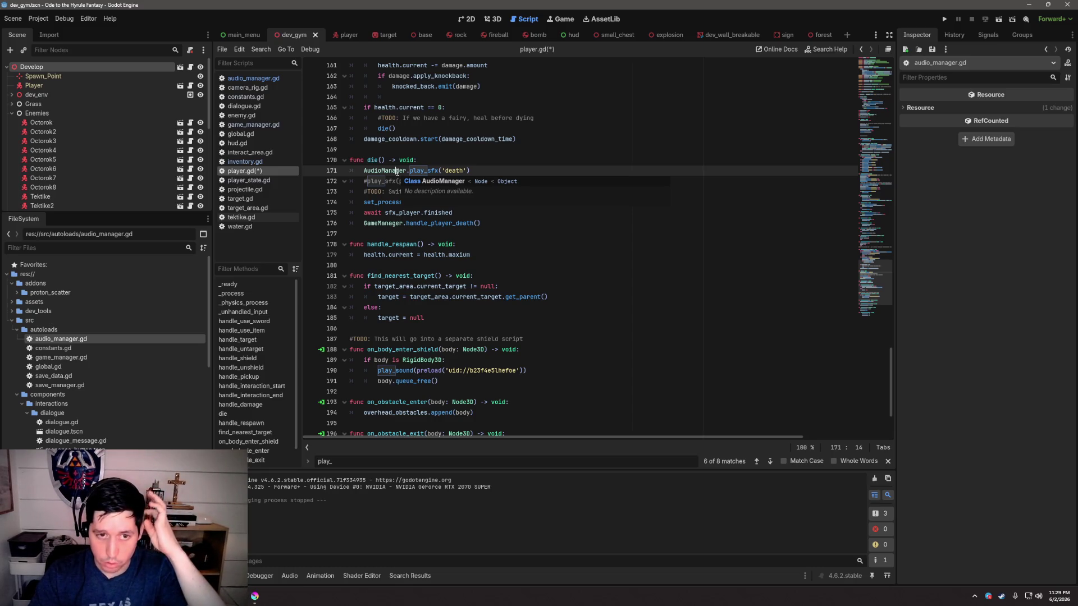
key("End")
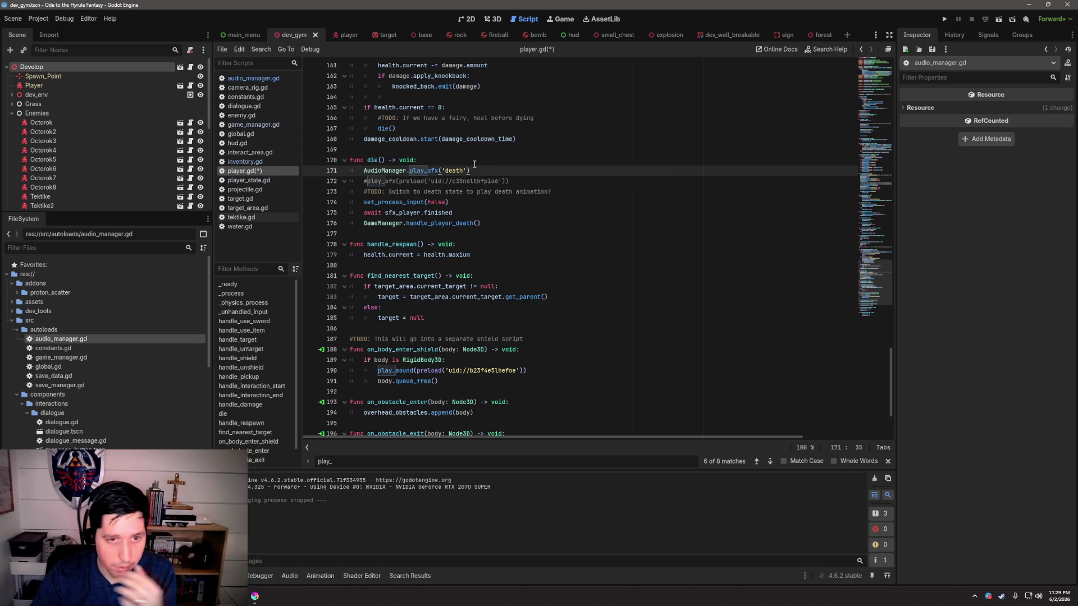
left_click_drag(367, 181, 470, 182)
scroll(388, 373, "down", 4)
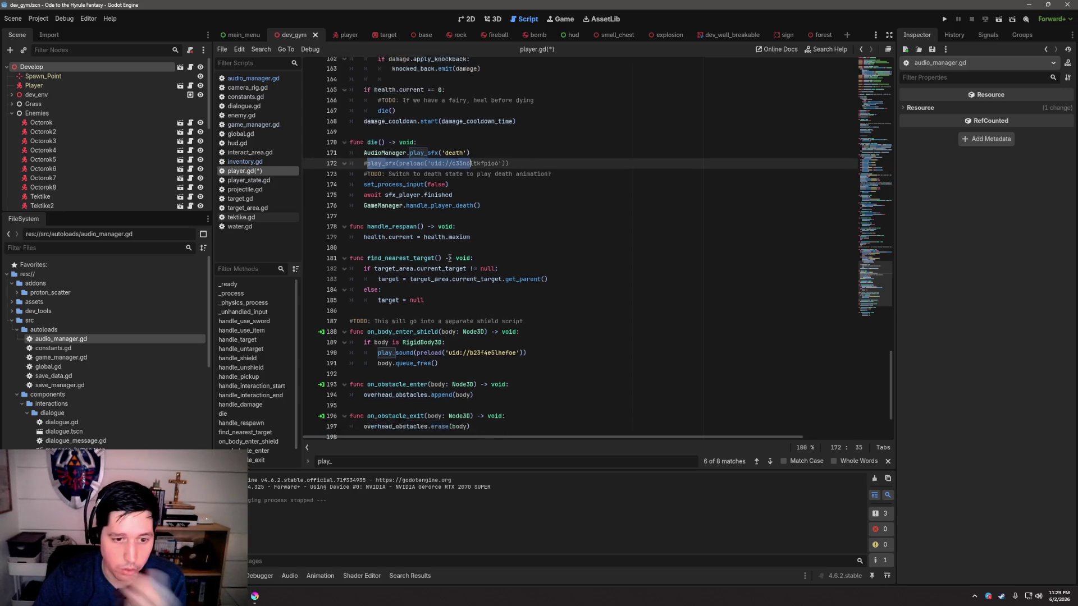
left_click(389, 353)
double_click(389, 354)
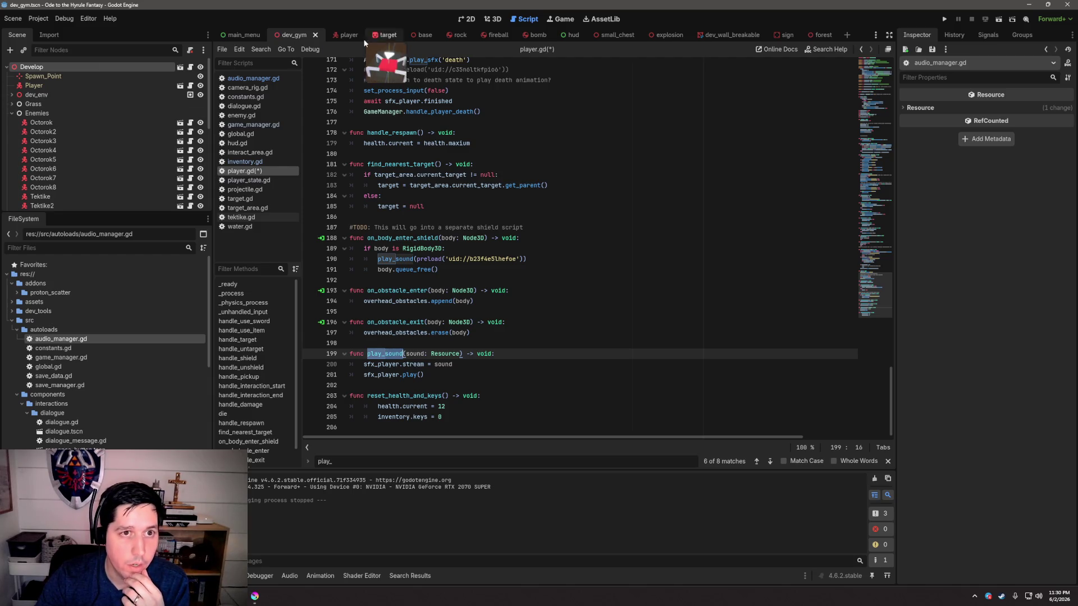
Open the player scene and inspect the SFXPlayer node's audio properties.
left_click(343, 37)
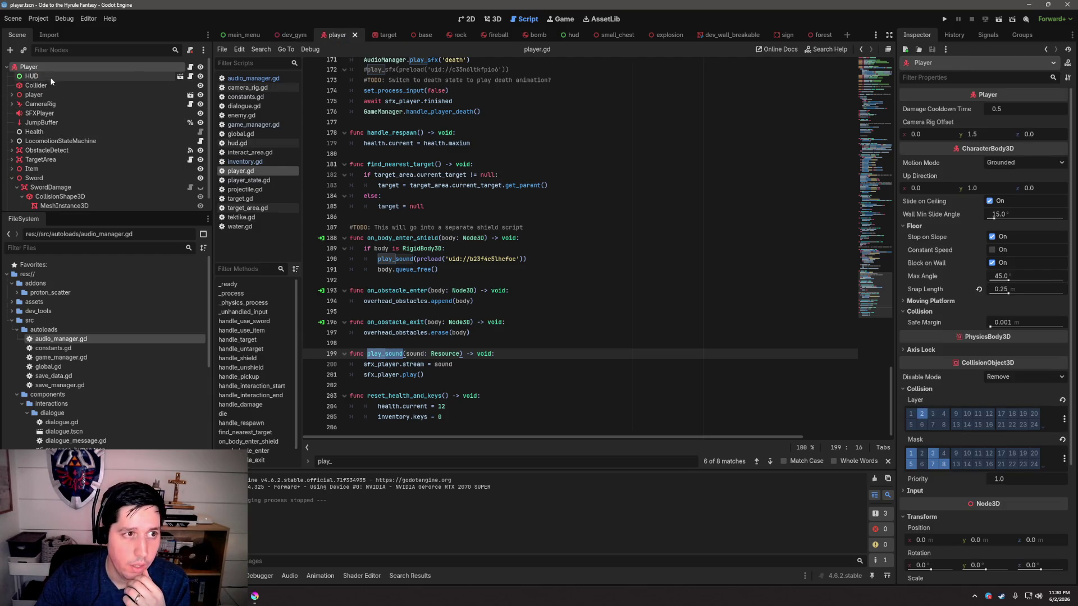
left_click(45, 114)
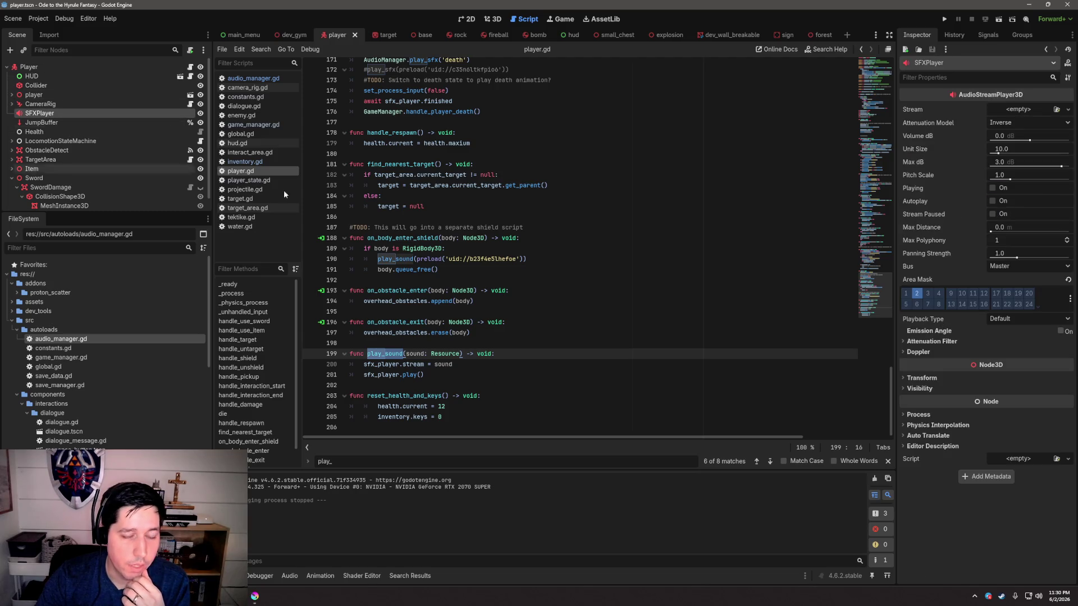
scroll(427, 208, "up", 1)
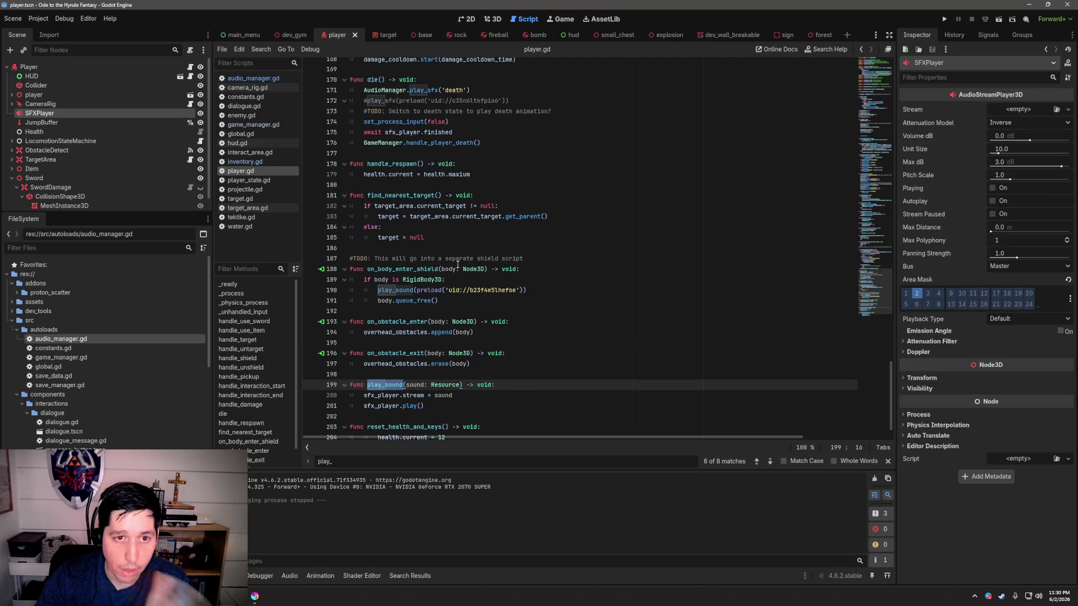
scroll(386, 137, "up", 1)
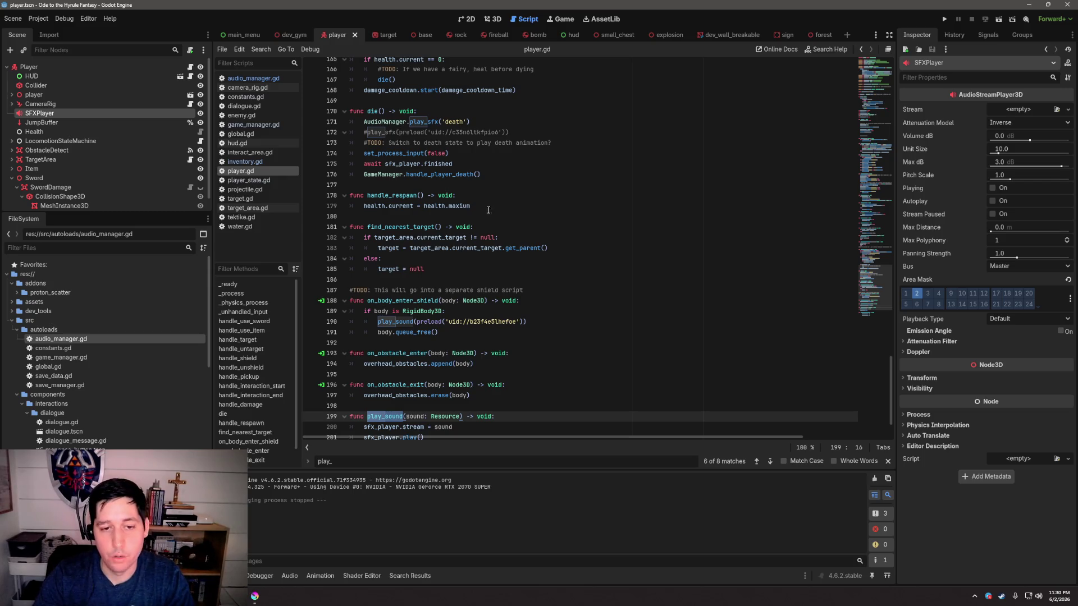
Paste the AudioManager call under the RigidBody3D check, indented, with 'death' changed to 'shield_block'.
left_click_drag(477, 122, 485, 110)
key("ctrl+c")
left_click(525, 309)
key("ctrl+v")
left_click(365, 322)
key("Tab")
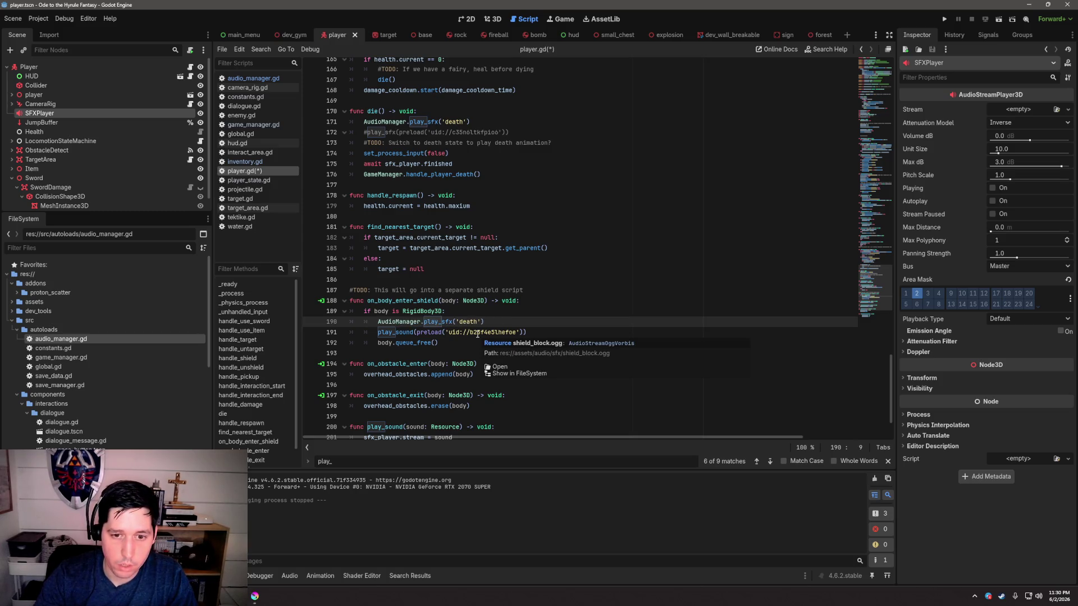
double_click(466, 322)
type("shield_bl")
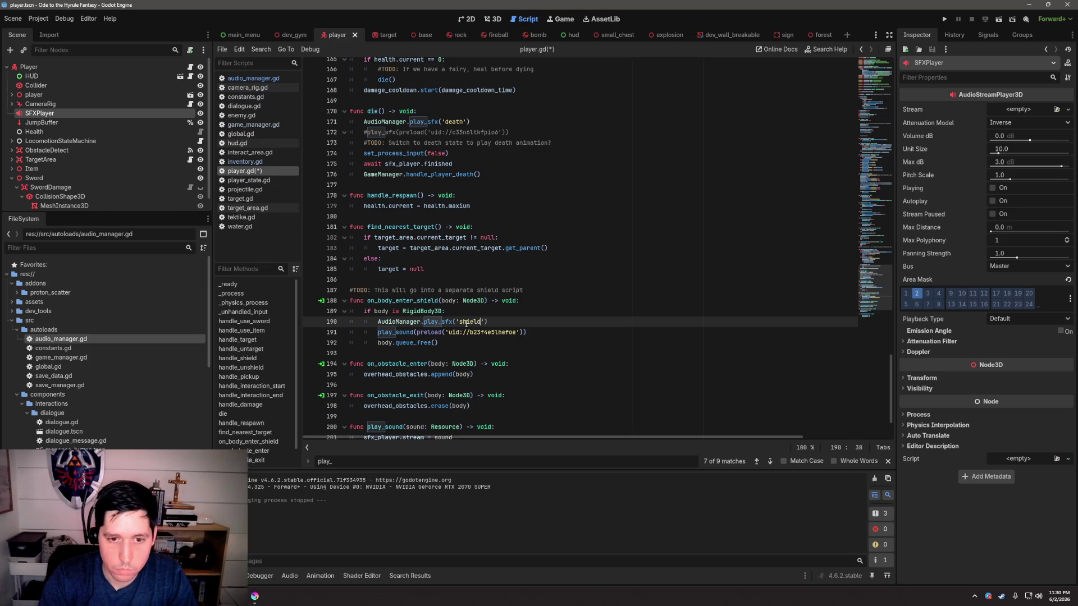
type("ock")
left_click(530, 321)
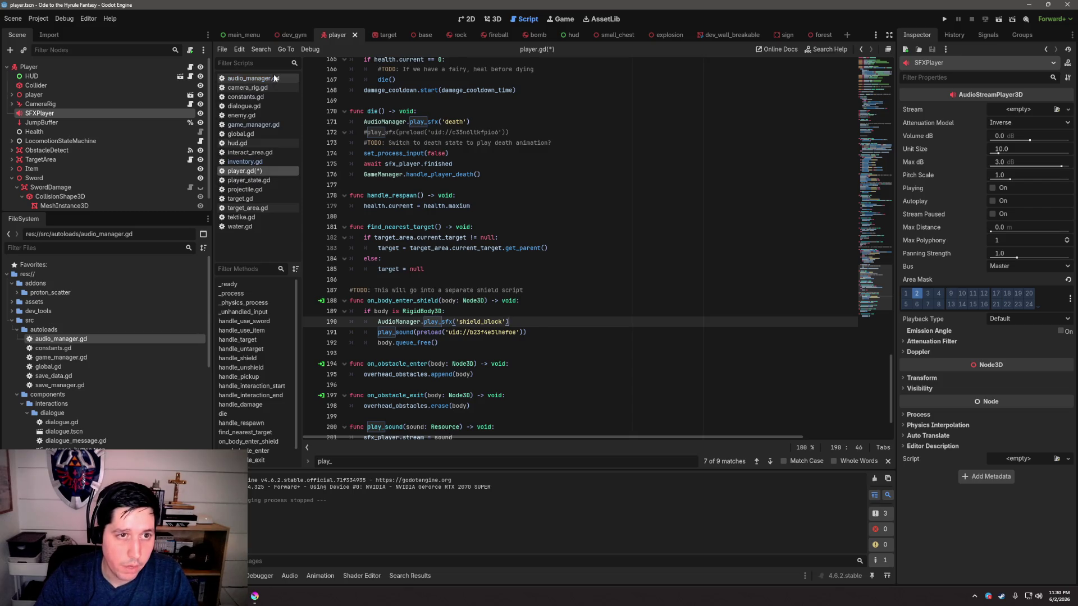
left_click(247, 78)
scroll(511, 258, "up", 8)
scroll(510, 258, "up", 20)
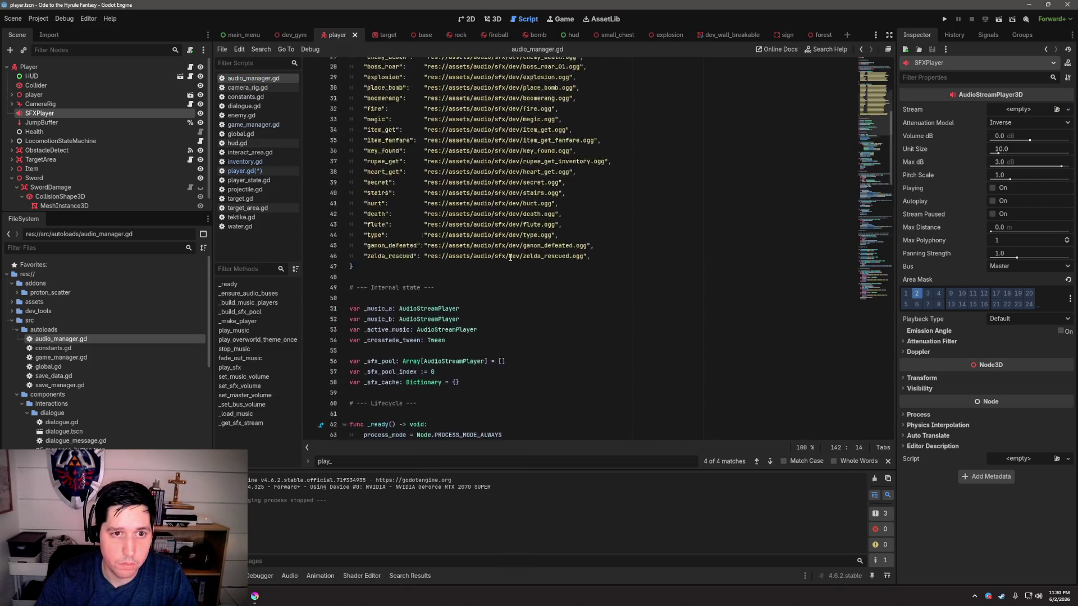
double_click(383, 191)
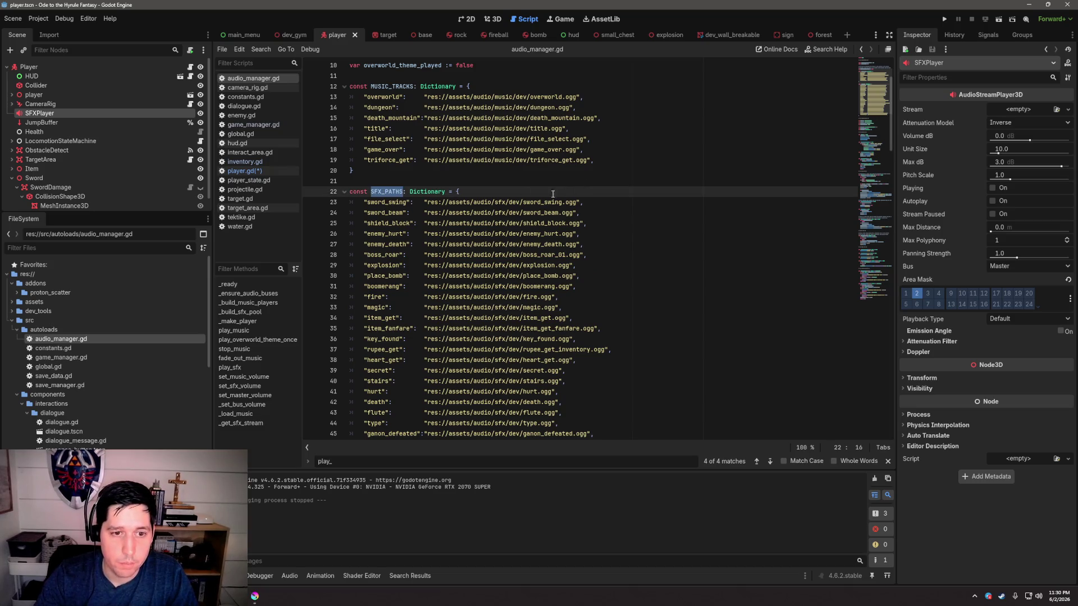
left_click_drag(370, 226, 416, 234)
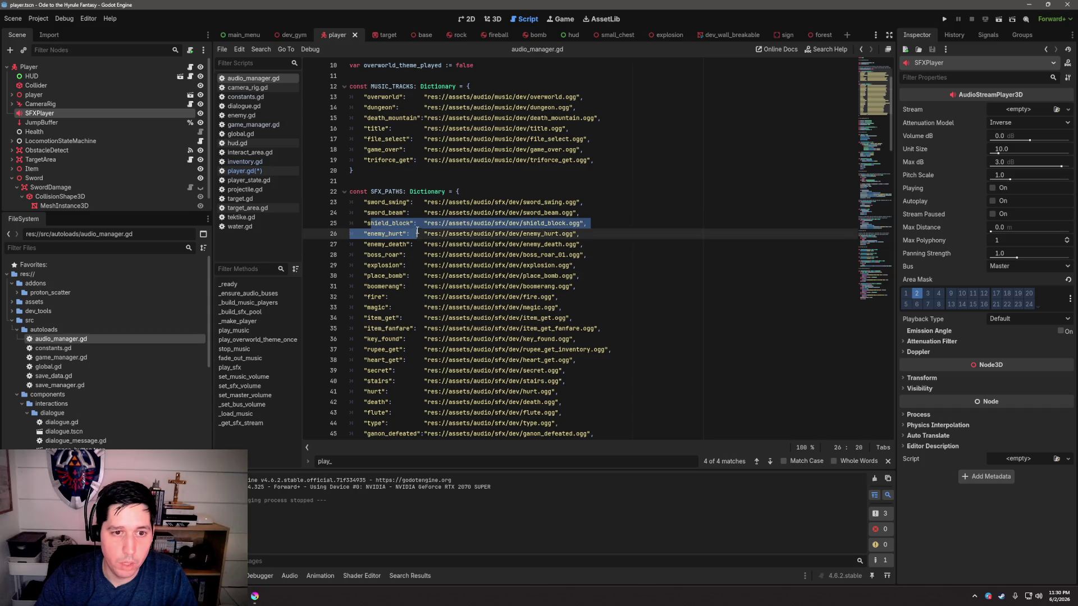
scroll(381, 322, "down", 2)
left_click(375, 340)
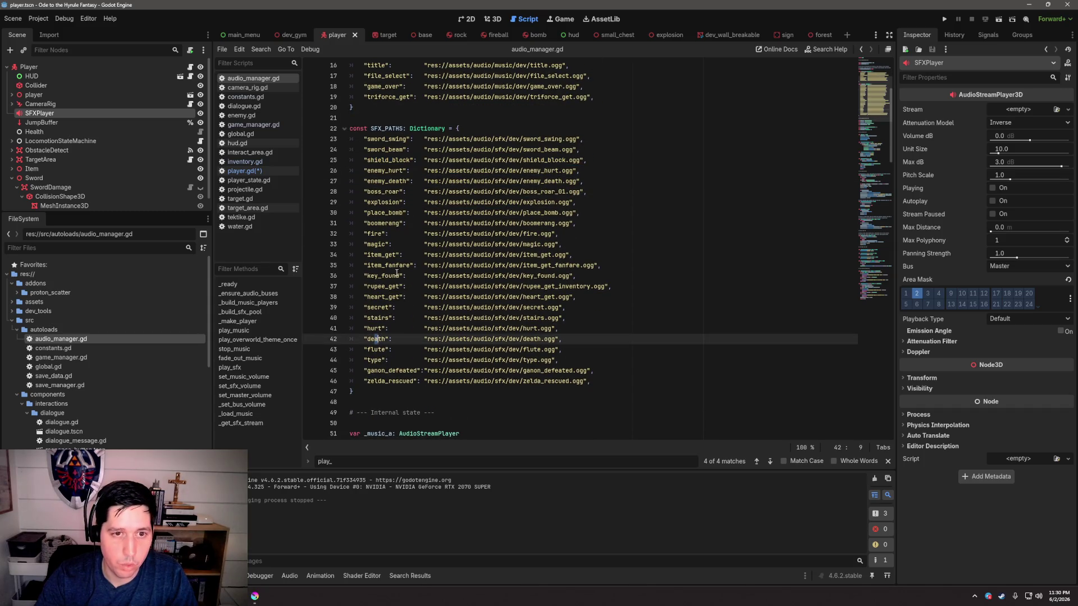
scroll(432, 142, "down", 5)
scroll(409, 169, "up", 6)
scroll(392, 184, "down", 6)
scroll(392, 183, "down", 18)
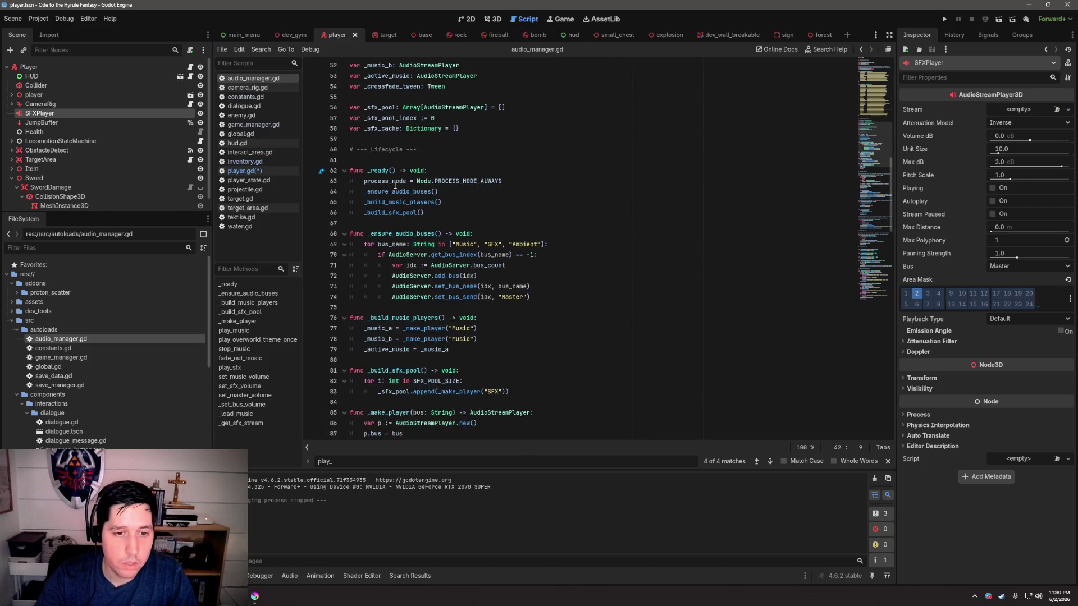
scroll(396, 168, "down", 6)
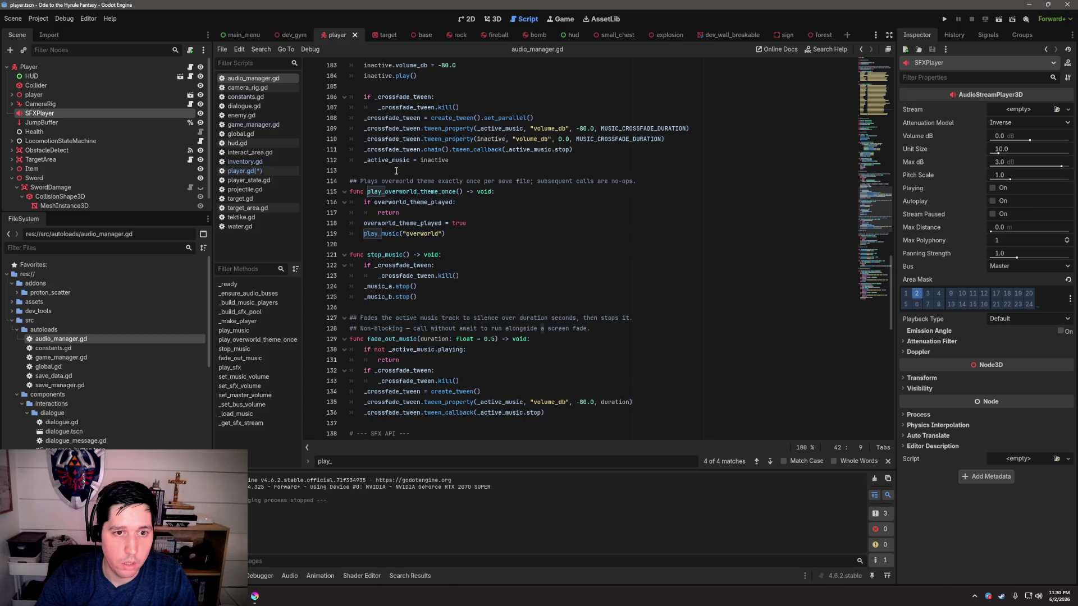
scroll(380, 275, "down", 7)
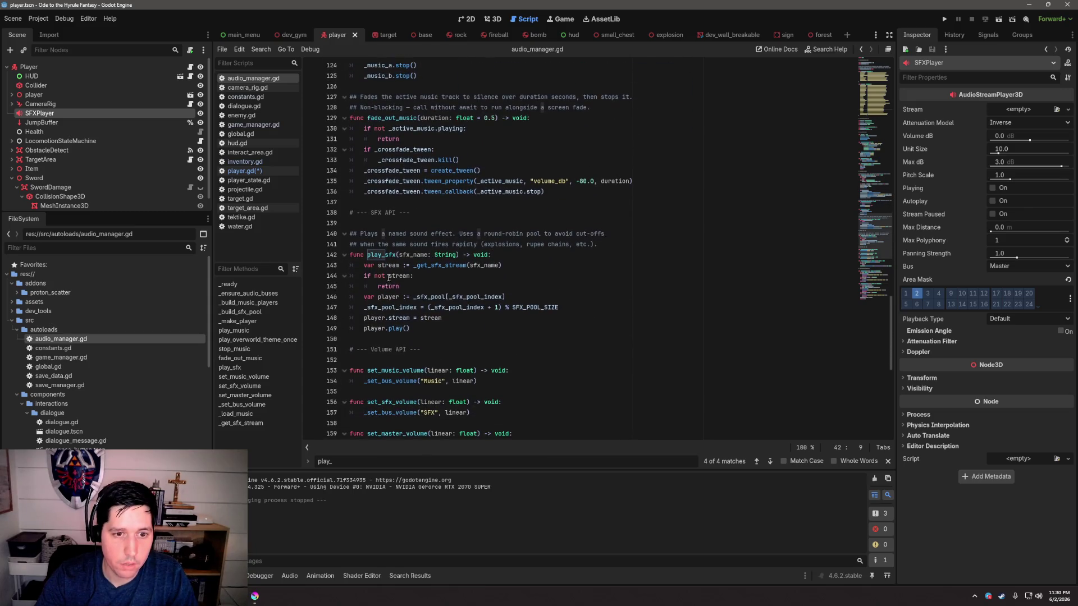
double_click(451, 266)
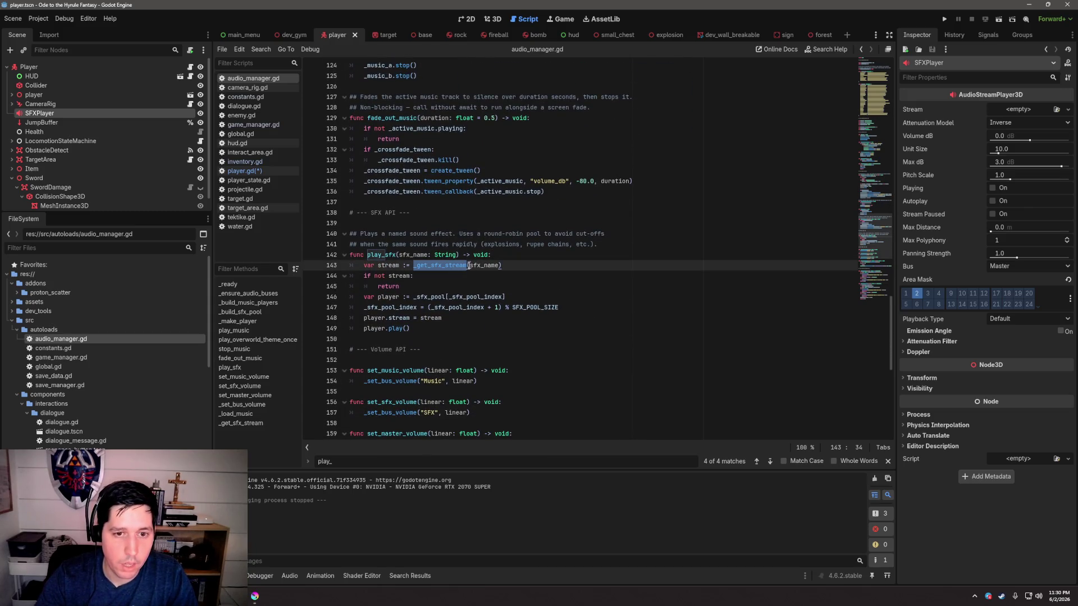
scroll(440, 266, "down", 8)
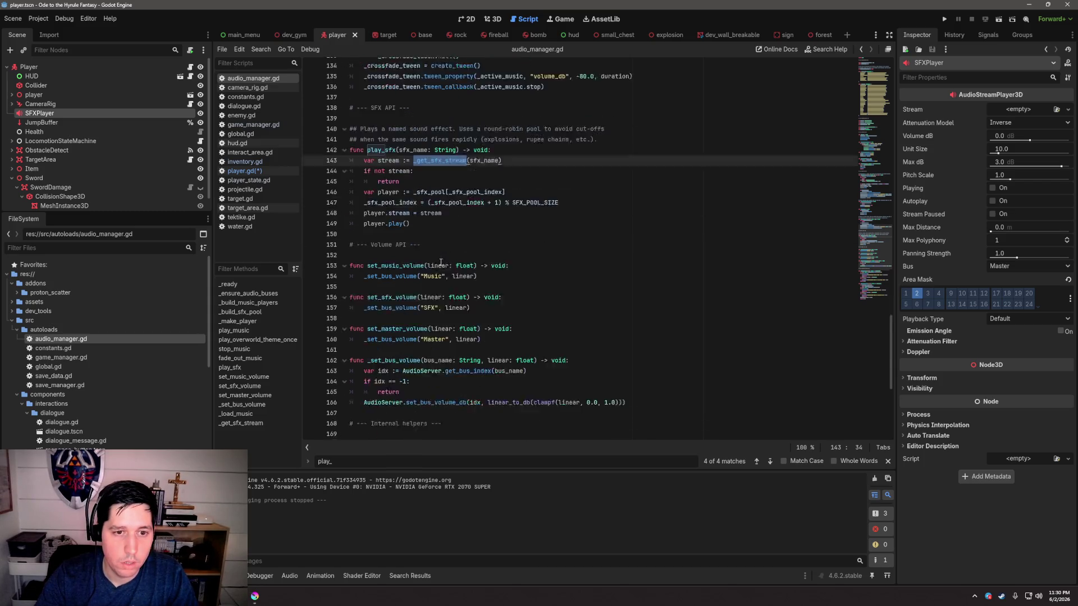
scroll(442, 259, "up", 9)
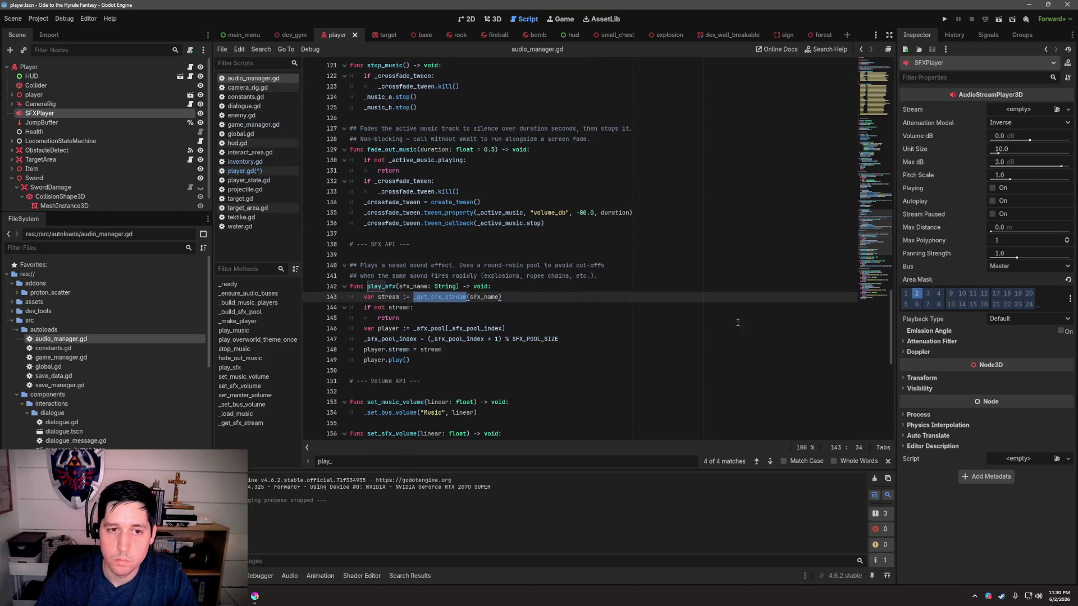
left_click_drag(891, 348, 891, 417)
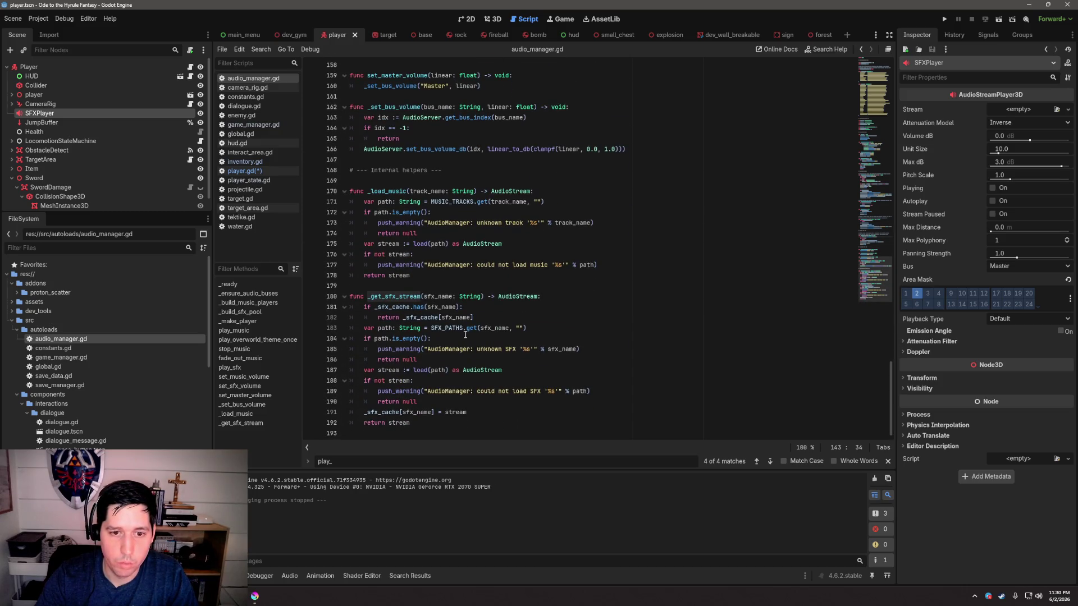
left_click(502, 328)
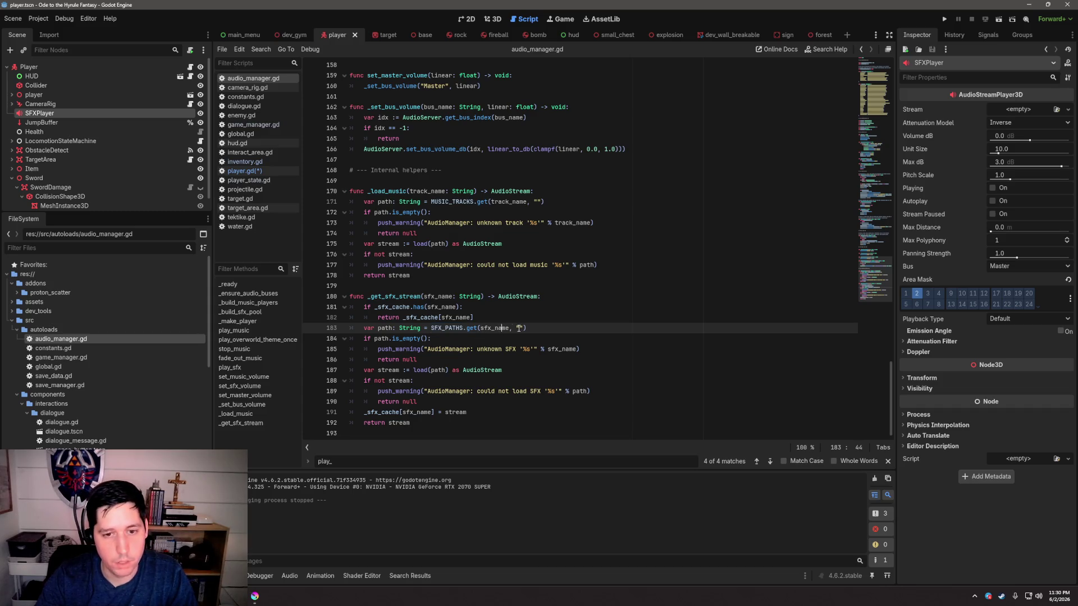
left_click(262, 172)
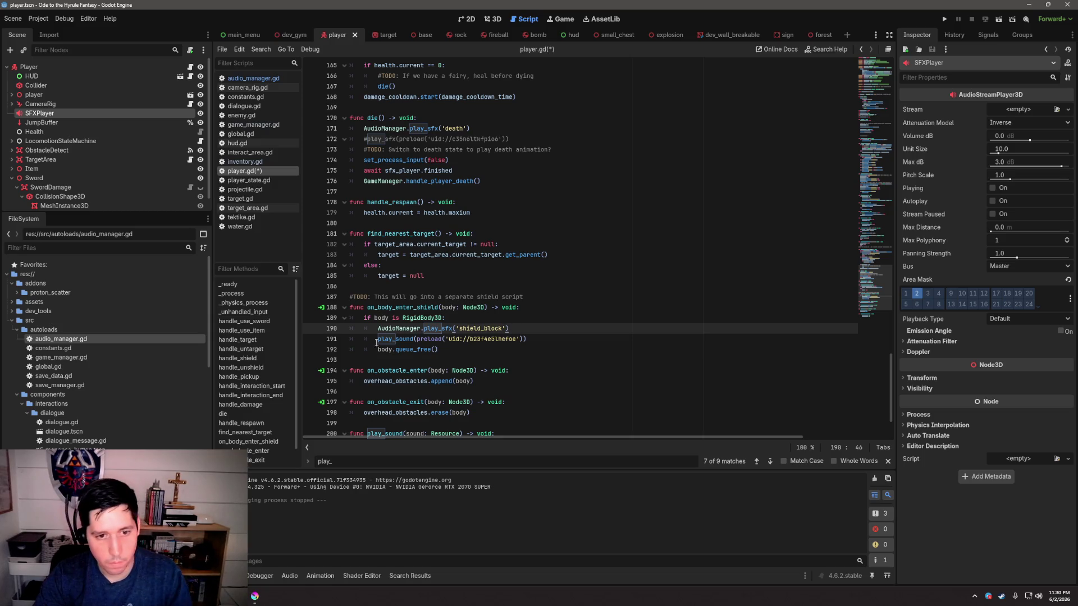
Comment out the old shield preload sound call, find the play_sound matches, and save player.gd.
key("Down")
key("ctrl+k")
key("Up")
key("Up")
left_click(573, 327)
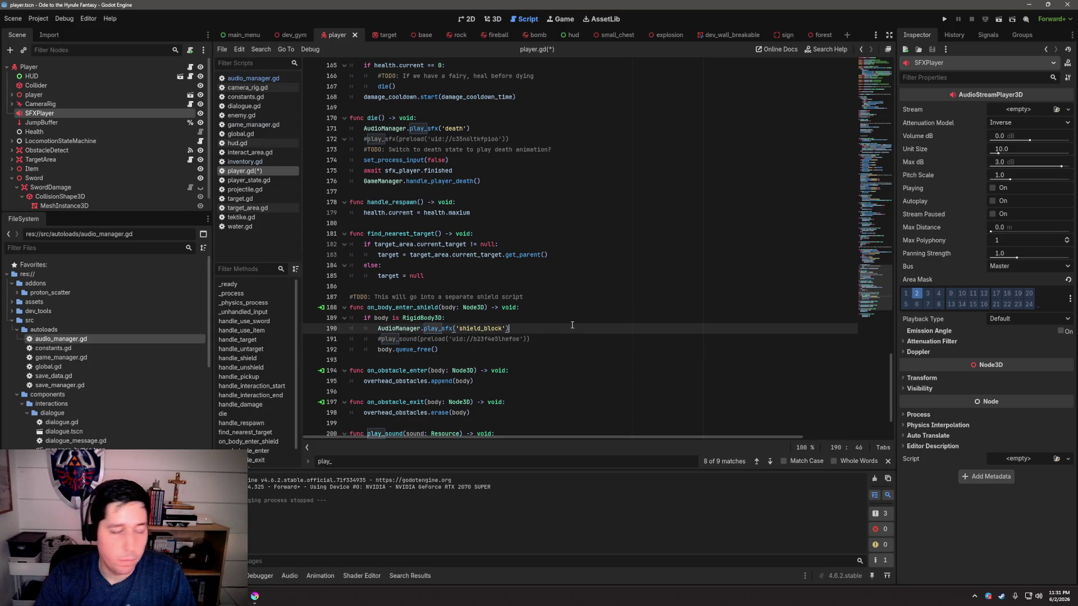
scroll(391, 355, "down", 2)
double_click(392, 355)
key("ctrl+f")
left_click(756, 461)
left_click(756, 461)
key("ctrl+s")
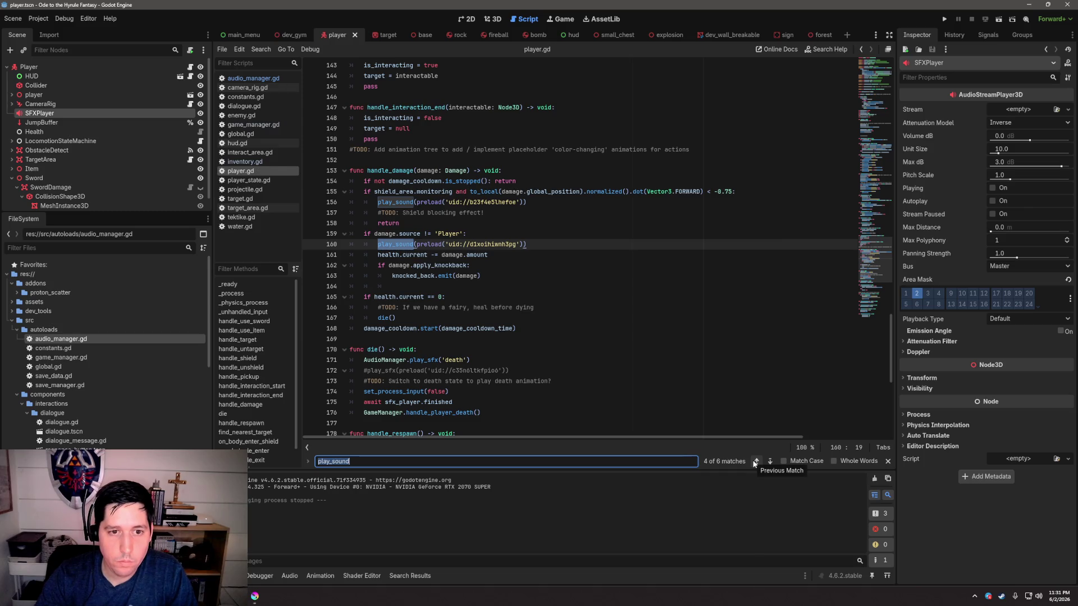
Paste an indented AudioManager.play_sfx call above the hurt sound and change 'death' to 'hurt'.
left_click(494, 234)
type("AudioManager.play_sfx('death')")
key("Home")
key("Tab")
double_click(474, 245)
type("hurt")
left_click(493, 227)
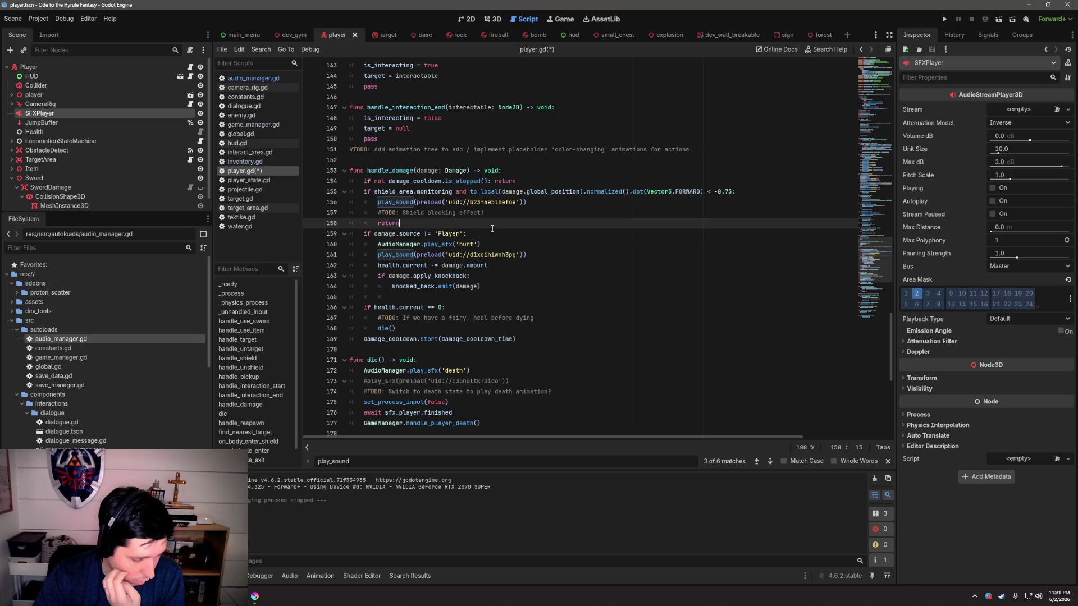
Add an AudioManager.play_sfx('shield_block') call inside the shield-facing branch.
left_click(736, 192)
key("Return")
type("AudioManager.play_sfx('death')")
left_click(364, 202)
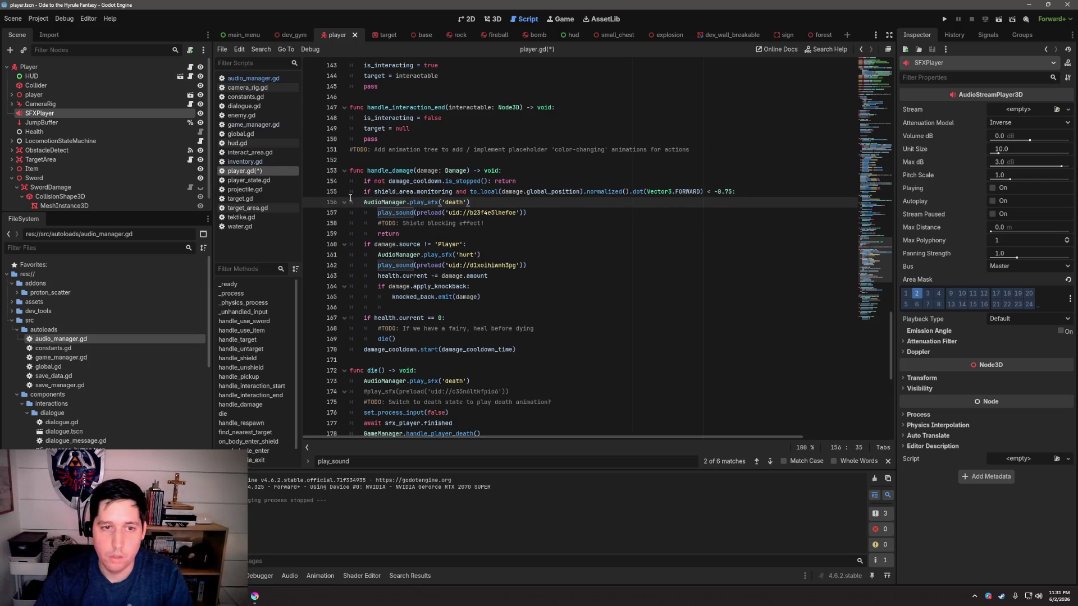
key("Tab")
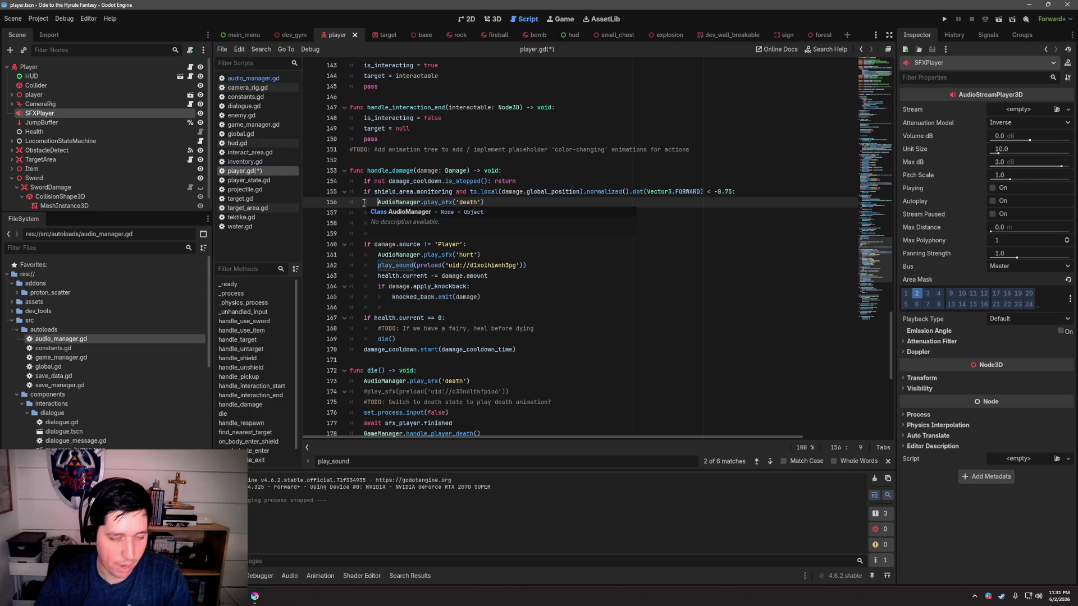
left_click(511, 202)
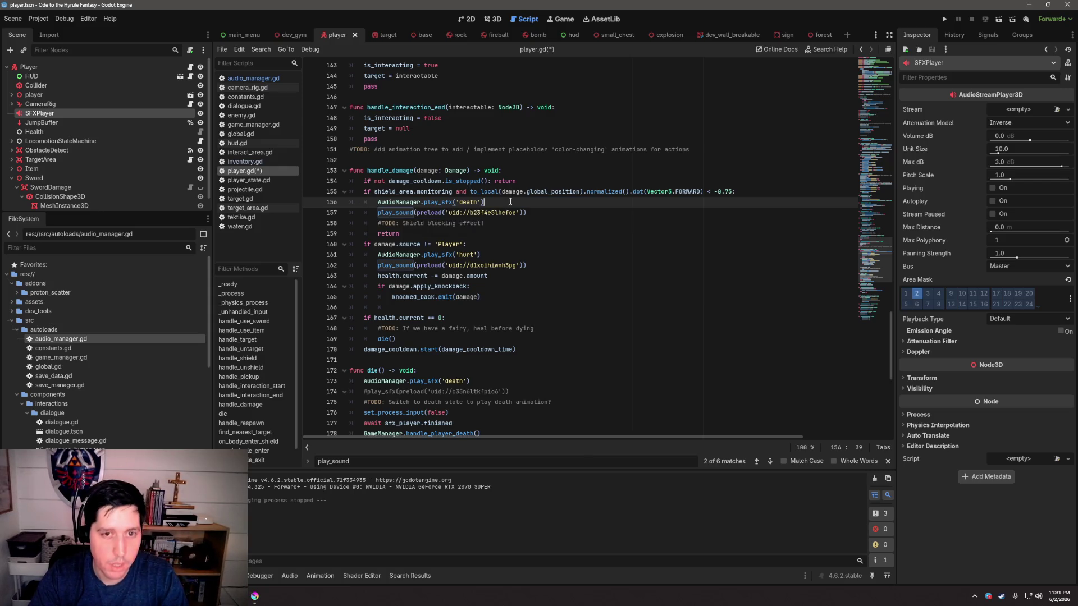
mouse_move(495, 213)
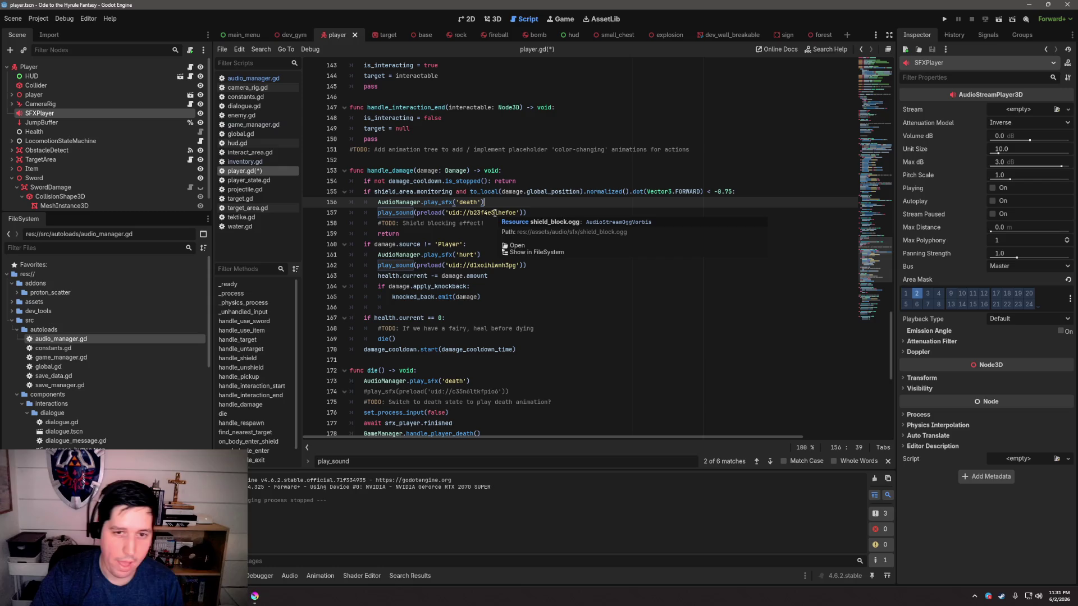
double_click(470, 202)
type("shield_")
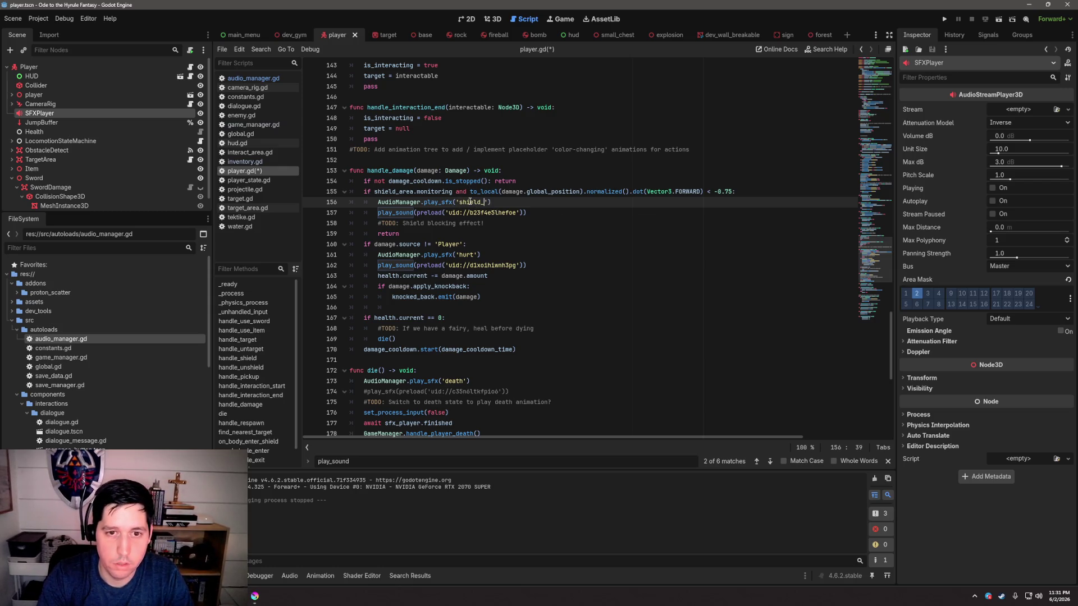
type("block")
left_click(512, 202)
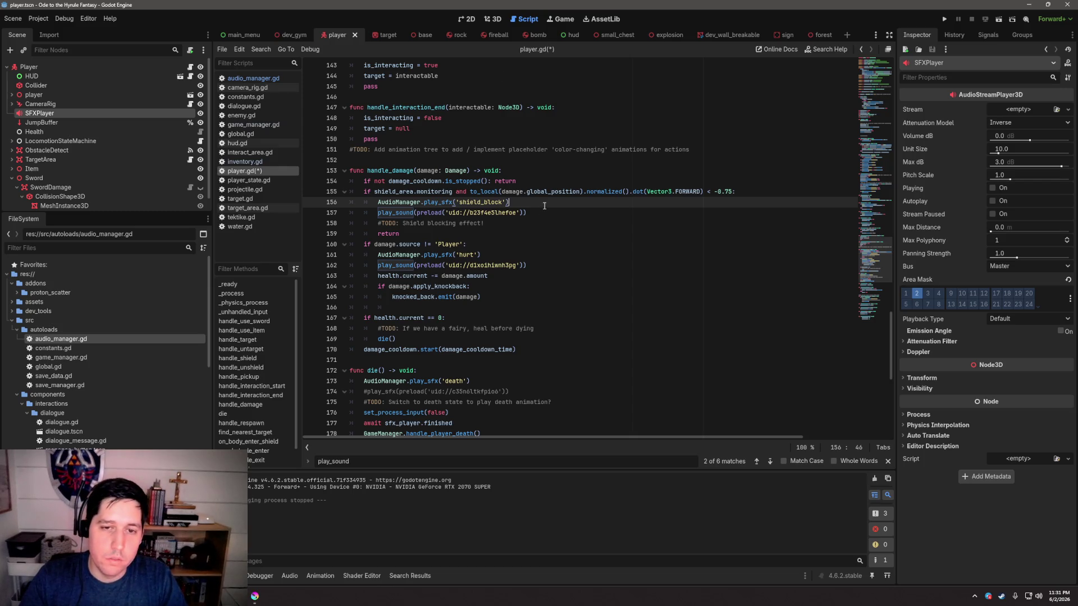
Save, then comment out the hurt and shield_block play_sound lines with #.
left_click(514, 231)
left_click(515, 225)
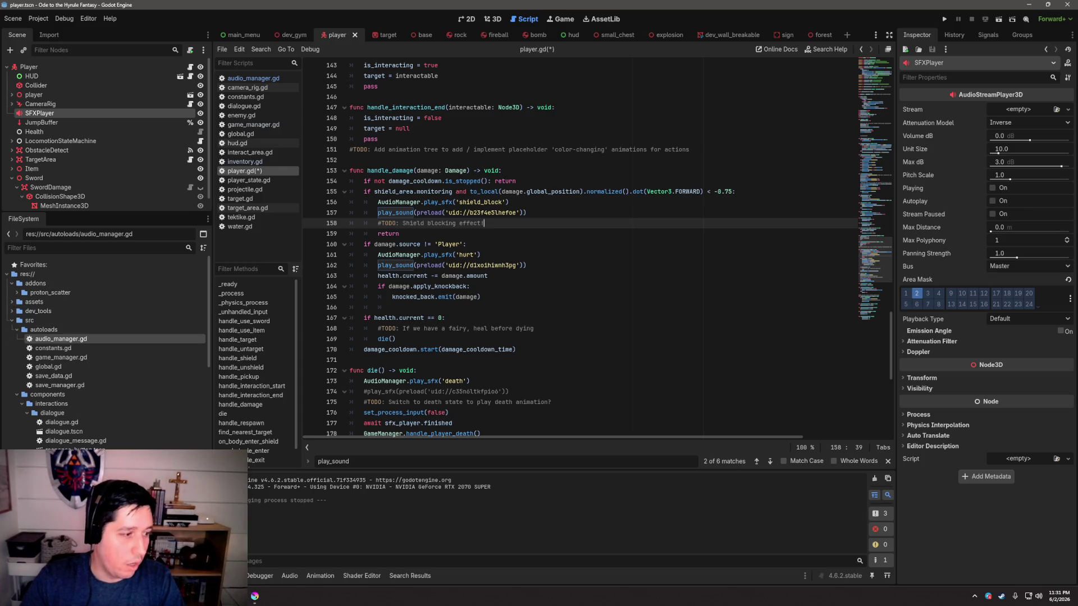
left_click(376, 265)
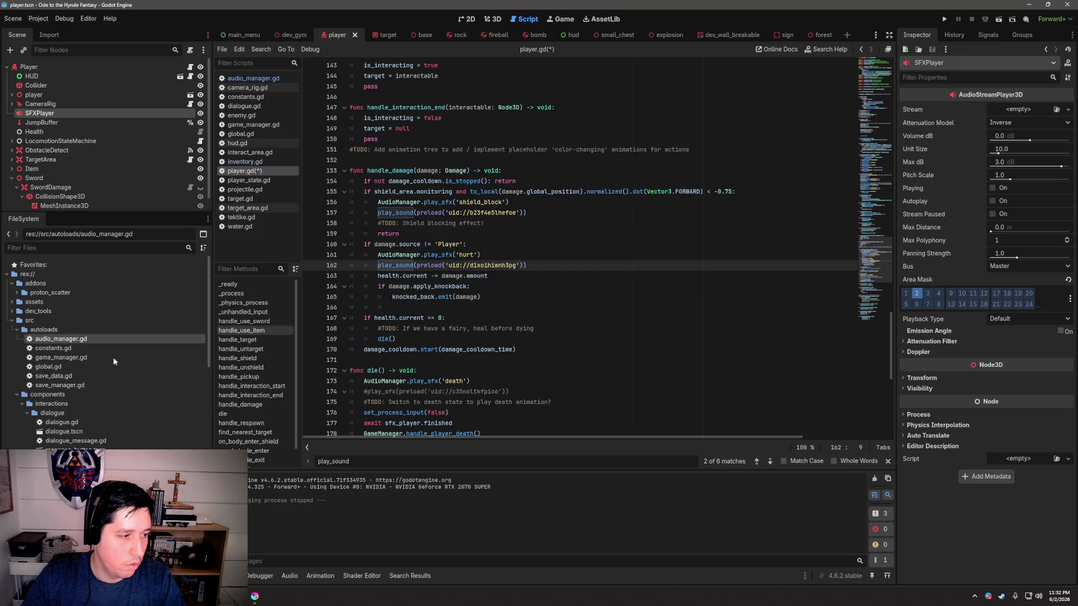
key("ctrl+s")
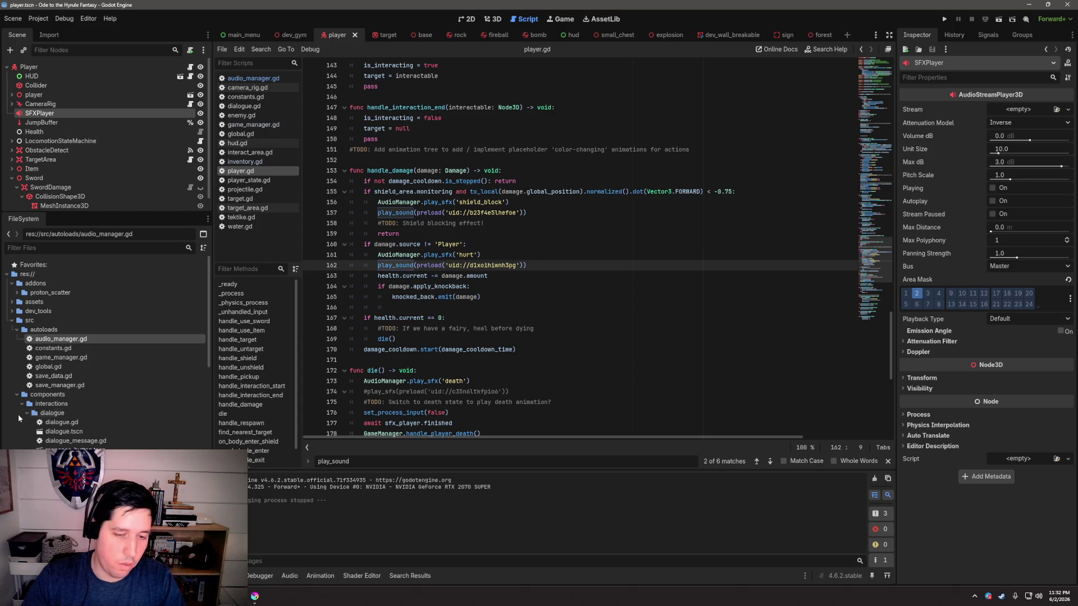
left_click(591, 232)
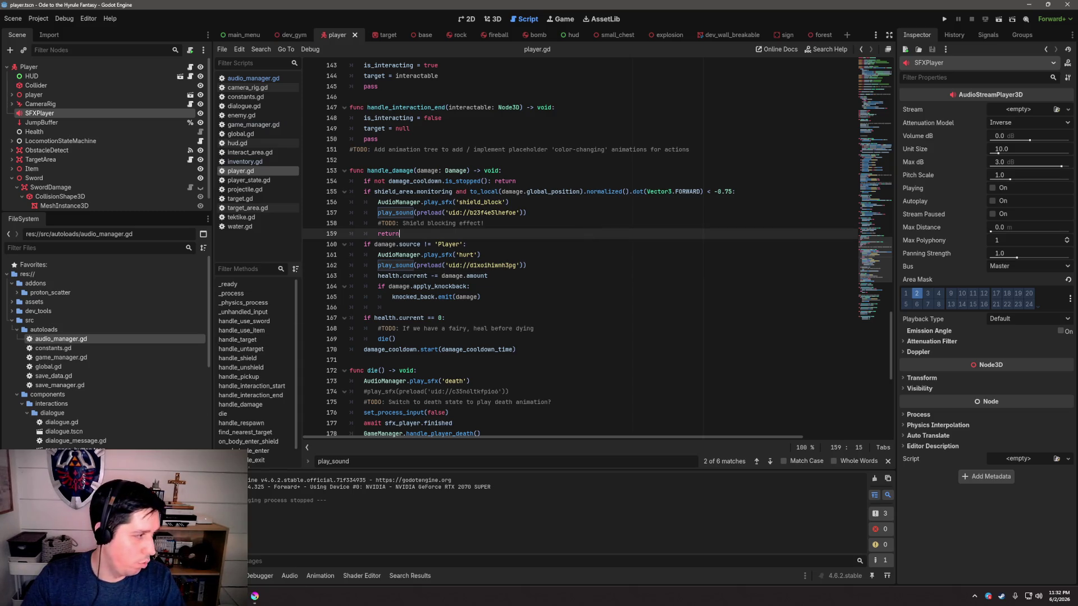
left_click(378, 265)
type("#")
left_click(375, 214)
type("#")
scroll(562, 337, "up", 3)
left_click(758, 462)
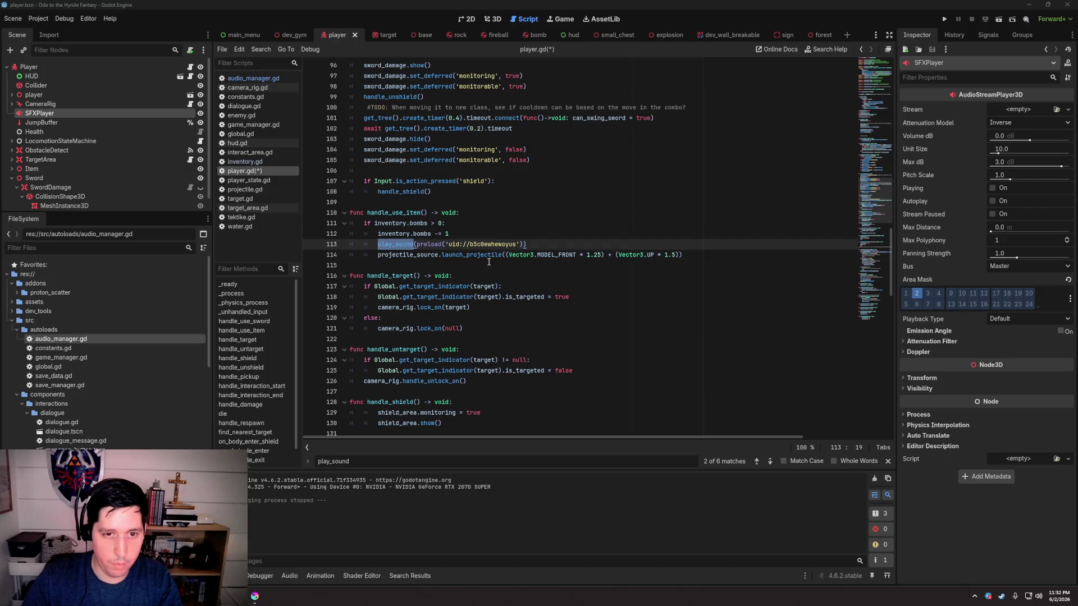
Add AudioManager.play_sfx('place_bomb') in handle_use_item and comment out its play_sound preload line.
mouse_move(491, 242)
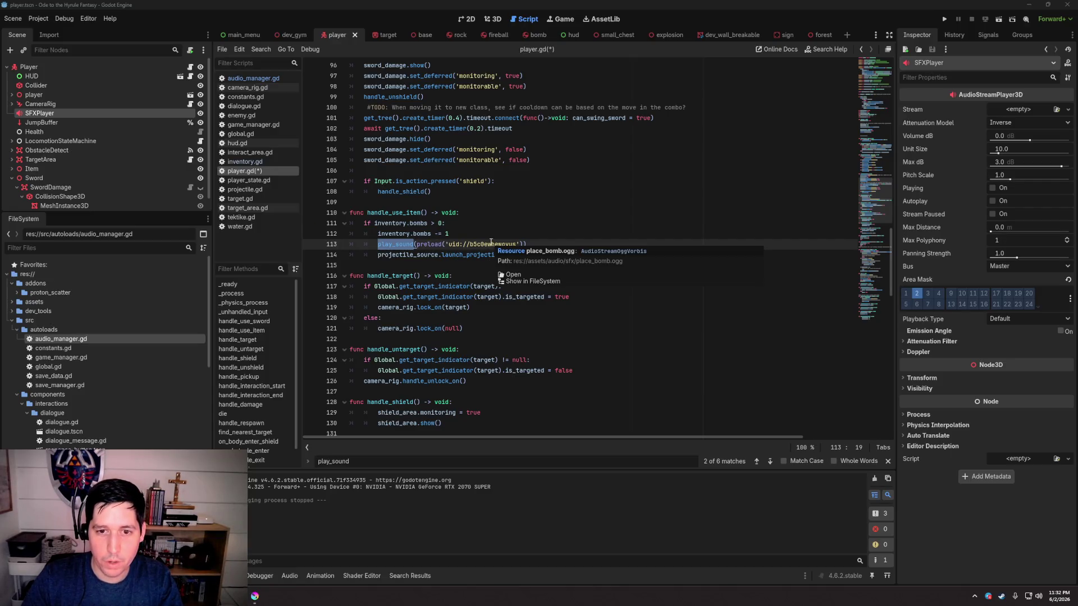
key("ctrl+v")
left_click(364, 244)
key("Tab")
double_click(488, 254)
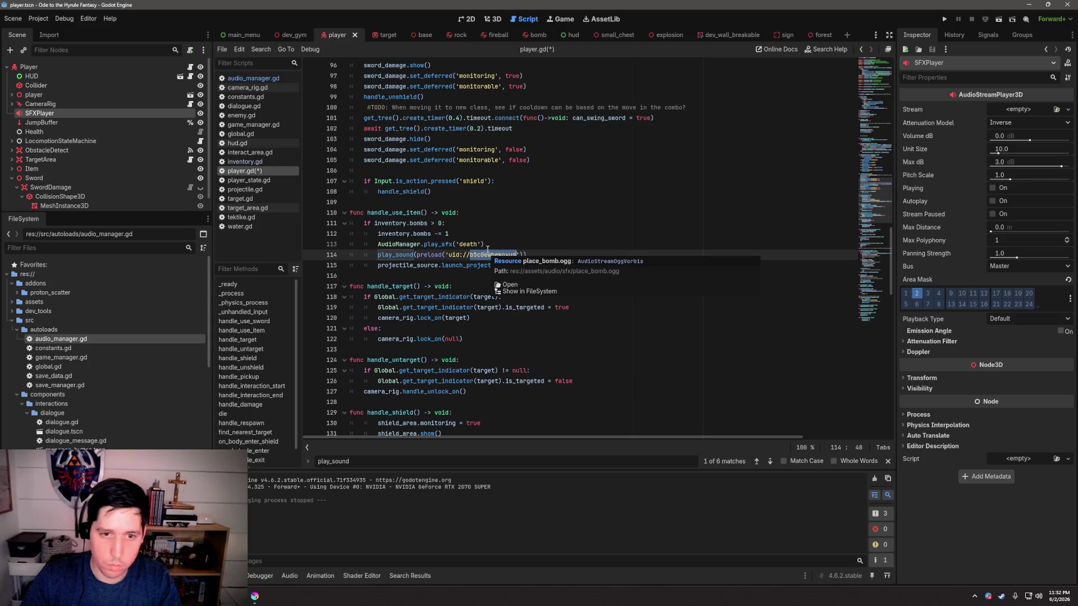
double_click(466, 244)
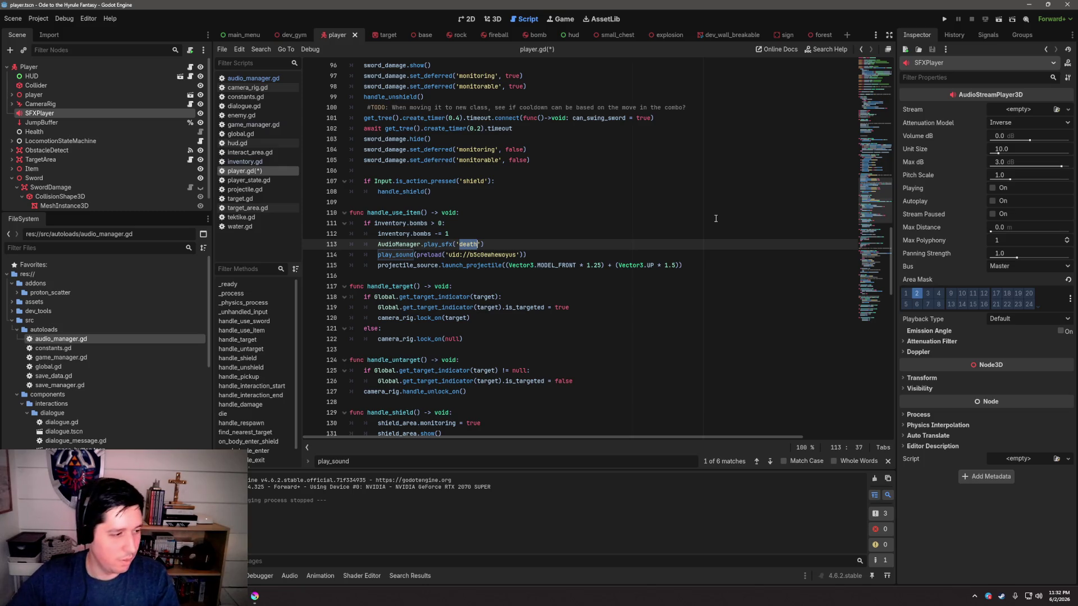
type("place_bomb")
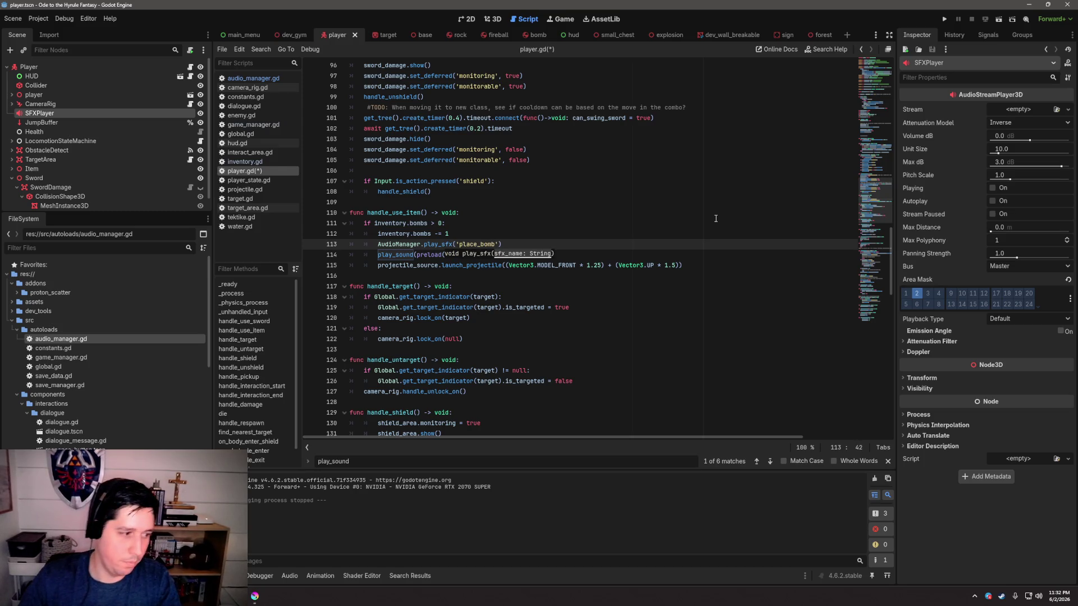
left_click(542, 243)
mouse_move(501, 256)
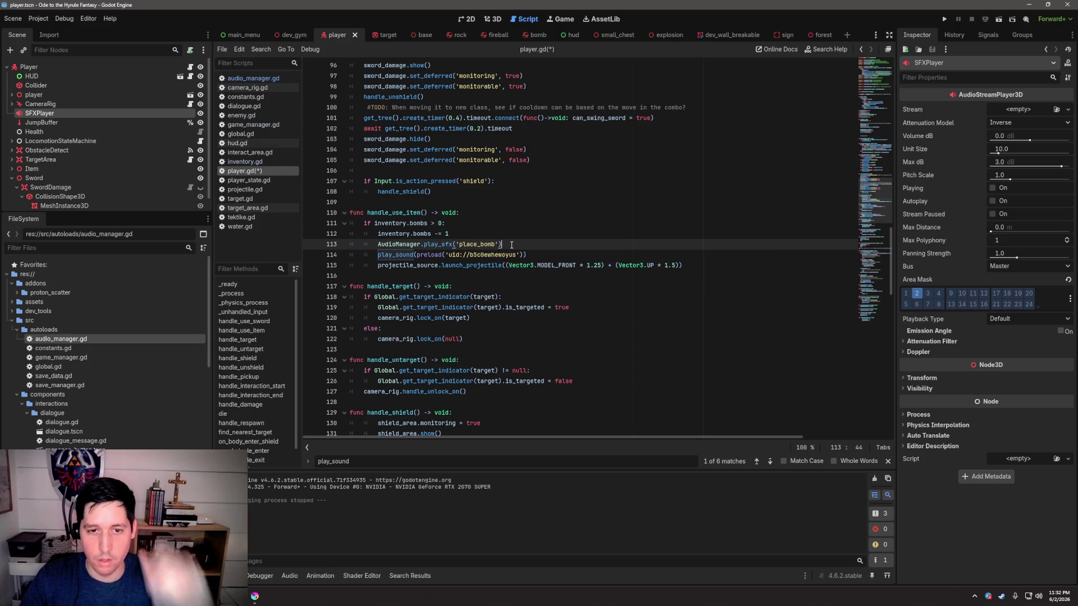
key("ctrl+k")
scroll(571, 233, "up", 5)
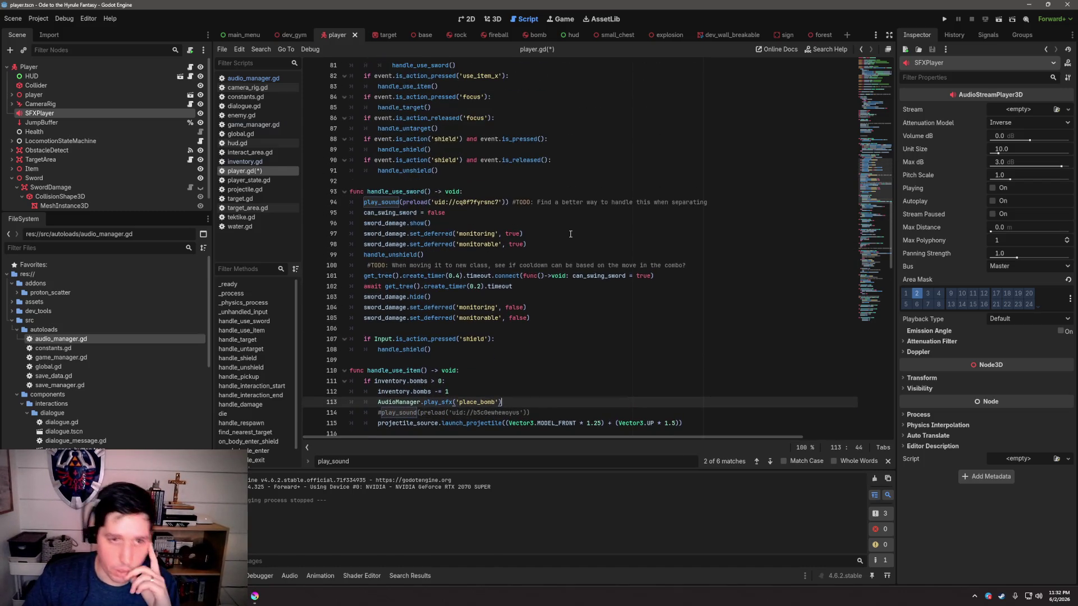
Add AudioManager.play_sfx('sword_swing') at the top of handle_use_sword and save.
left_click(477, 193)
key("Return")
key("Return")
type("AudioManager.play_sfx('death')")
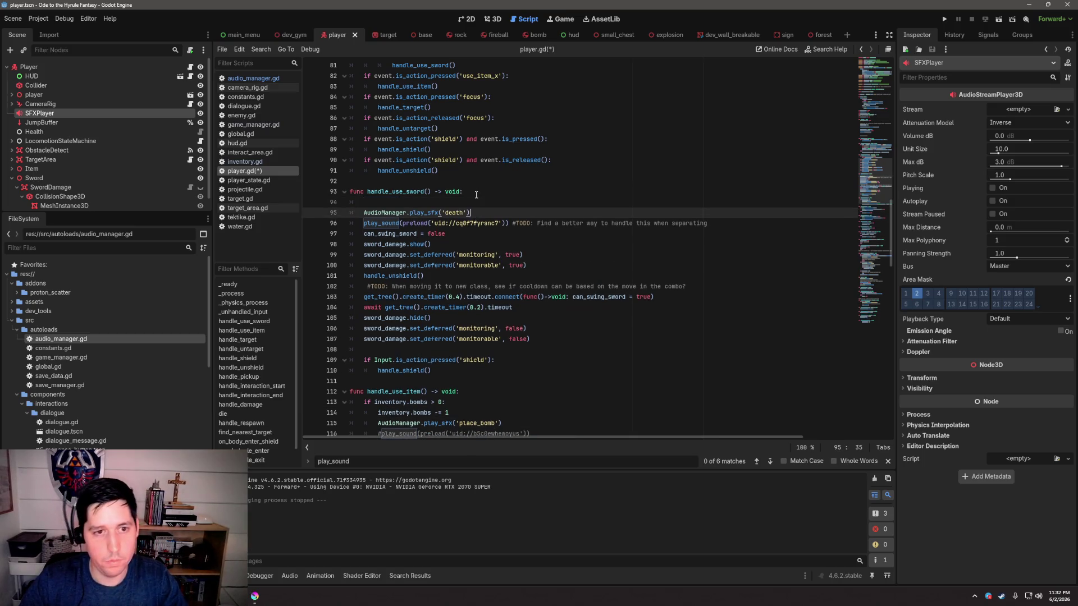
left_click(457, 202)
key("BackSpace")
double_click(458, 202)
type("s")
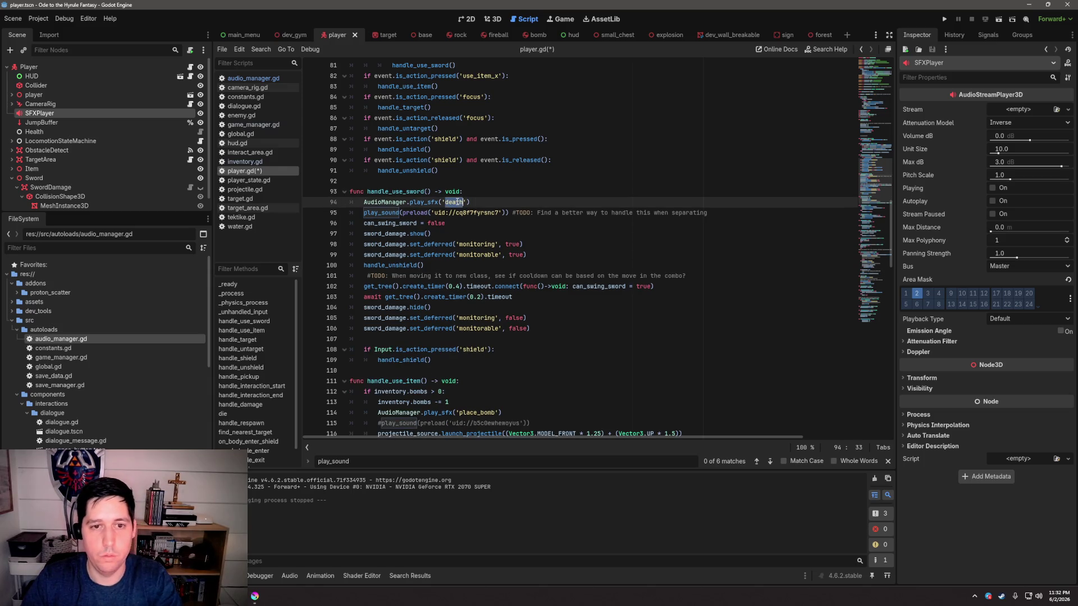
type("word_swi")
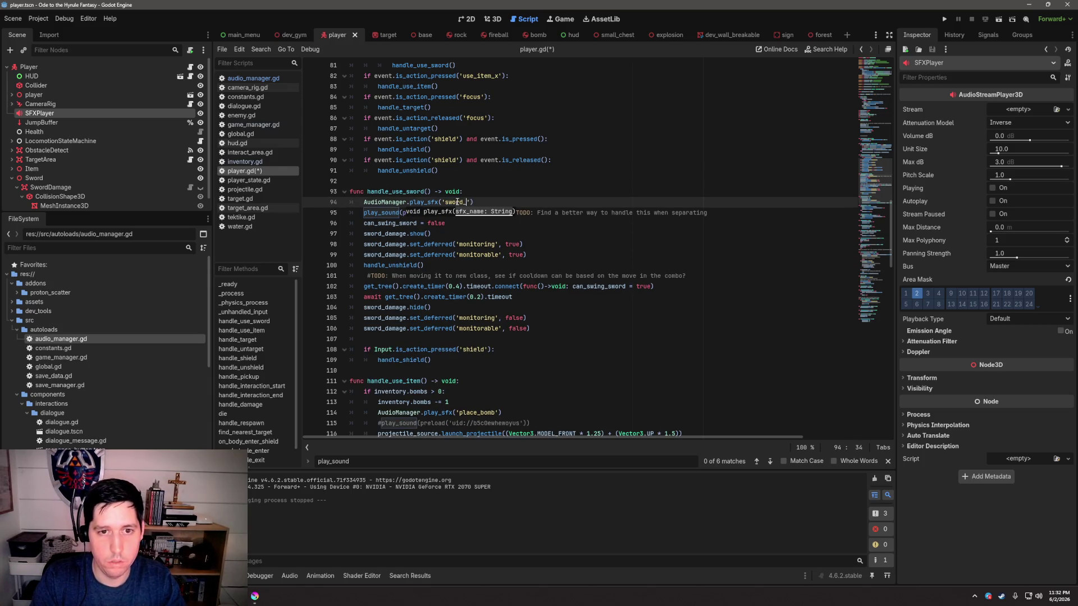
type("ng")
left_click(481, 177)
key("ctrl+s")
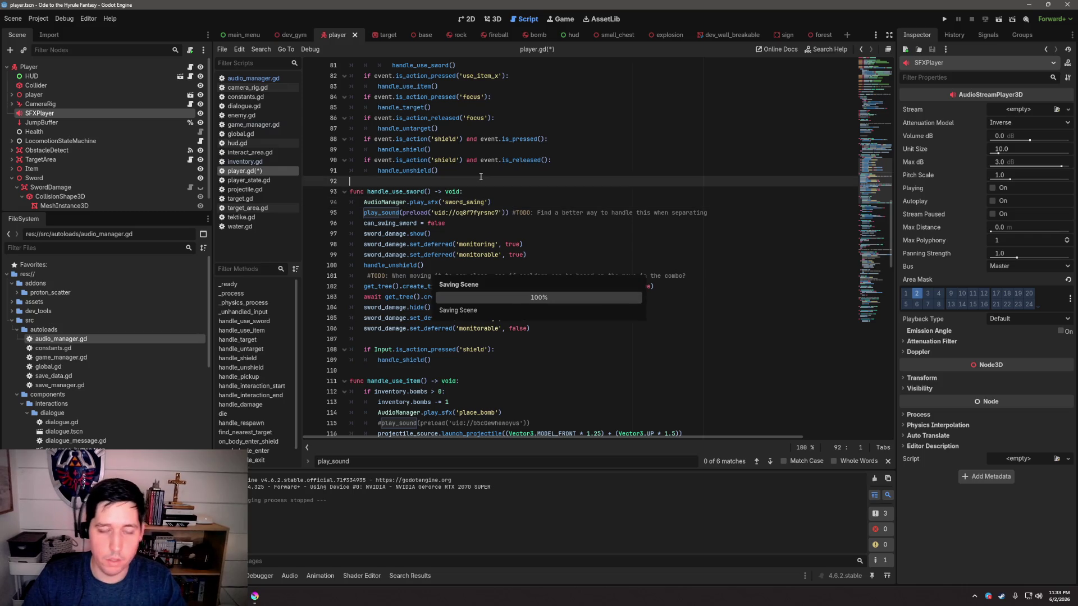
Comment out the sword's old play_sound line and drag the architecture review window over the editor.
left_click_drag(382, 202, 490, 202)
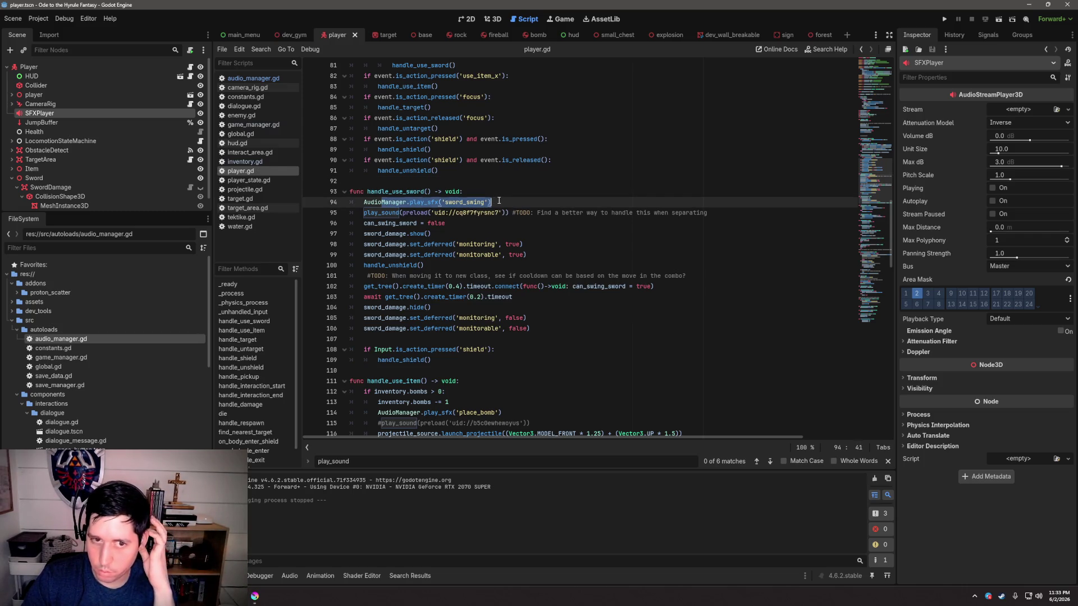
left_click(499, 197)
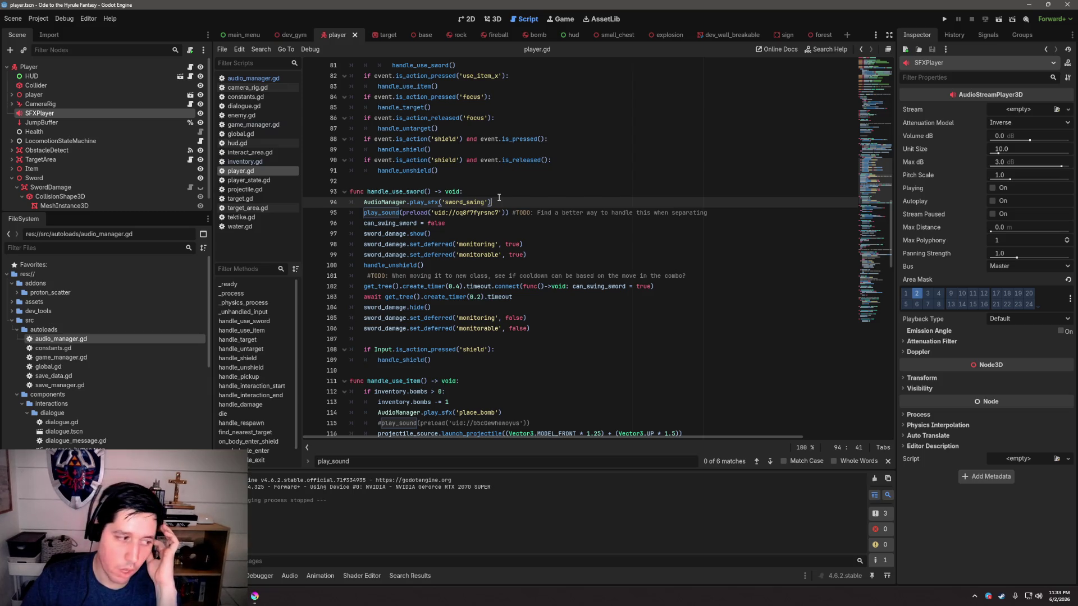
key("Up")
key("Up")
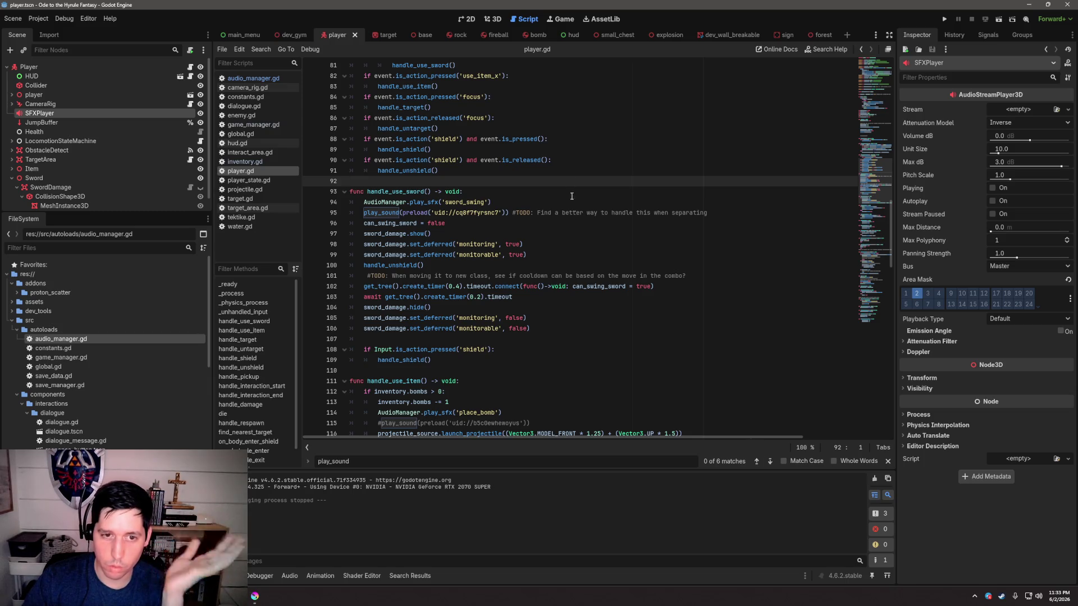
left_click(363, 211)
type("#")
left_click(584, 181)
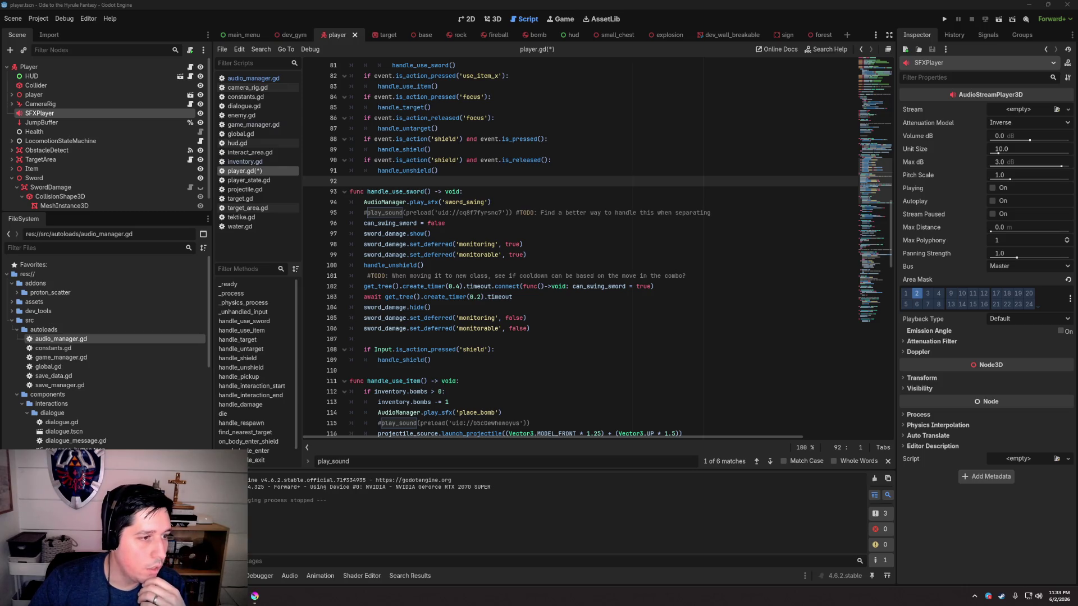
mouse_move(0, 169)
left_mouse_down()
mouse_move(436, 151)
mouse_move(408, 227)
left_mouse_up()
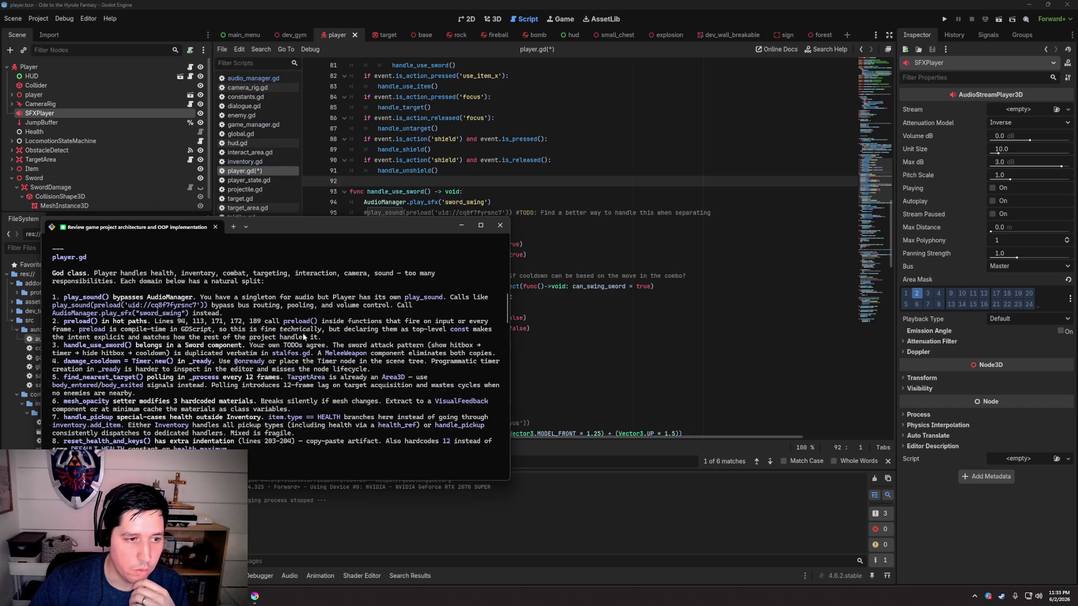
Leave the review chat and scroll player.gd to line 1, caret on the blank line 2.
key("alt+Tab")
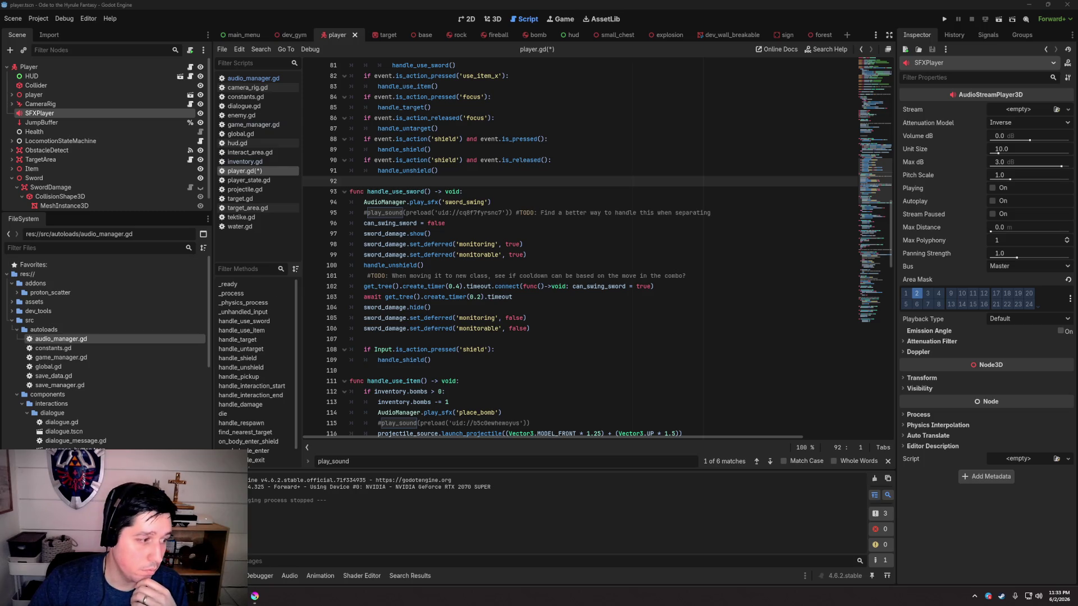
scroll(537, 249, "up", 20)
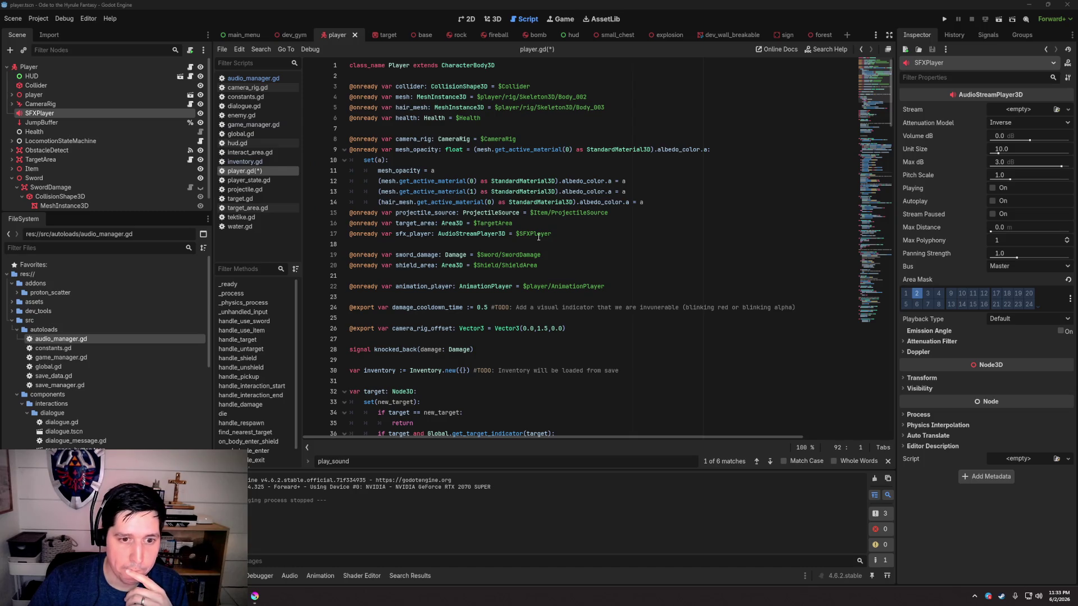
scroll(538, 237, "down", 4)
scroll(538, 237, "down", 1)
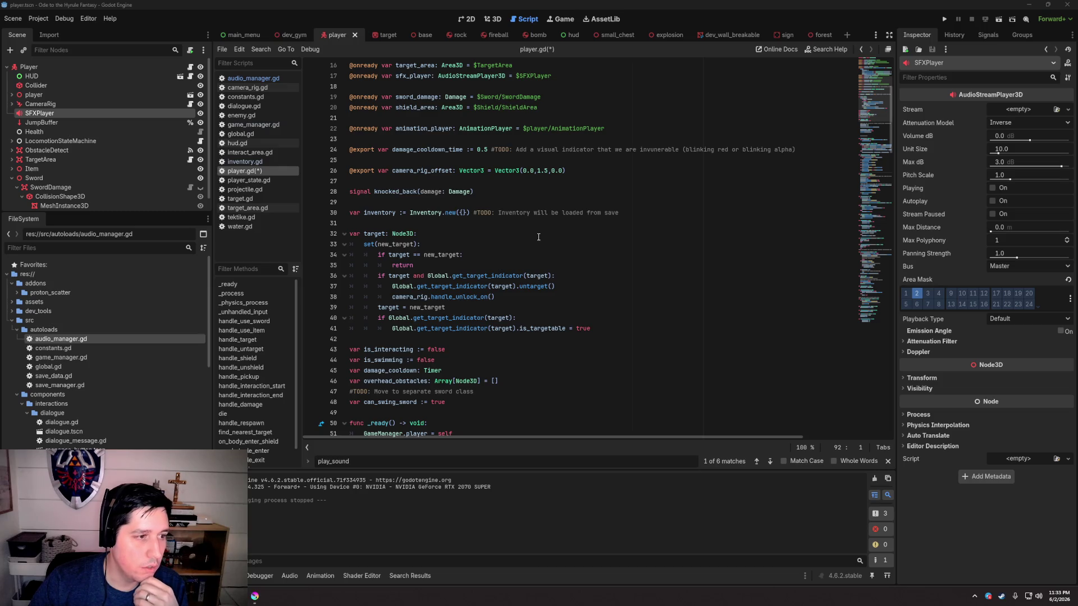
scroll(538, 237, "down", 2)
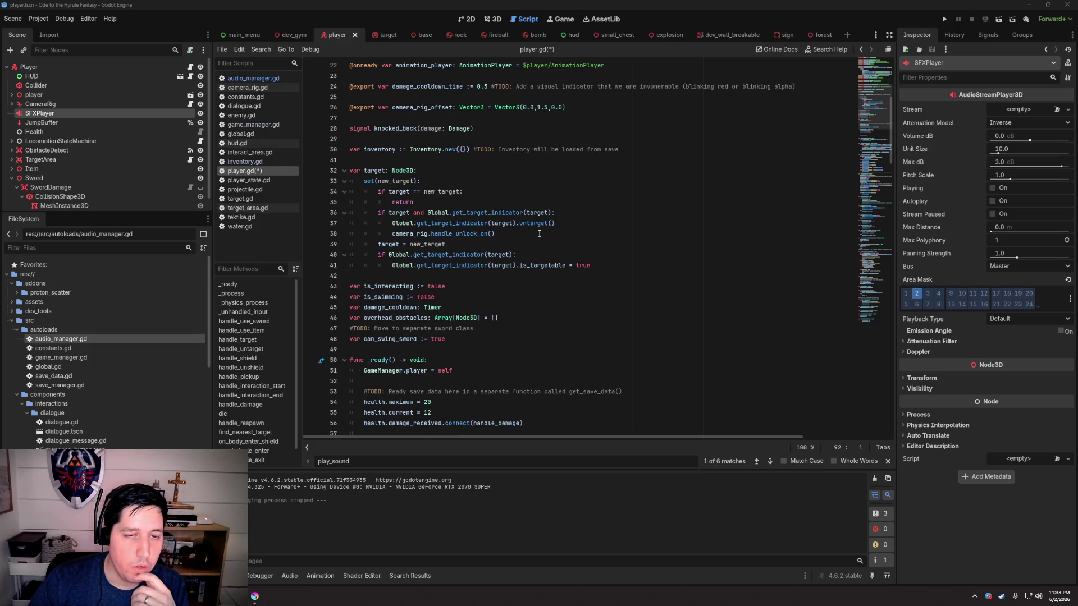
scroll(539, 233, "up", 2)
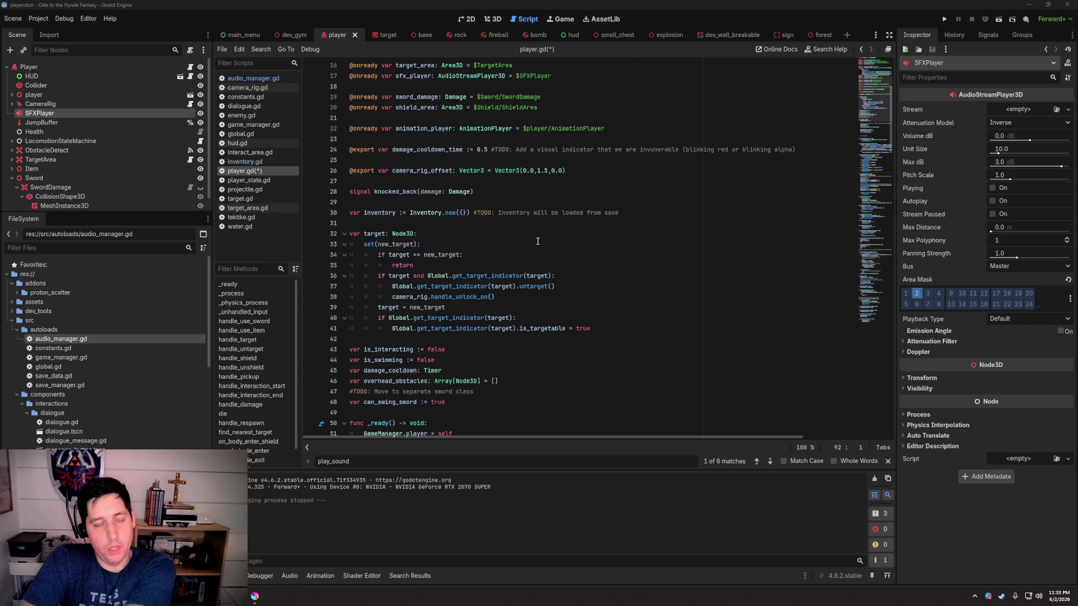
scroll(538, 242, "up", 5)
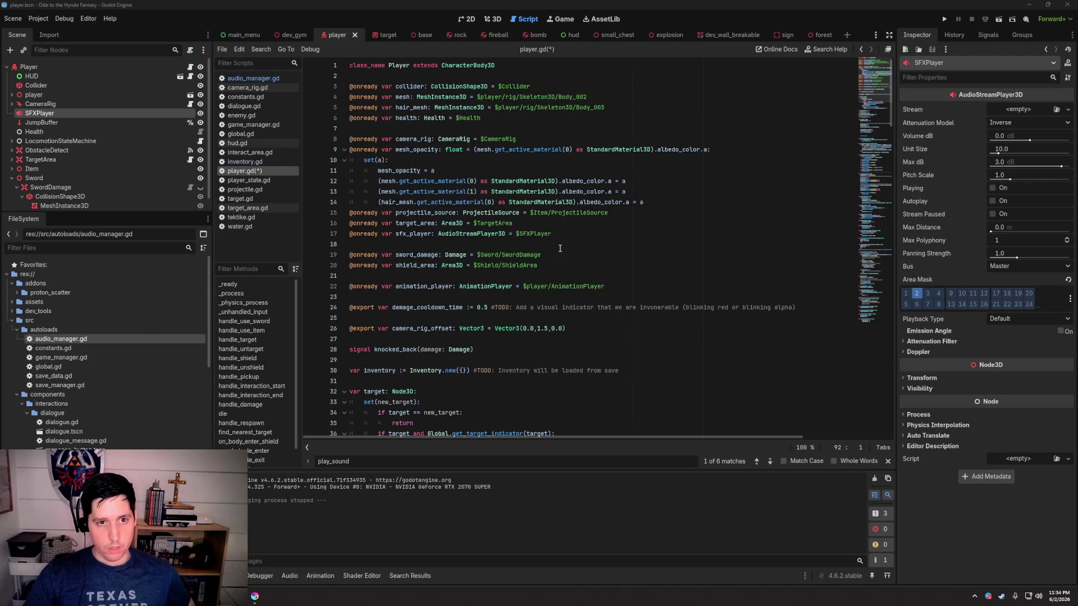
left_click(423, 72)
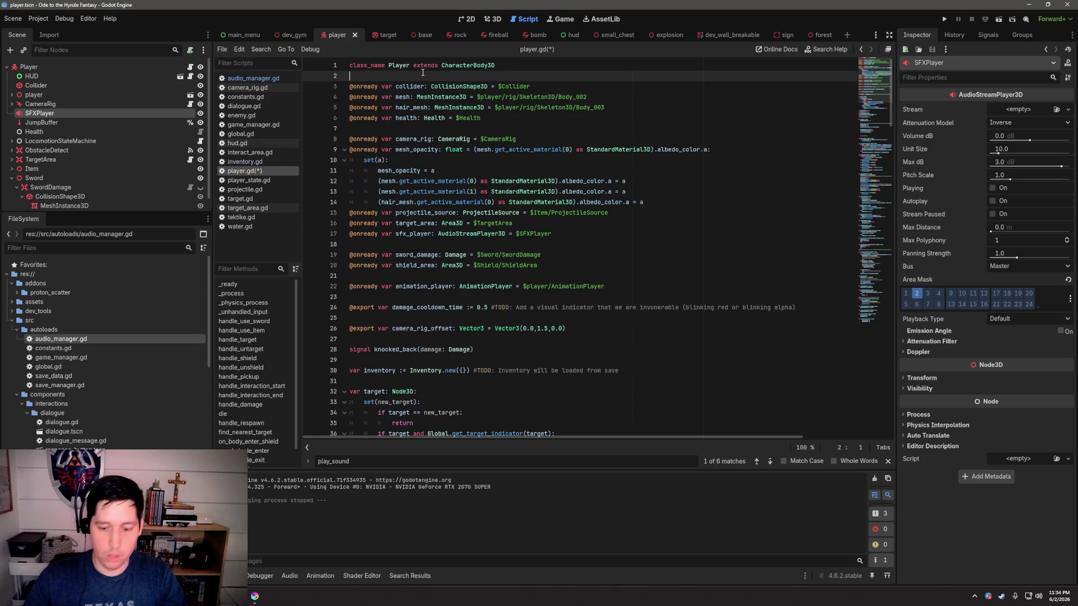
key("Return")
type("#region")
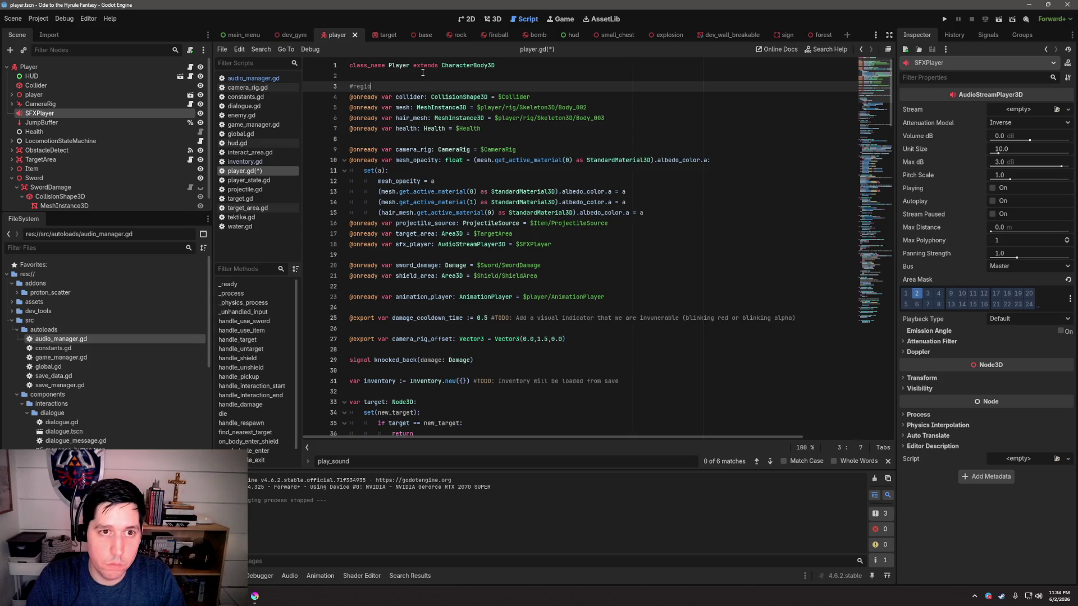
key("ctrl+s")
type("OnReady")
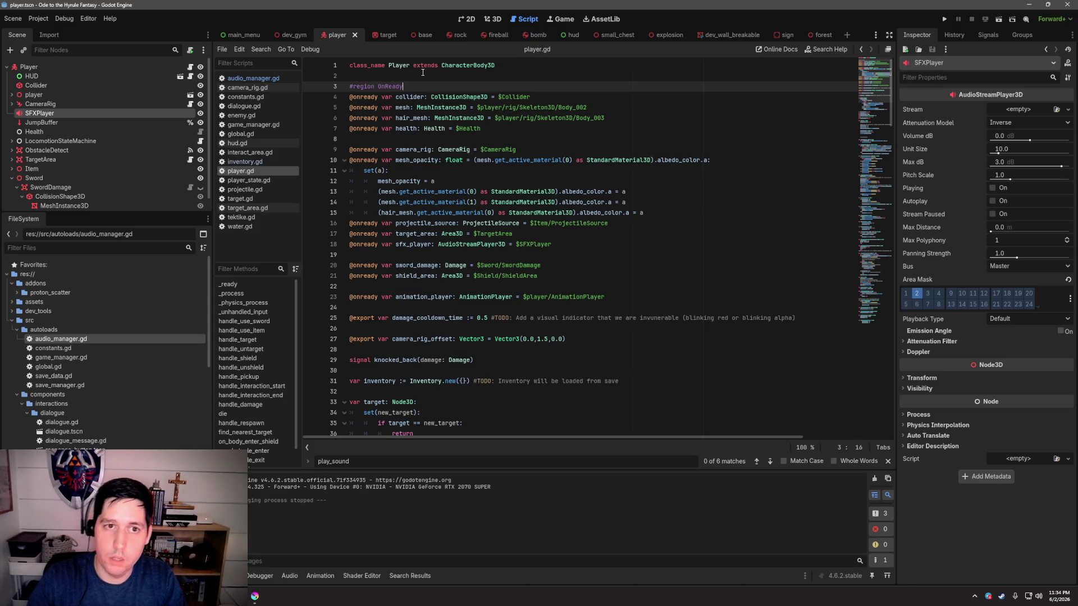
left_click(415, 307)
type("#endregion")
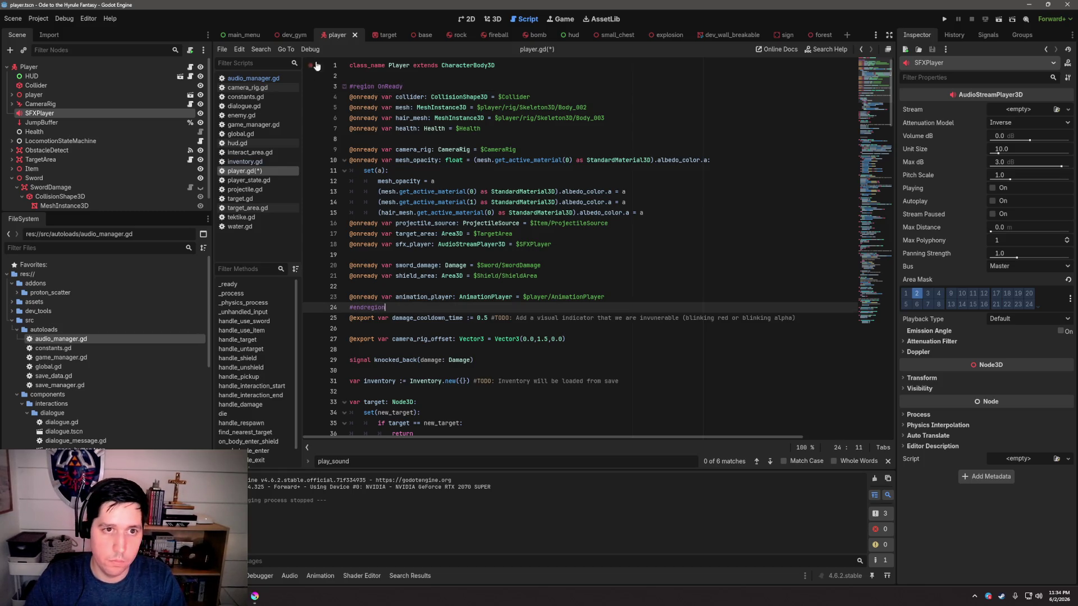
left_click(344, 86)
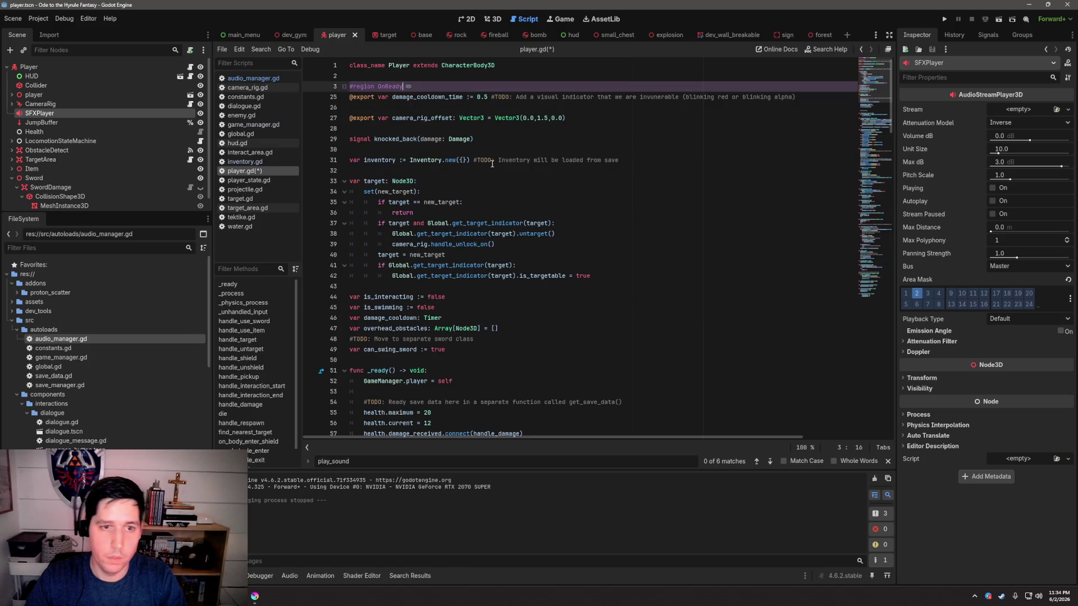
left_click(344, 87)
left_click(458, 307)
key("Return")
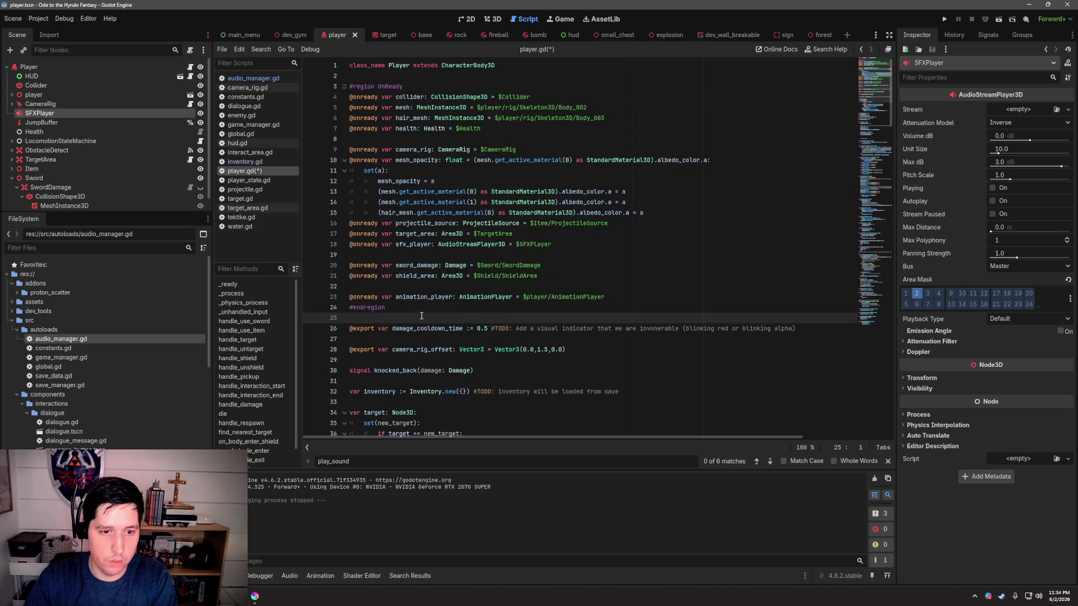
key("Down")
key("Down")
key("BackSpace")
scroll(415, 284, "down", 1)
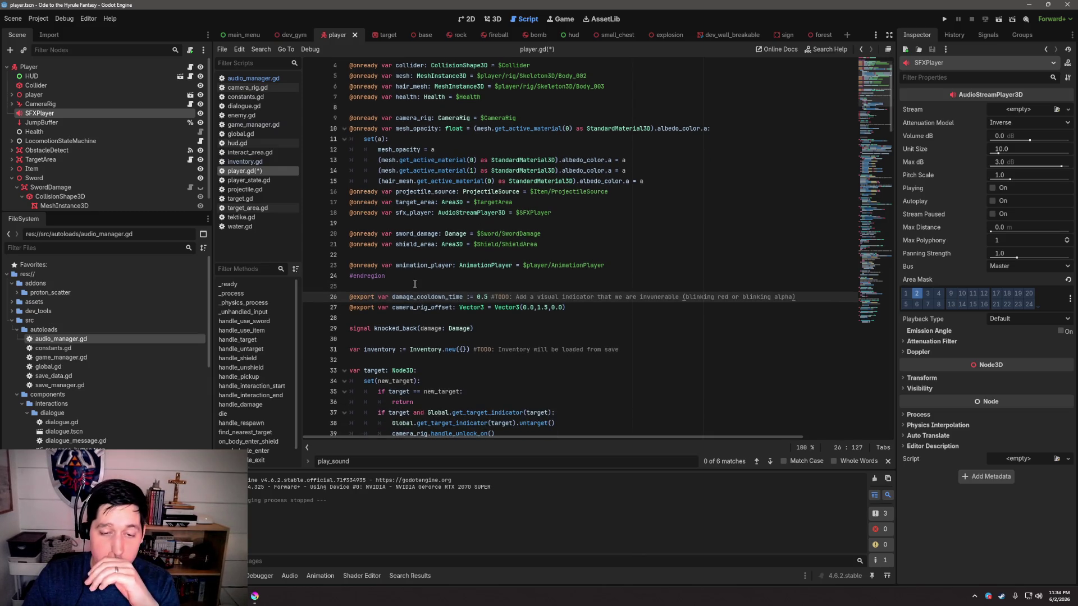
left_click(415, 284)
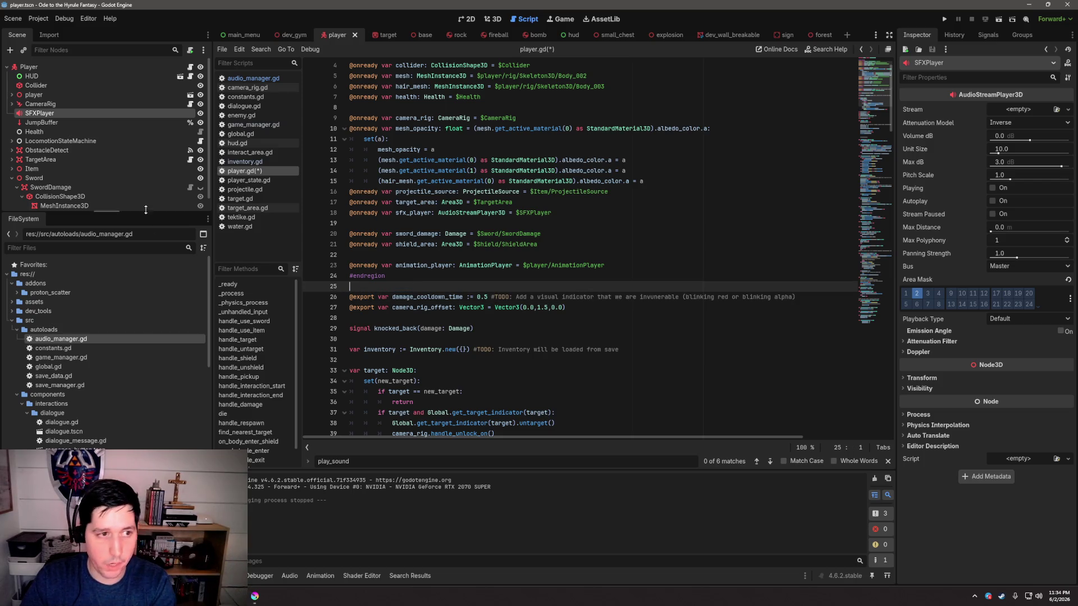
scroll(21, 126, "down", 1)
Expand LocomotionStateMachine in the Scene dock and inspect the Idle state.
left_click(12, 128)
scroll(46, 121, "down", 2)
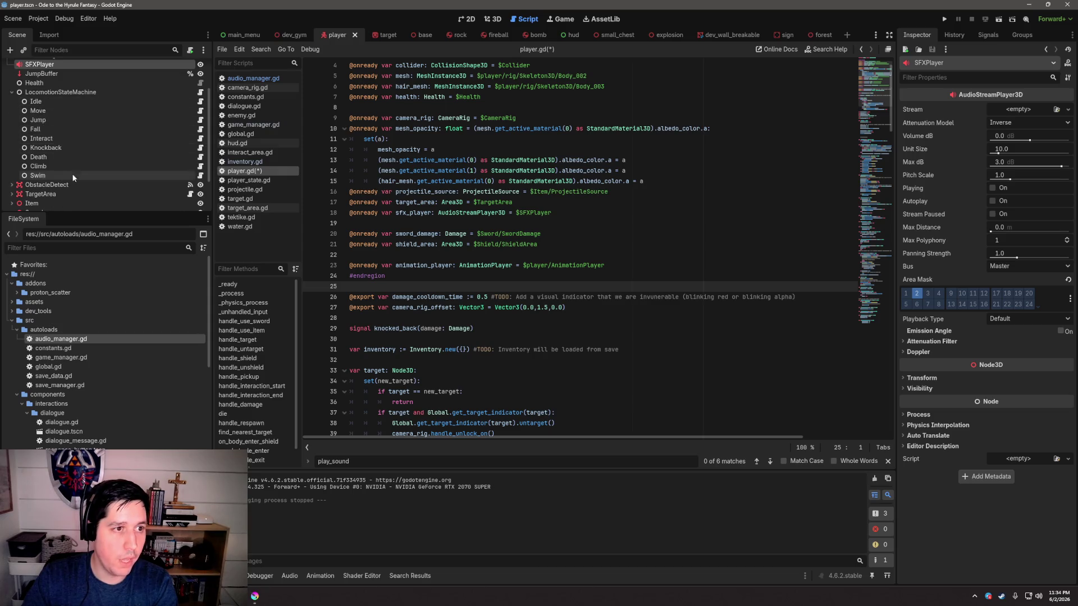
left_click(66, 102)
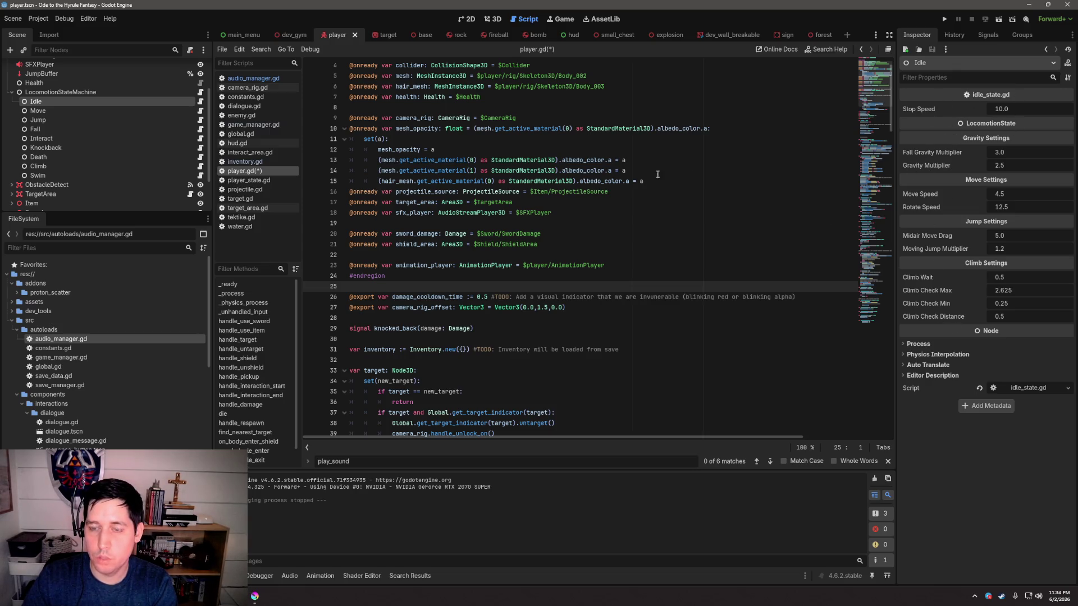
scroll(394, 268, "up", 2)
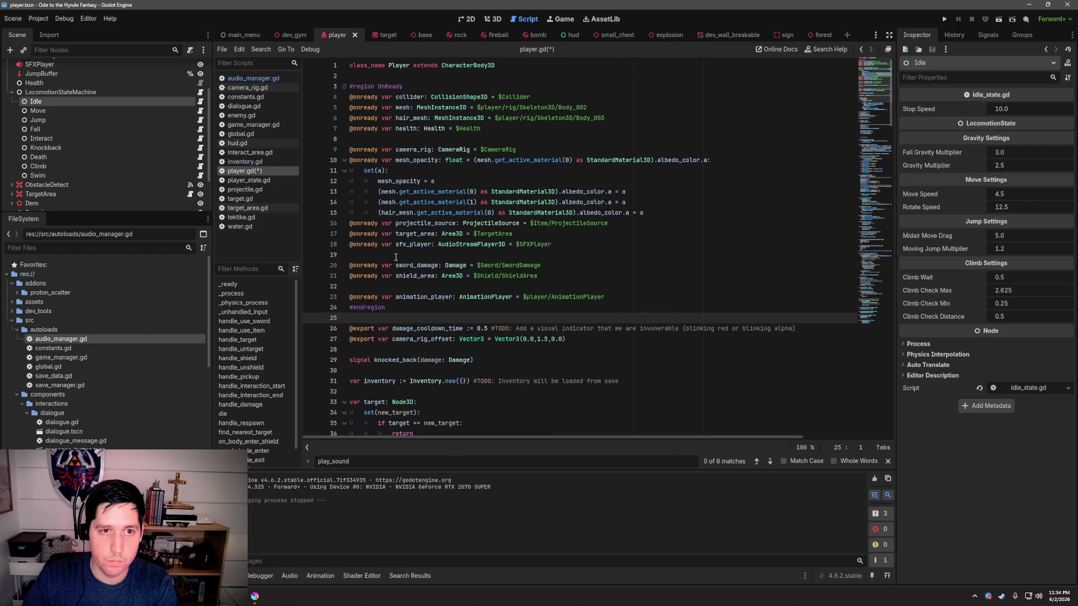
Fold the OnReady region and start a 'const' line below the knocked_back signal.
left_click(345, 86)
left_click(411, 128)
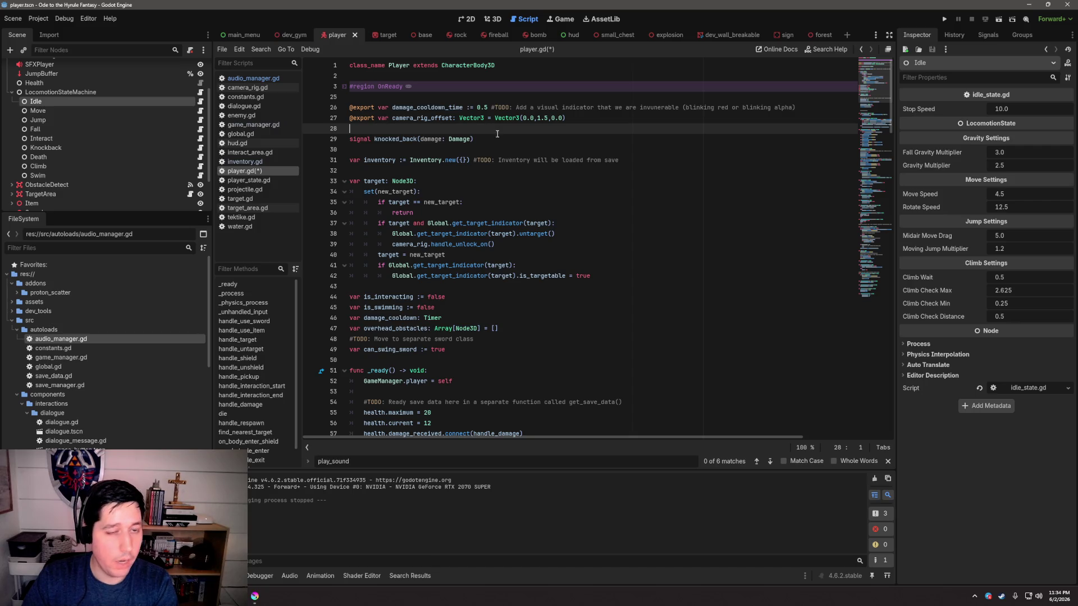
left_click(510, 144)
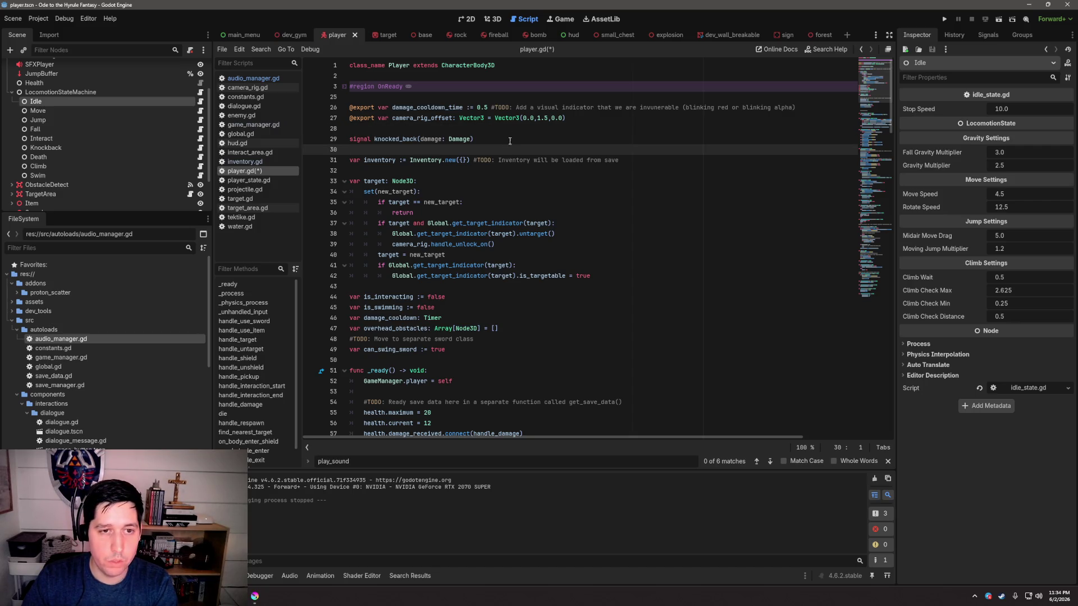
key("Return")
key("Return")
key("Up")
type("const")
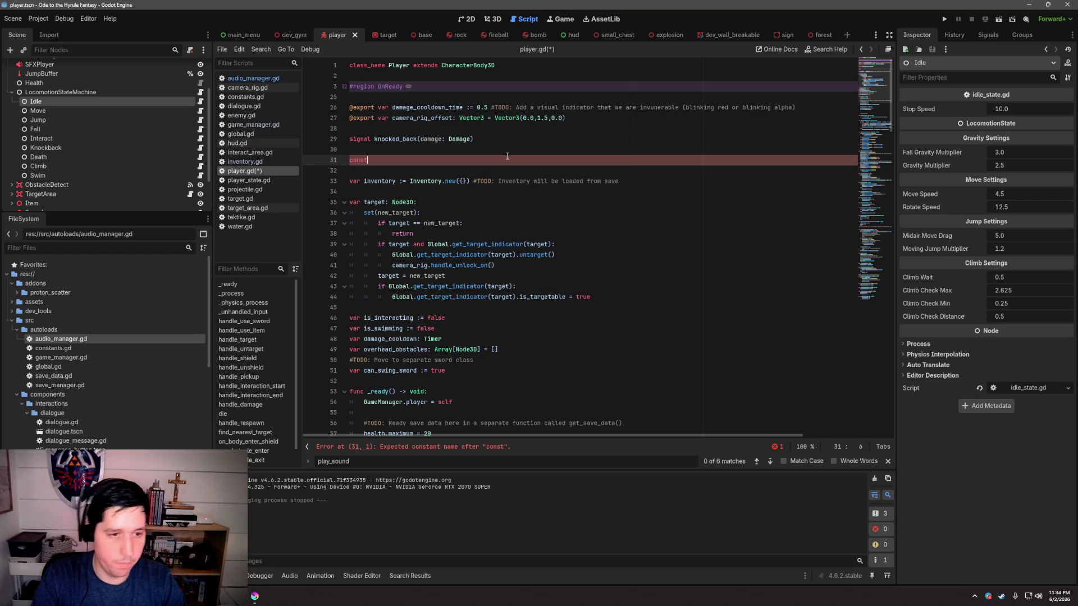
Search player.gd for 'preload', step through the matches, and save.
key("ctrl+f")
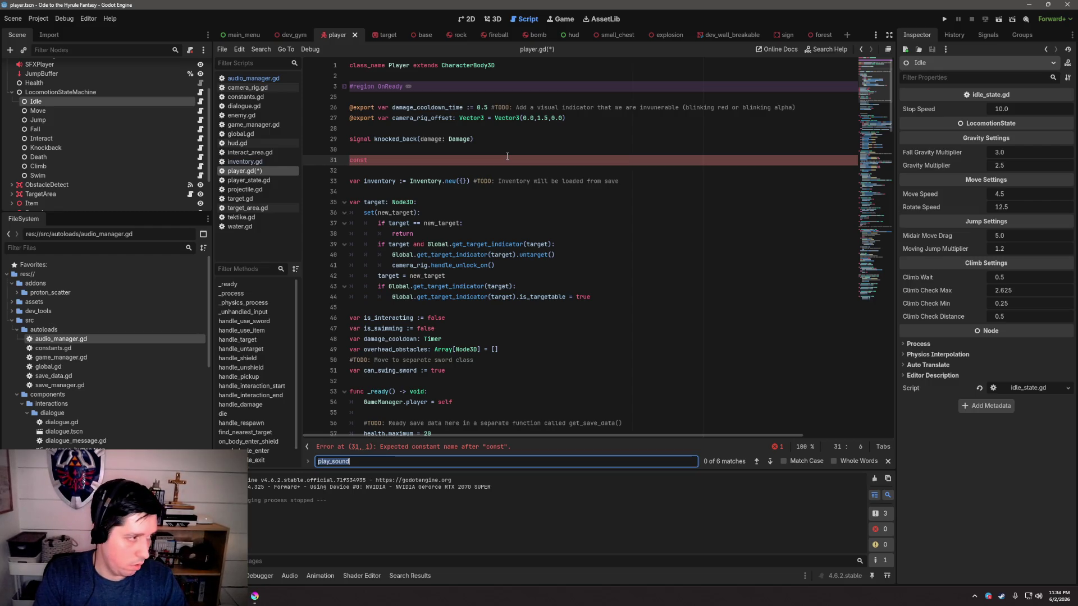
type("preload")
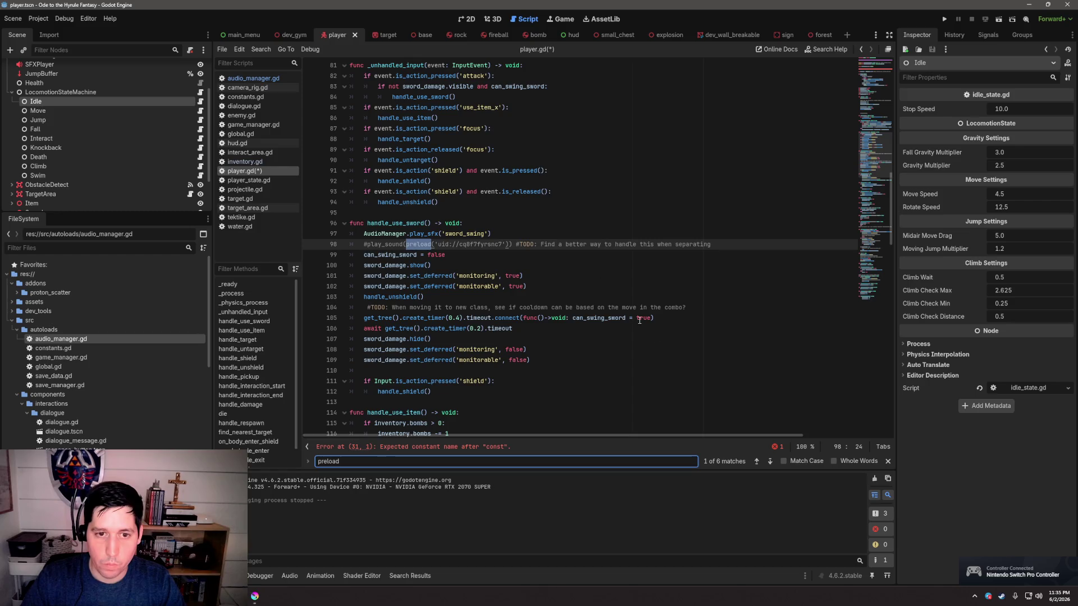
left_click(773, 462)
left_click(773, 462)
left_click(774, 461)
left_click(774, 461)
left_click(774, 462)
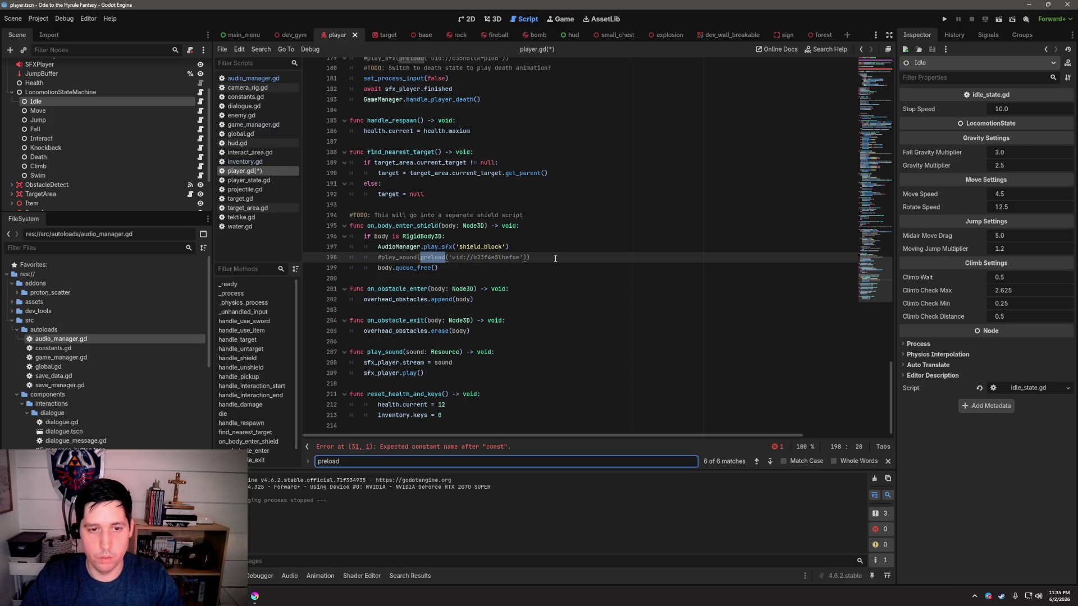
key("ctrl+s")
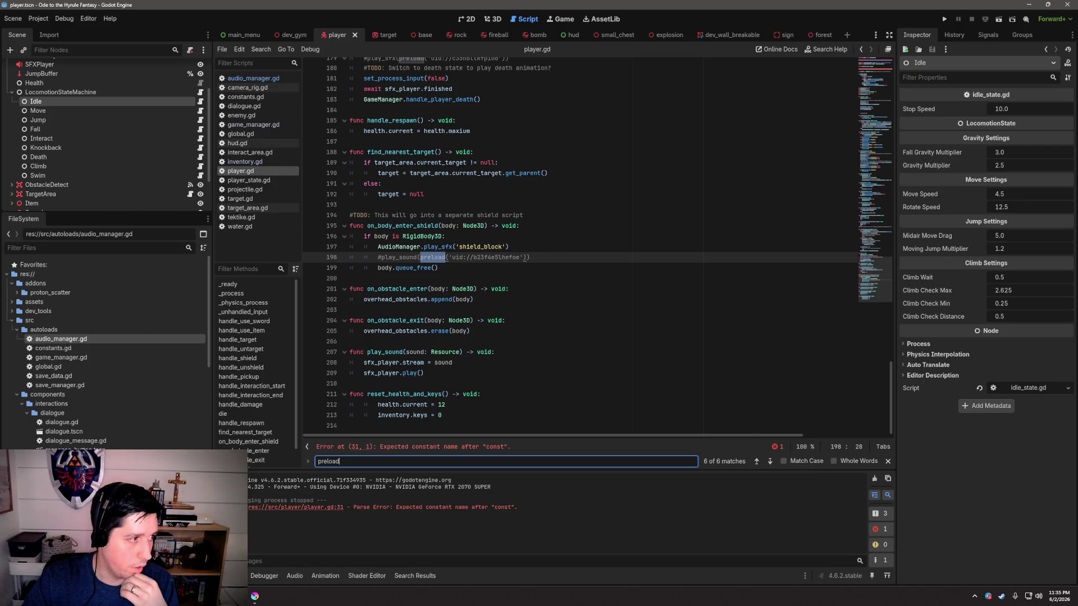
Consult the code-review chat, then return to player.gd near the _ready function.
key("alt+Tab")
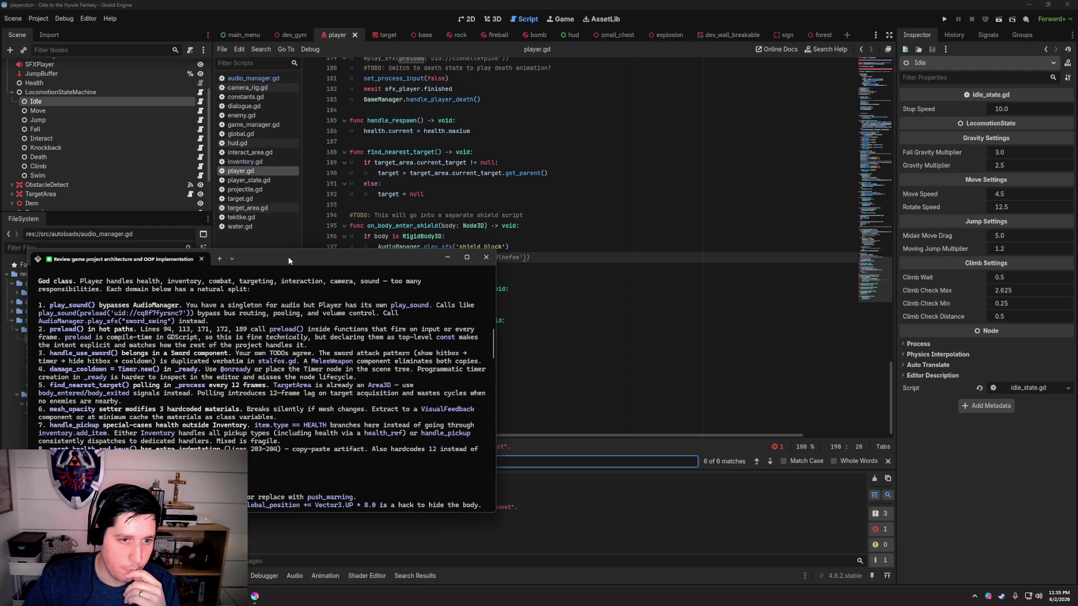
key("alt+Tab")
key("Up")
key("Up")
key("Up")
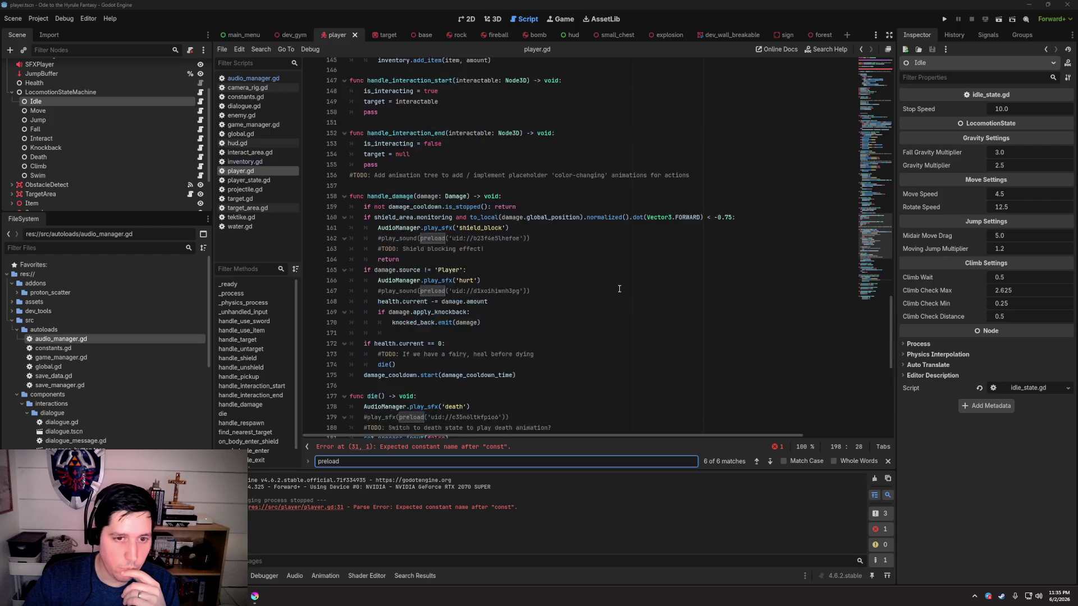
scroll(620, 287, "up", 3)
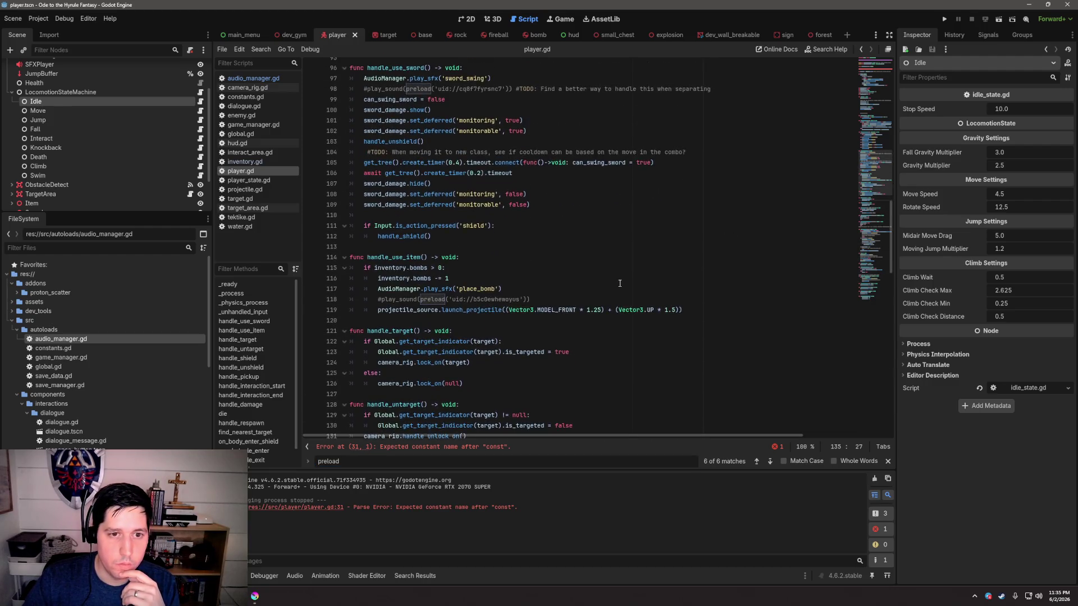
left_click(616, 290)
scroll(615, 291, "up", 8)
scroll(612, 293, "up", 10)
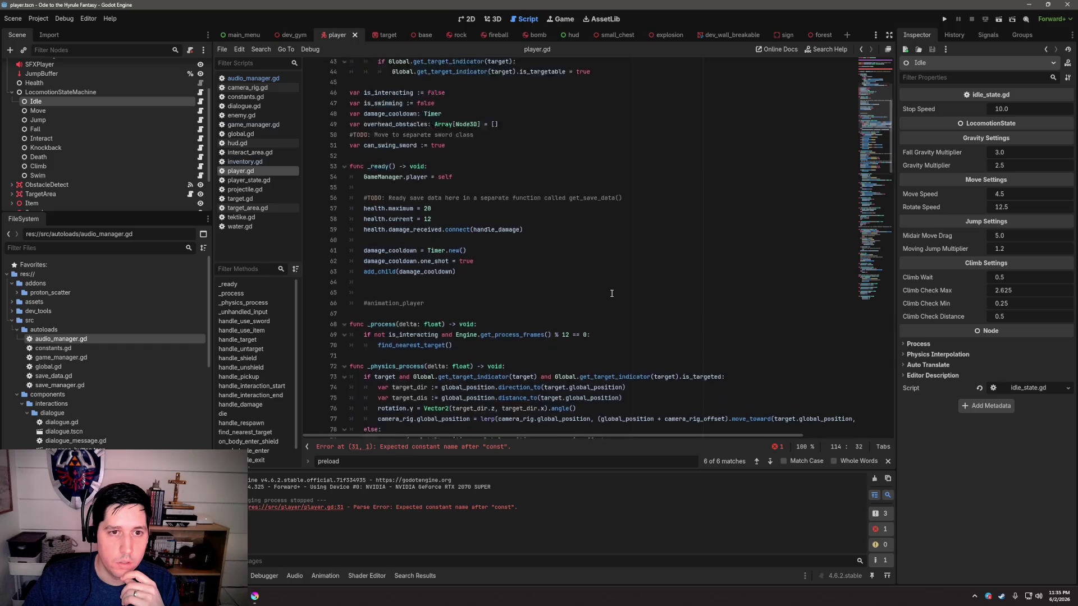
left_click(510, 270)
key("Up")
scroll(385, 284, "down", 2)
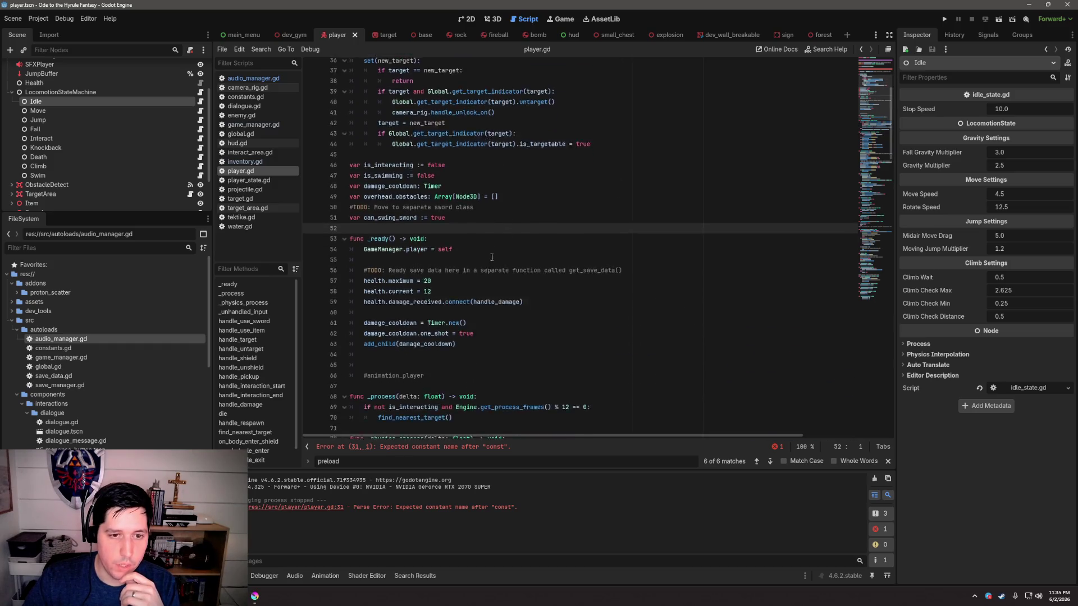
Highlight every damage_cooldown occurrence, including the cooldown check in handle_damage.
double_click(381, 291)
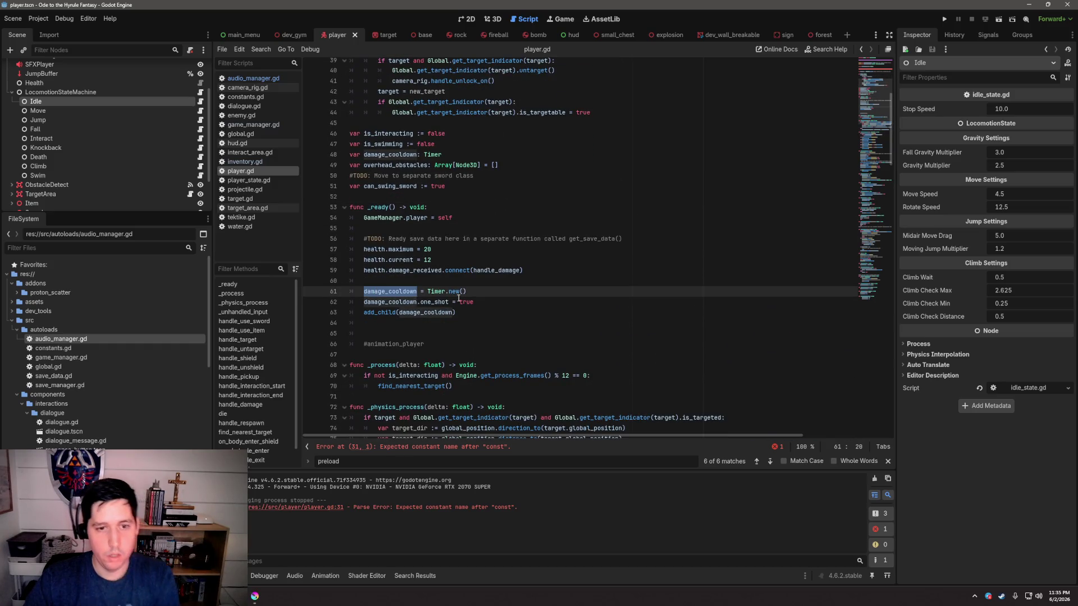
scroll(461, 293, "down", 8)
scroll(461, 294, "down", 5)
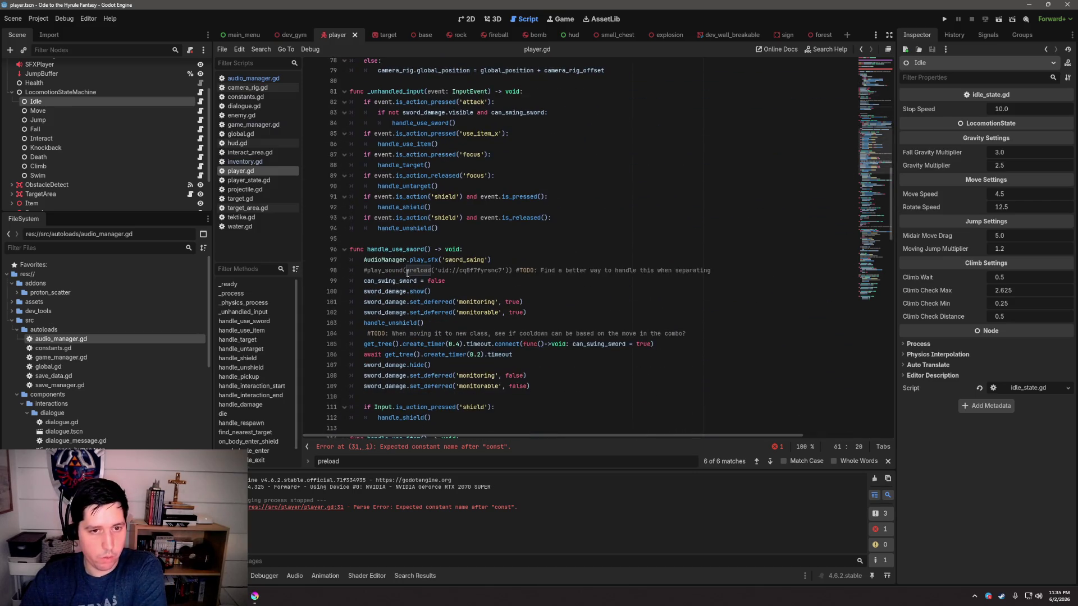
scroll(389, 270, "down", 14)
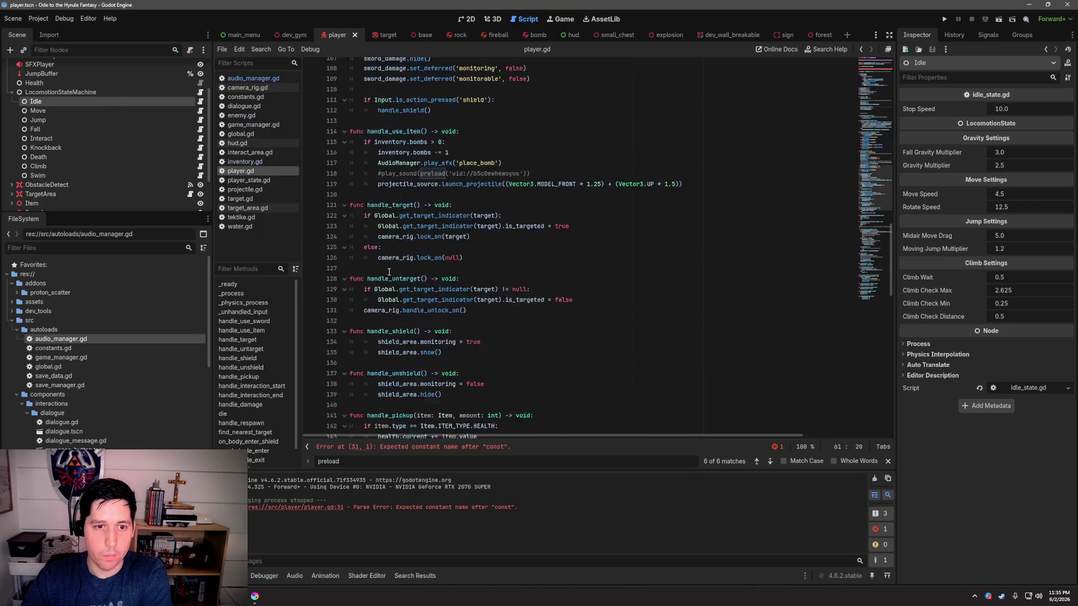
scroll(398, 263, "down", 10)
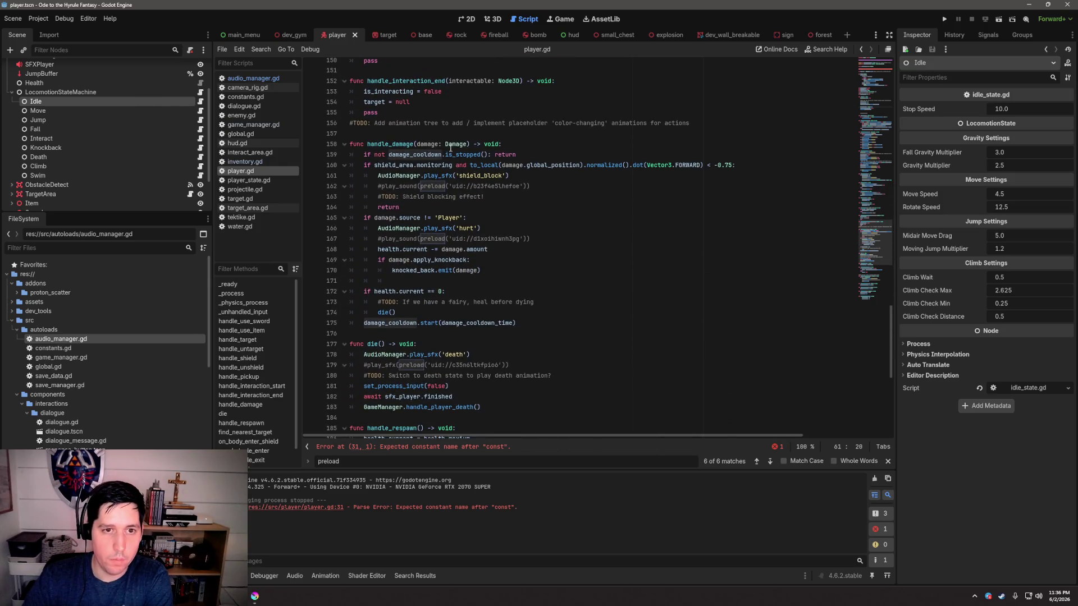
left_click_drag(367, 155, 539, 154)
left_click(564, 152)
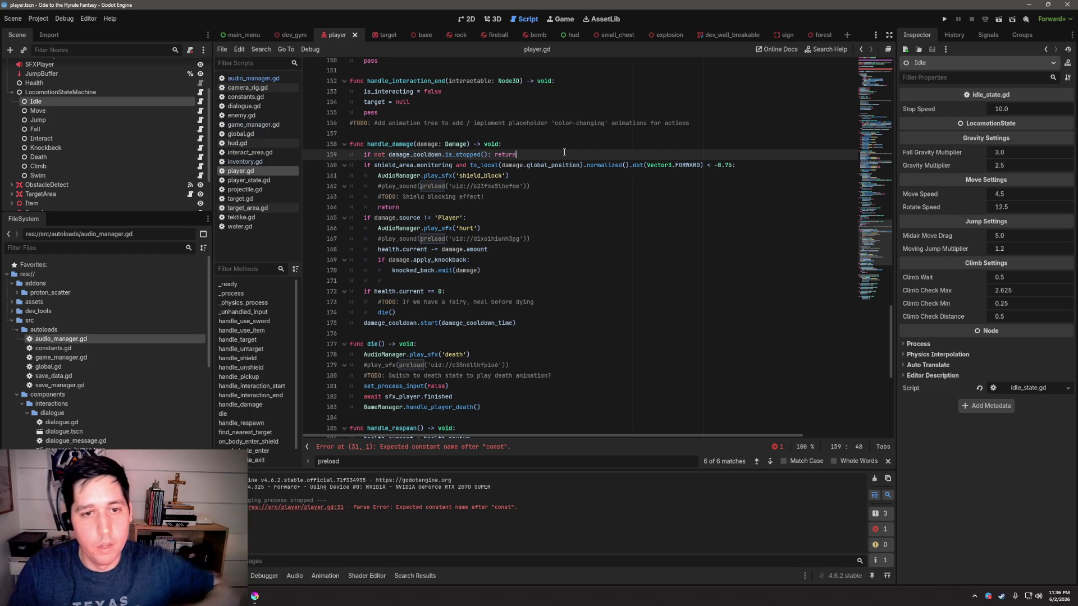
double_click(415, 154)
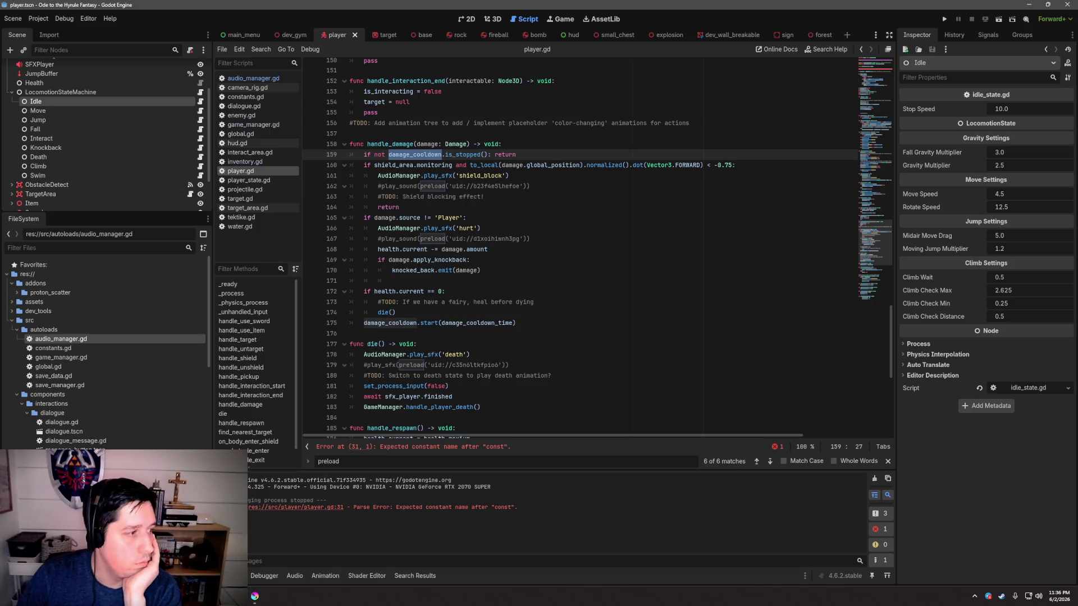
scroll(73, 160, "up", 3)
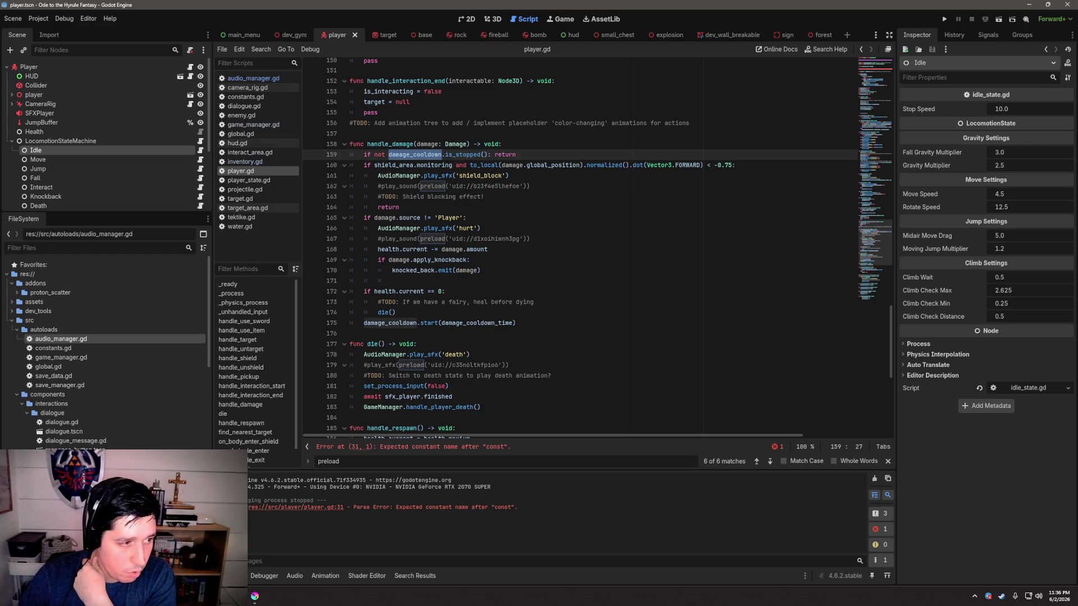
scroll(539, 275, "up", 20)
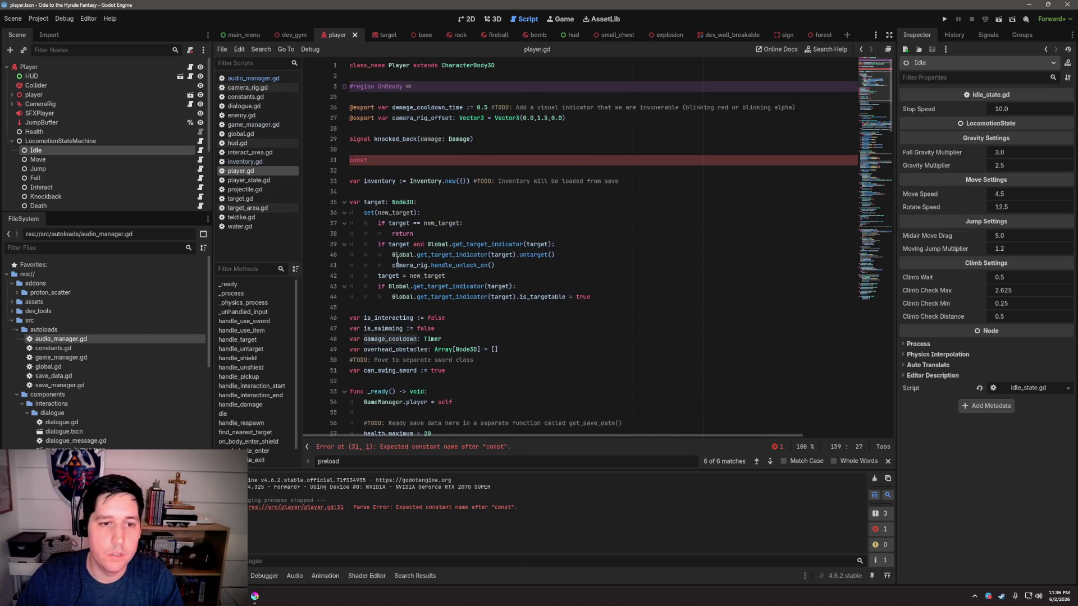
double_click(402, 339)
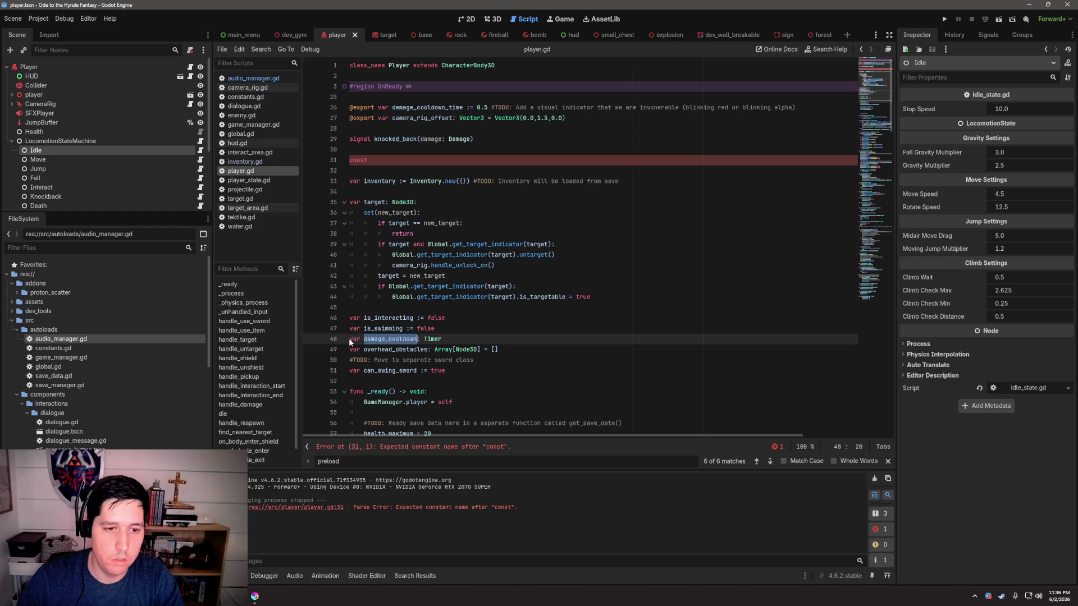
left_click(341, 87)
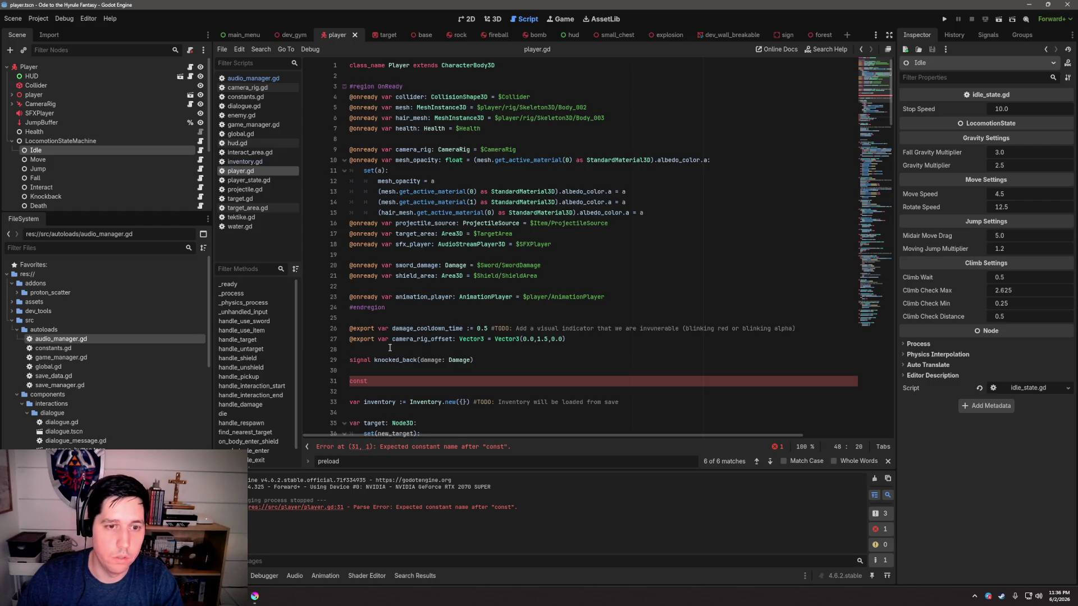
scroll(352, 302, "down", 8)
left_click(350, 307)
type("@onready var damage_cooldown: Timer")
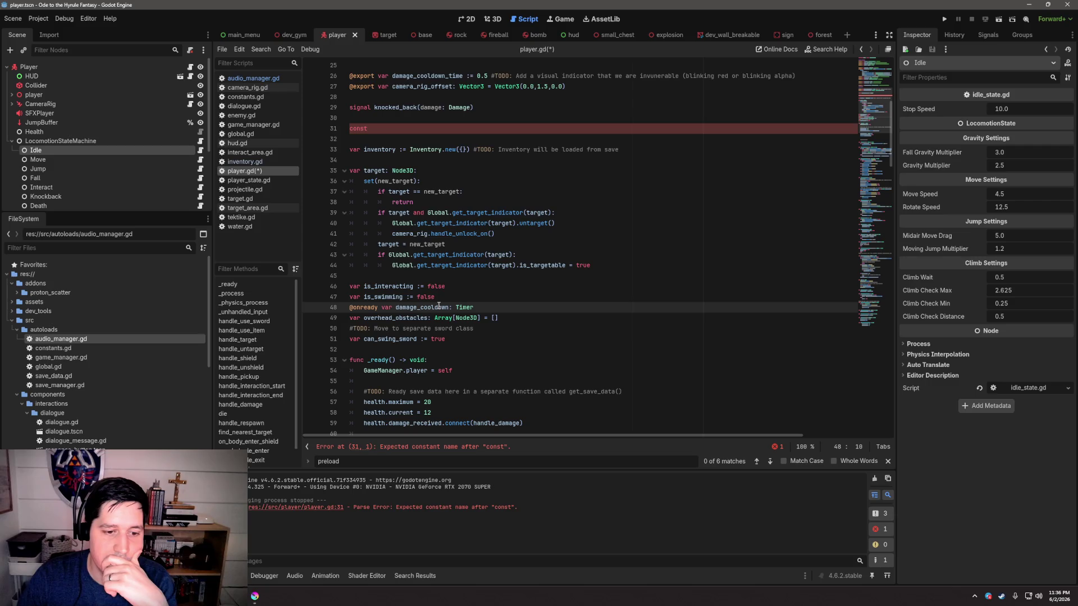
mouse_move(366, 308)
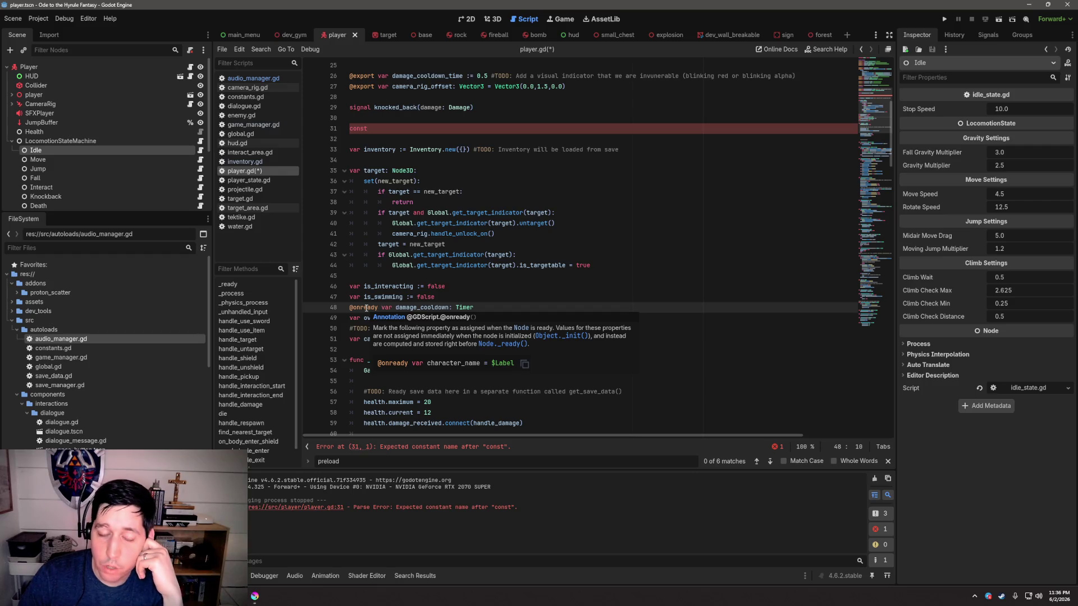
left_click_drag(490, 309, 491, 296)
key("ctrl+c")
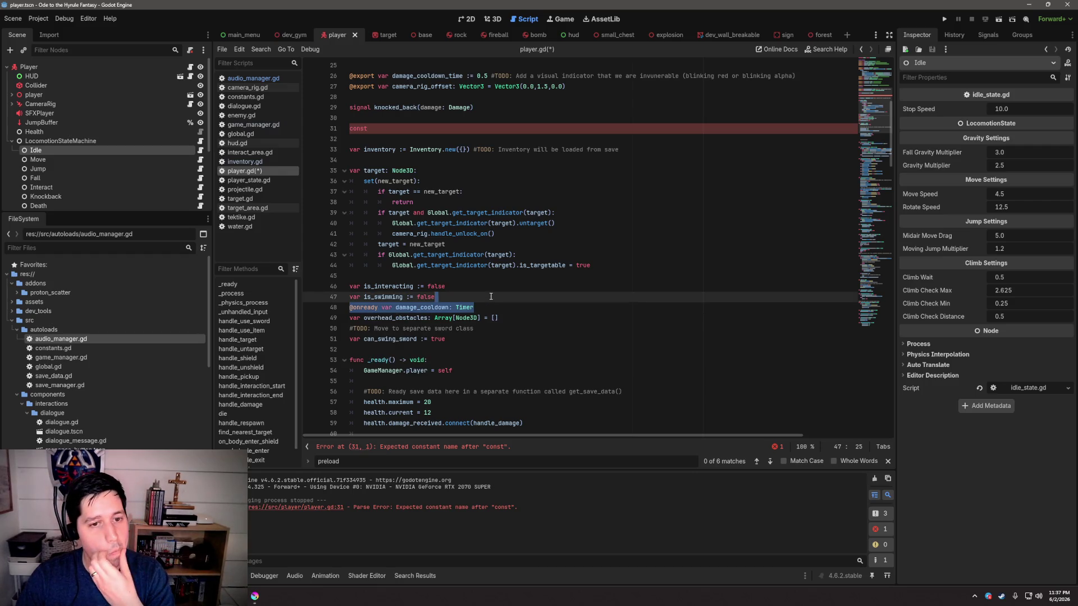
left_click(490, 296)
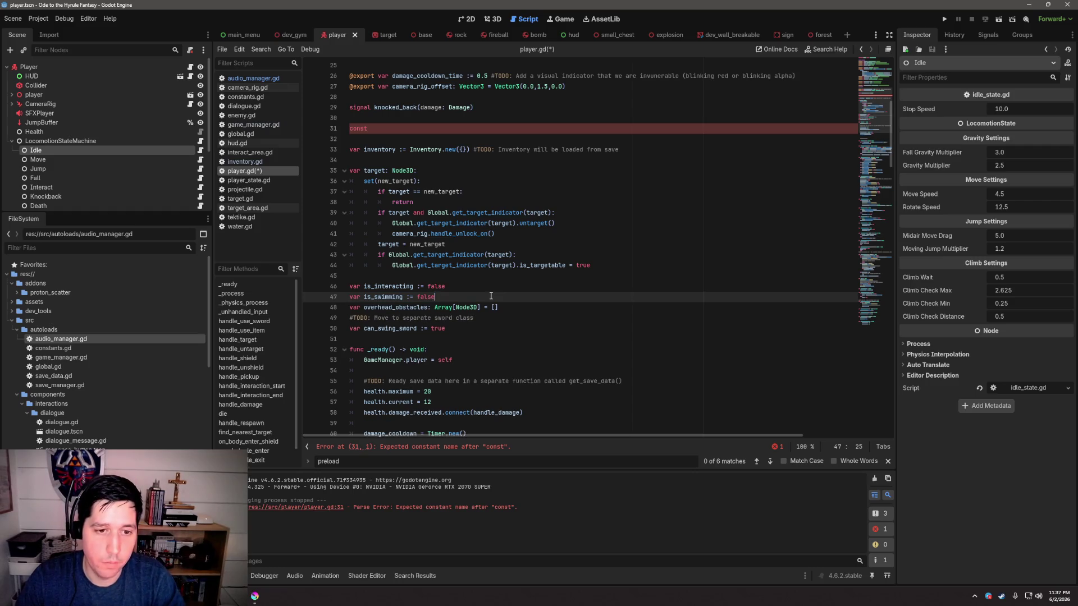
scroll(482, 275, "up", 5)
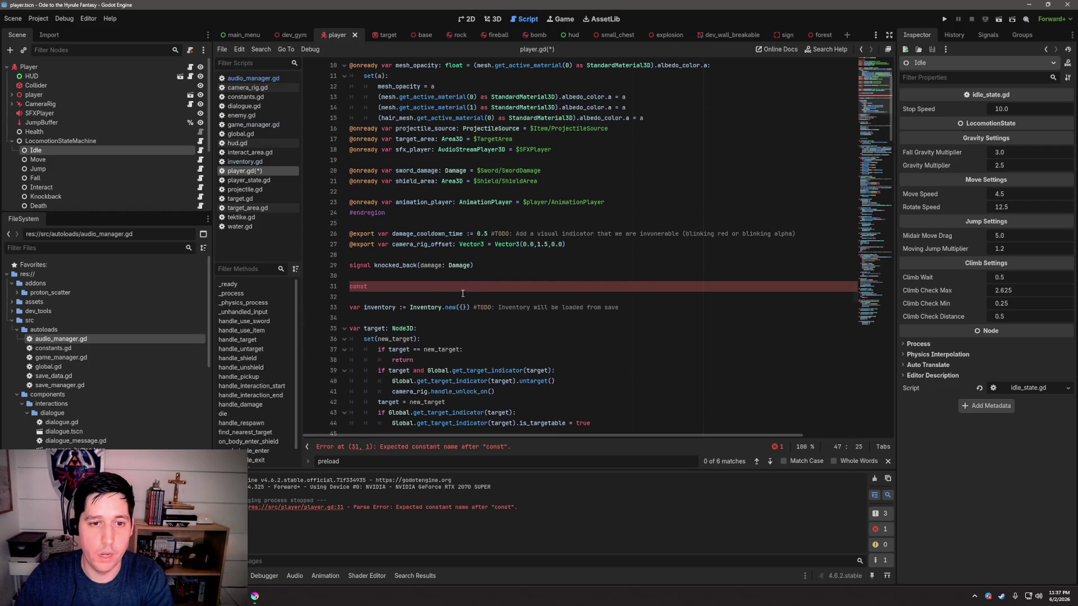
key("ctrl+z")
scroll(475, 255, "up", 3)
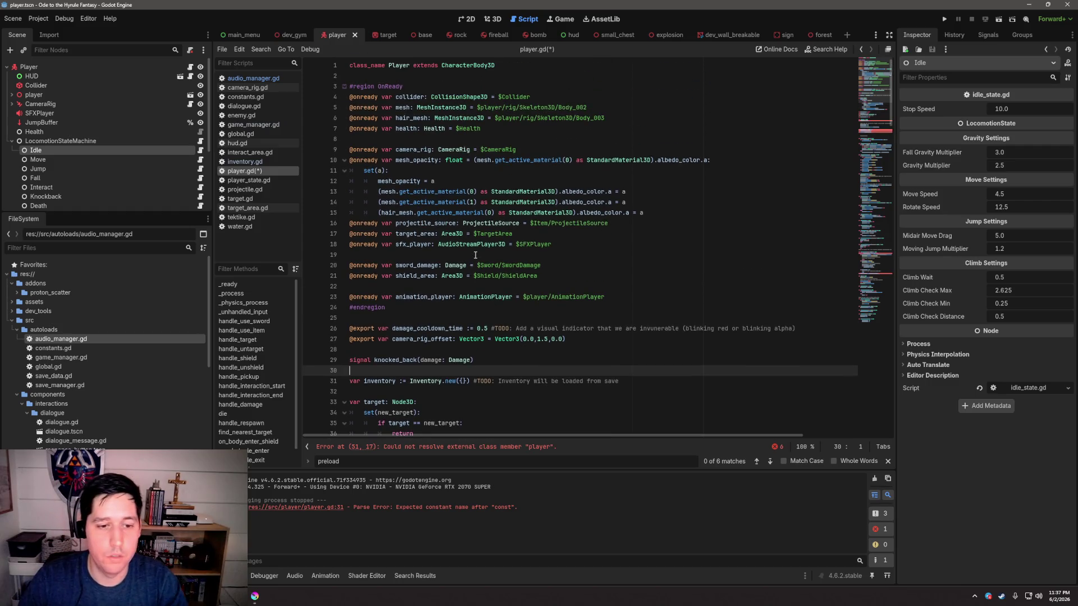
key("ctrl+s")
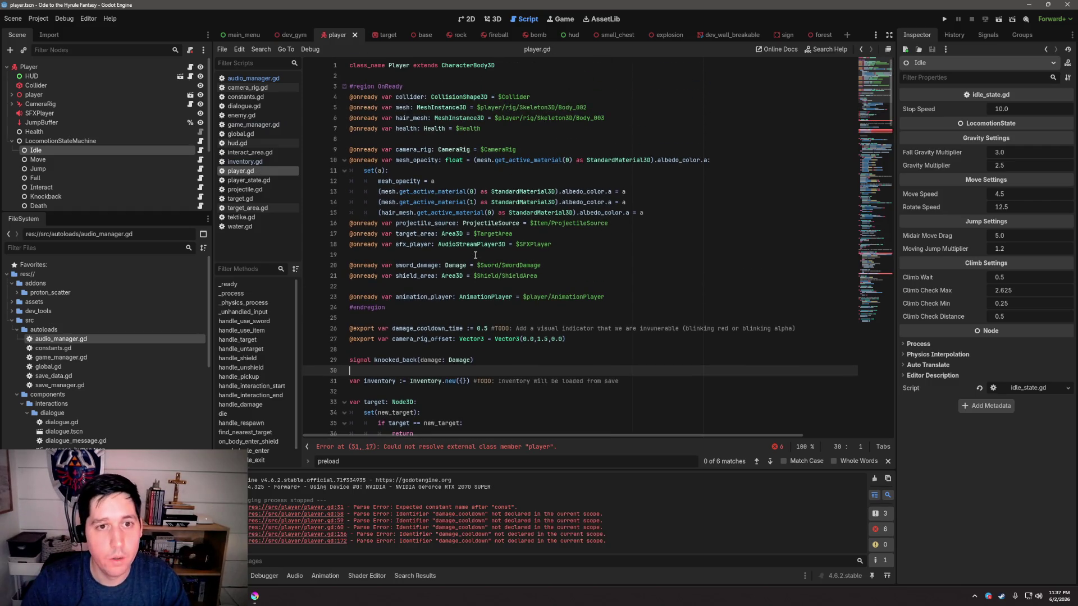
left_click(626, 296)
key("Return")
key("ctrl+v")
left_click(627, 284)
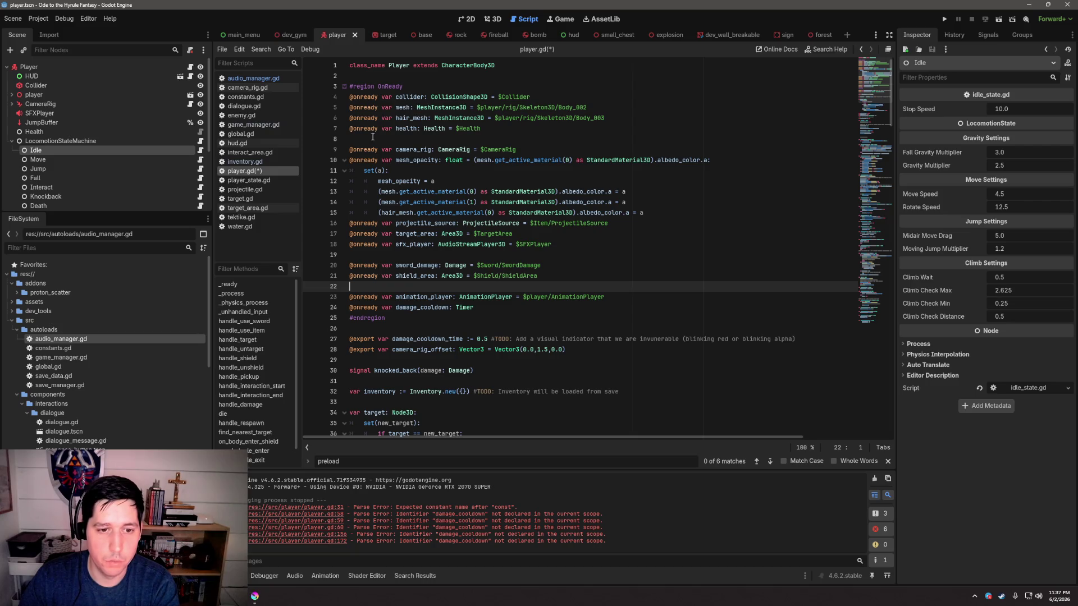
double_click(443, 309)
scroll(489, 295, "down", 6)
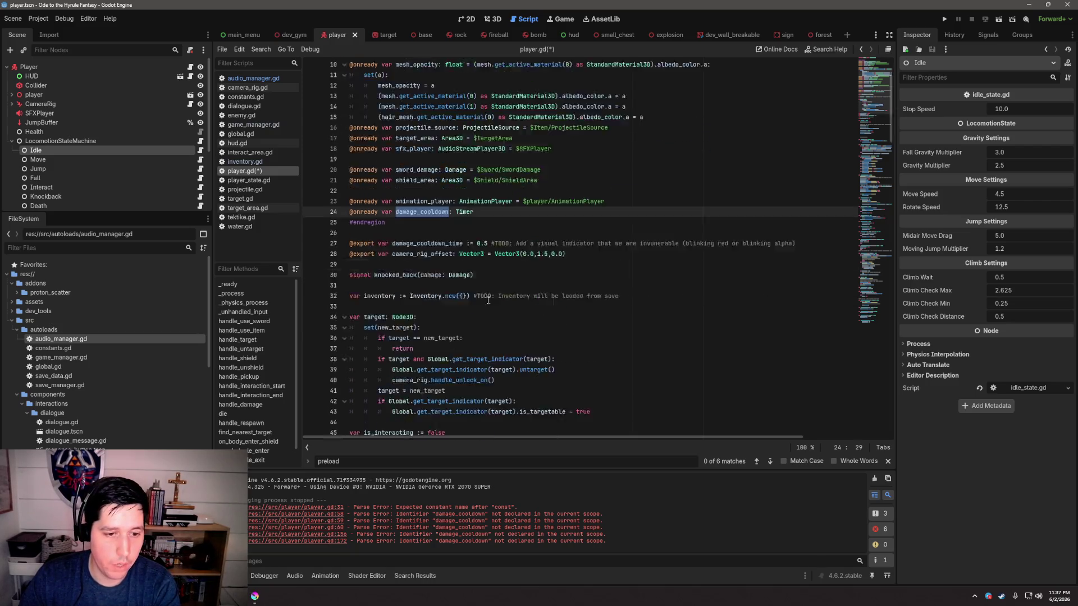
scroll(489, 295, "down", 3)
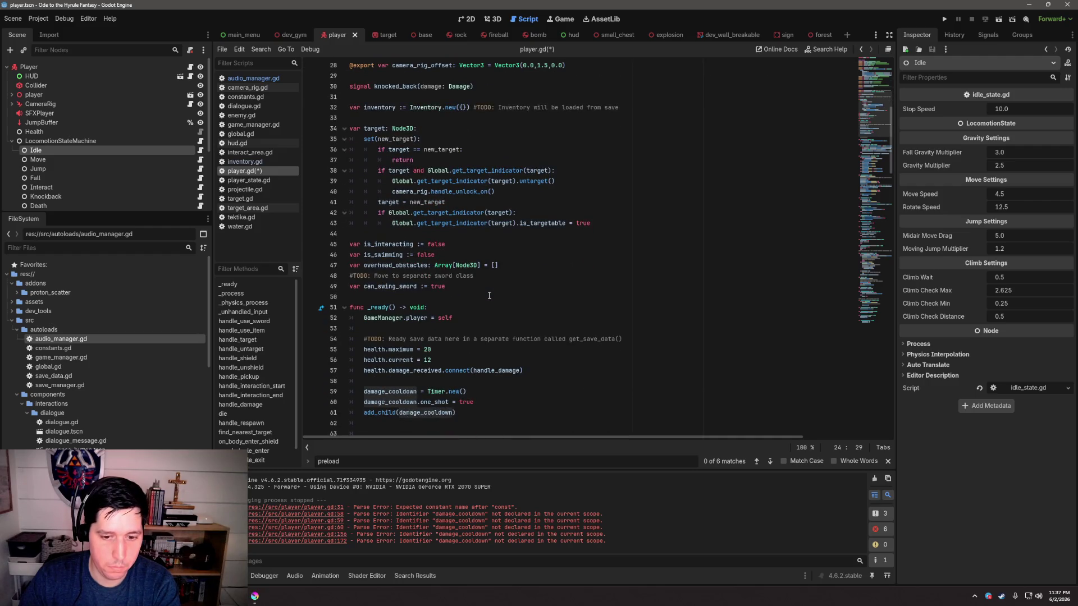
scroll(452, 298, "down", 3)
mouse_move(404, 298)
left_click(405, 286)
key("ctrl+s")
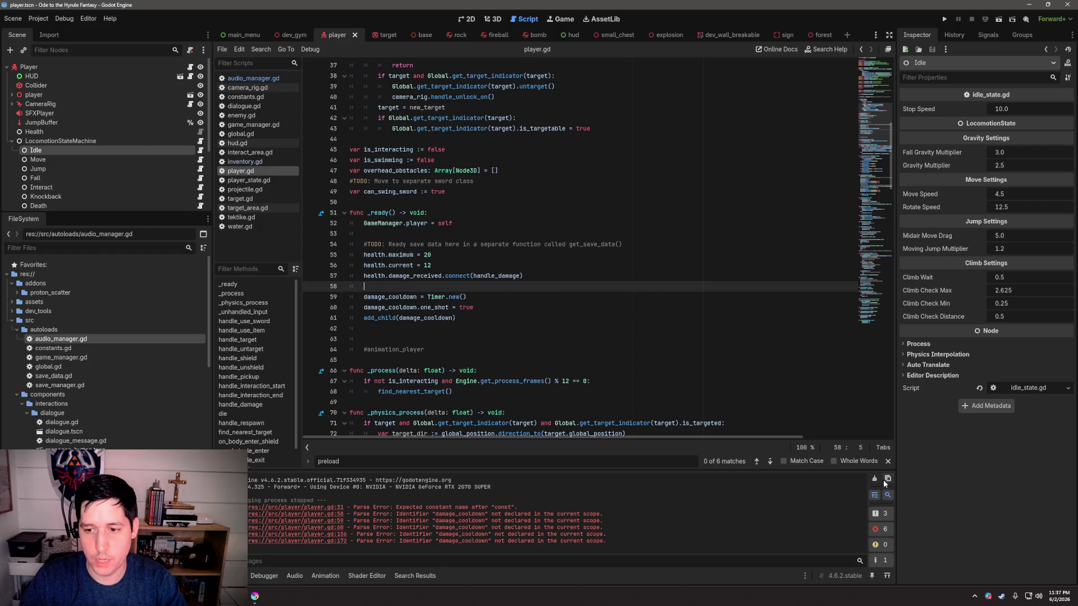
Clear the Output log and delete the leftover #animation_player comment lines after _ready.
left_click(875, 478)
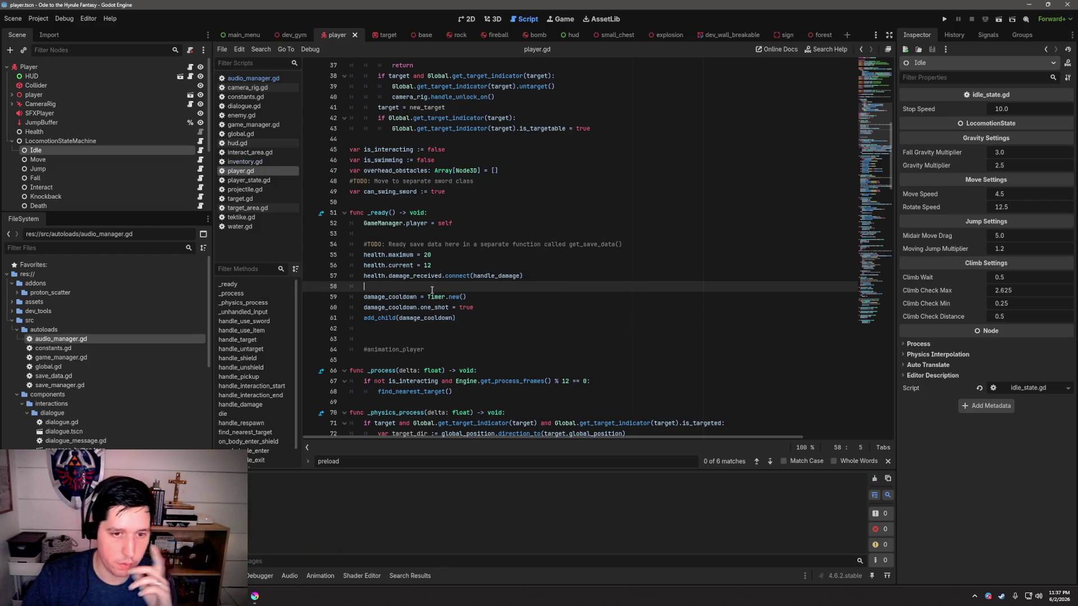
left_click(423, 330)
left_click_drag(426, 349, 439, 332)
key("BackSpace")
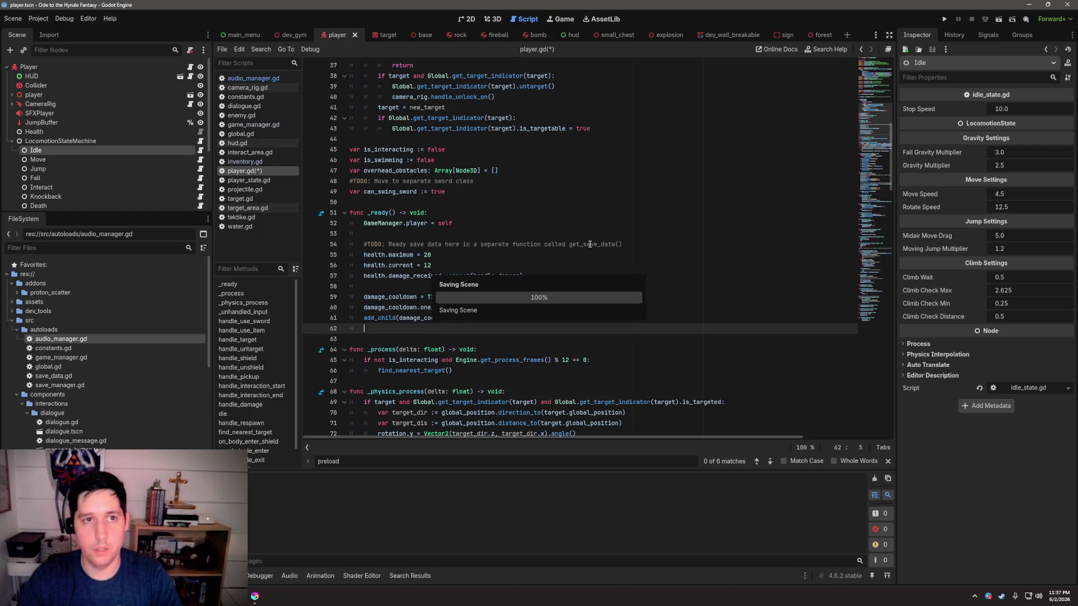
Run the dev_gym scene, stop it with F8, then bring up audio_manager.gd.
left_click(276, 35)
left_click(1000, 20)
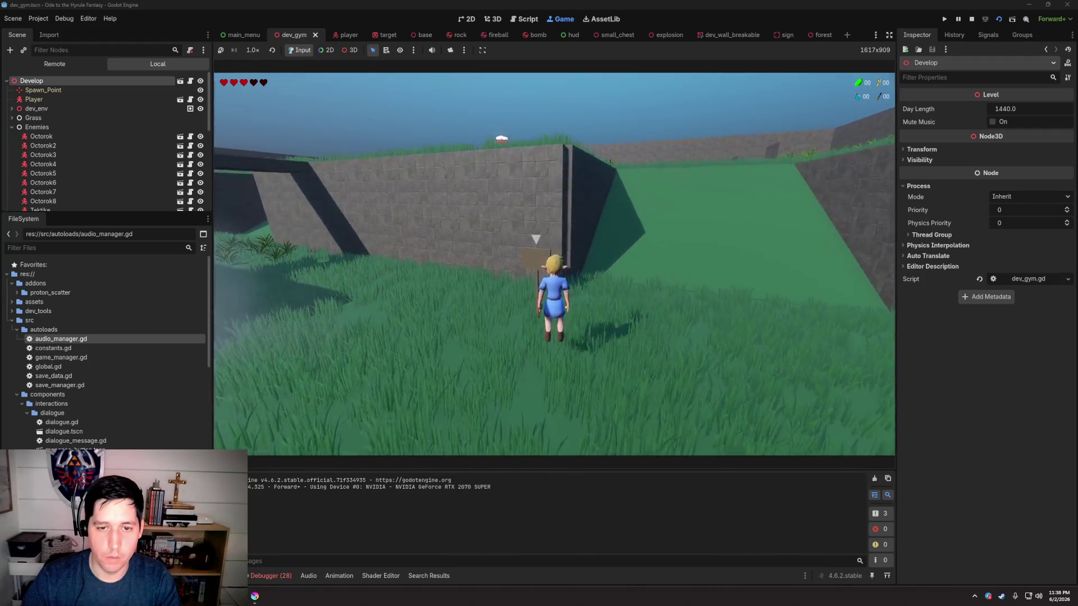
key("Escape")
key("F8")
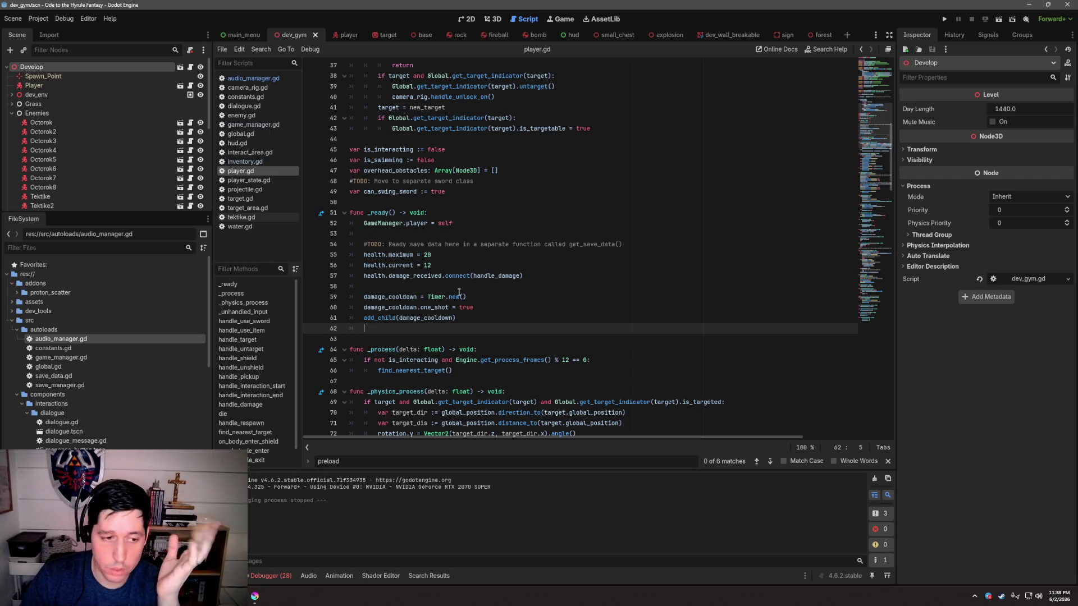
left_click(253, 79)
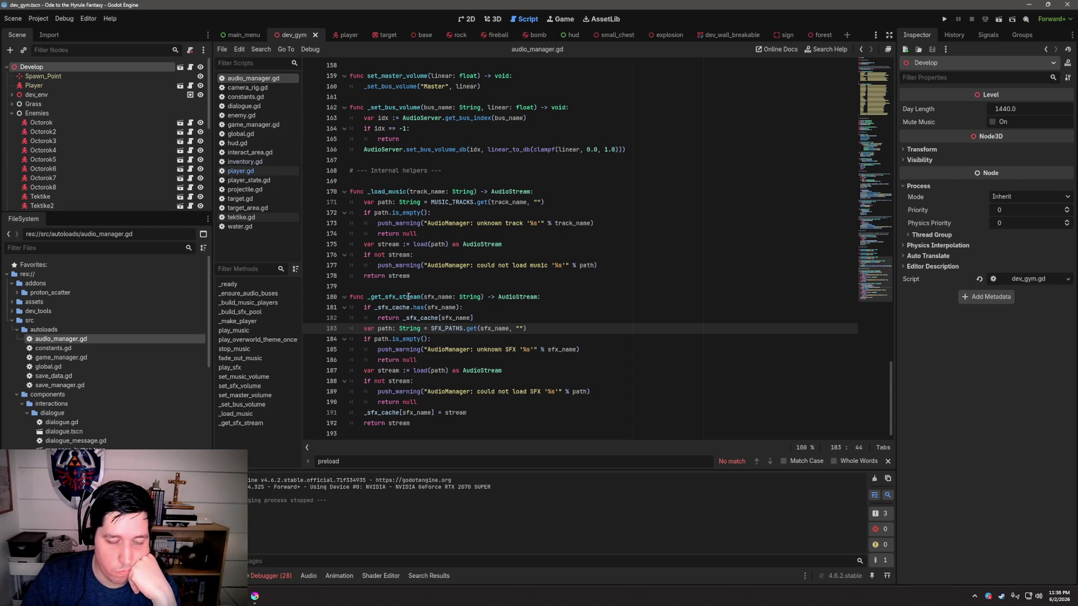
Trace _ready's helper calls down to the AudioStreamPlayer declaration in _make_player.
scroll(402, 184, "up", 20)
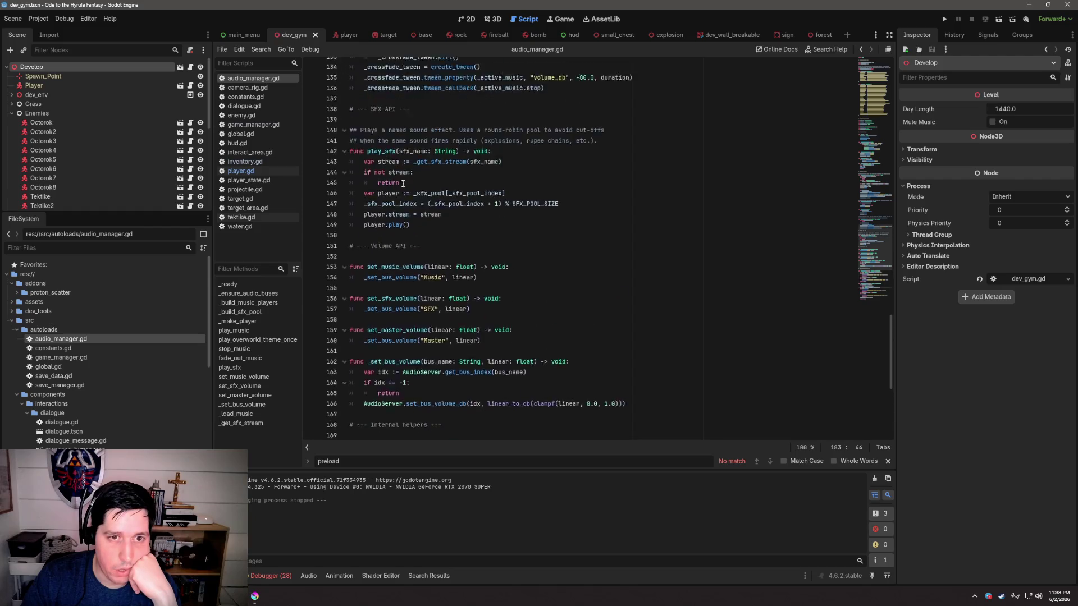
scroll(402, 180, "up", 6)
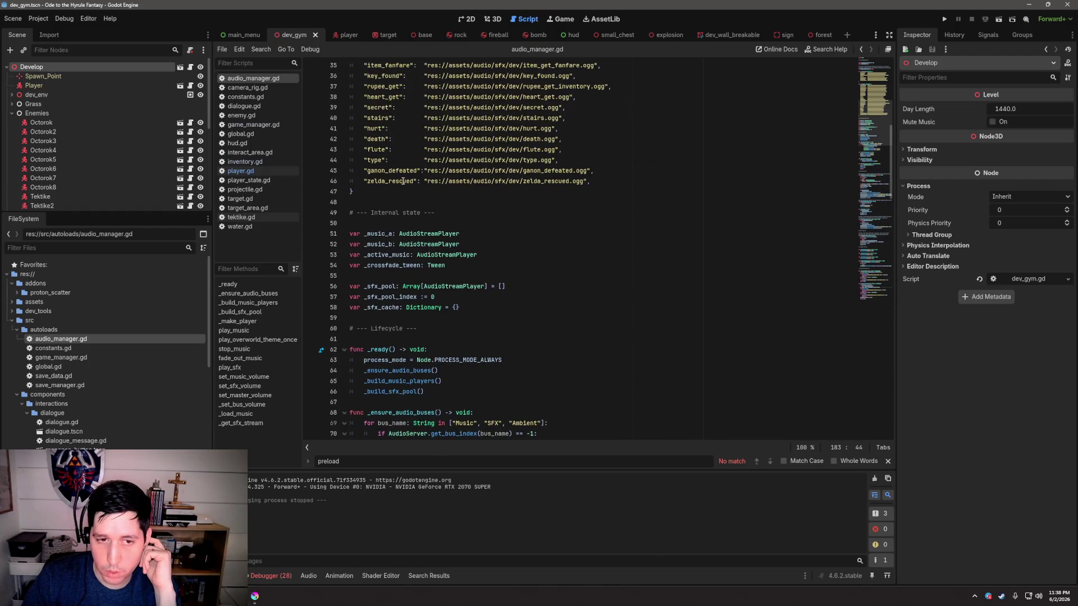
scroll(398, 190, "down", 4)
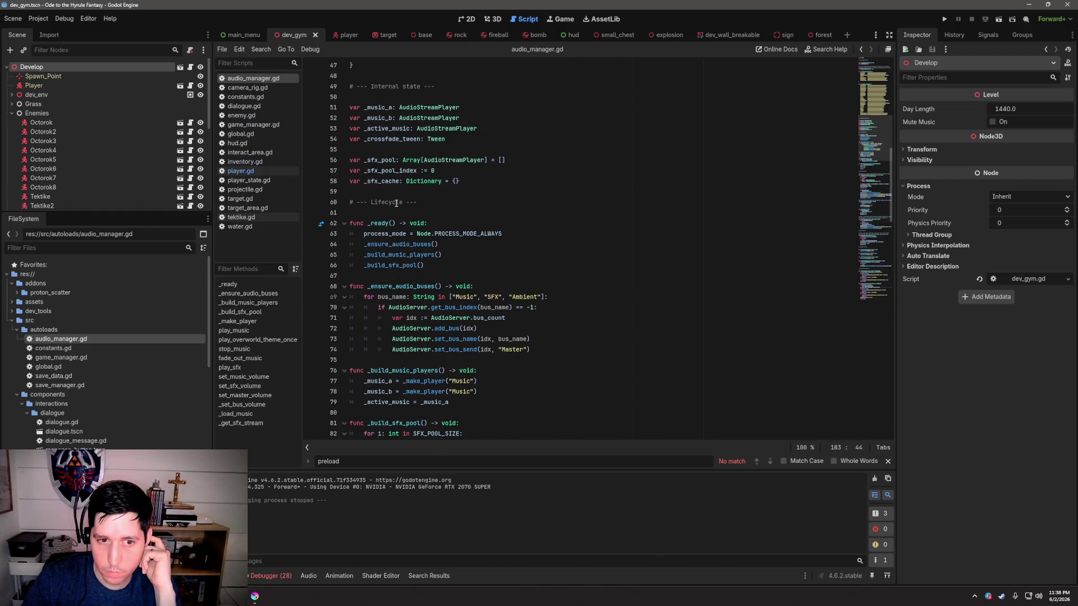
double_click(393, 244)
left_click(383, 255)
double_click(383, 255)
double_click(393, 265)
scroll(393, 265, "down", 3)
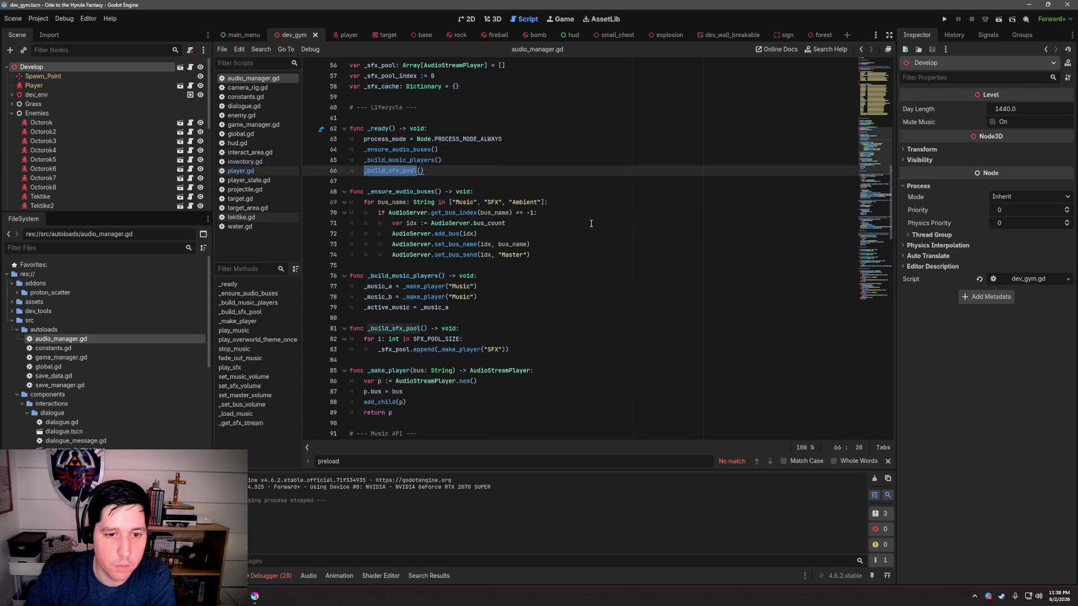
scroll(592, 224, "down", 1)
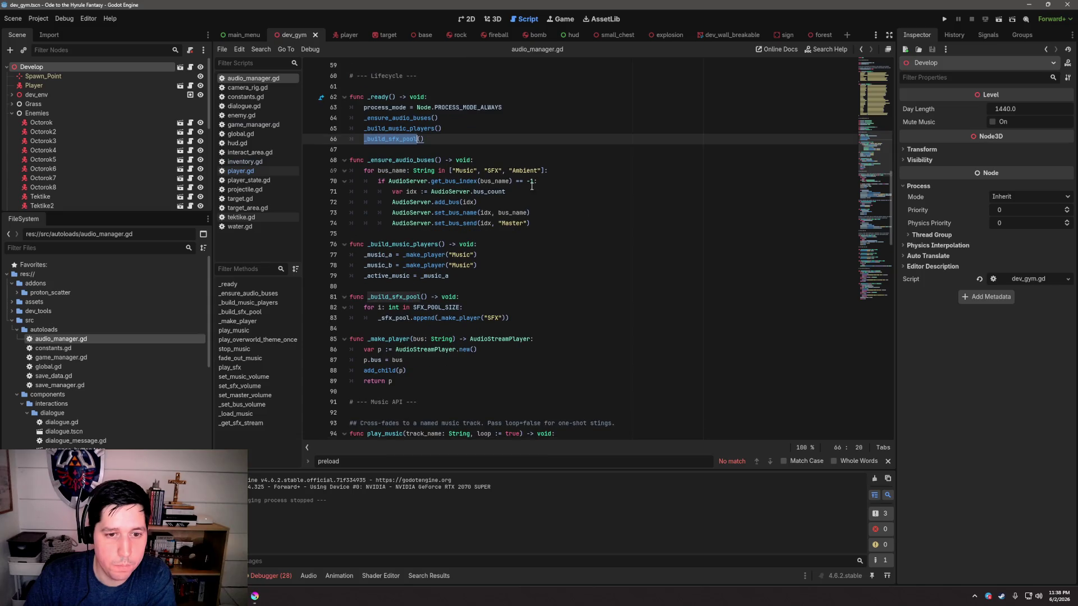
double_click(459, 318)
scroll(464, 318, "down", 2)
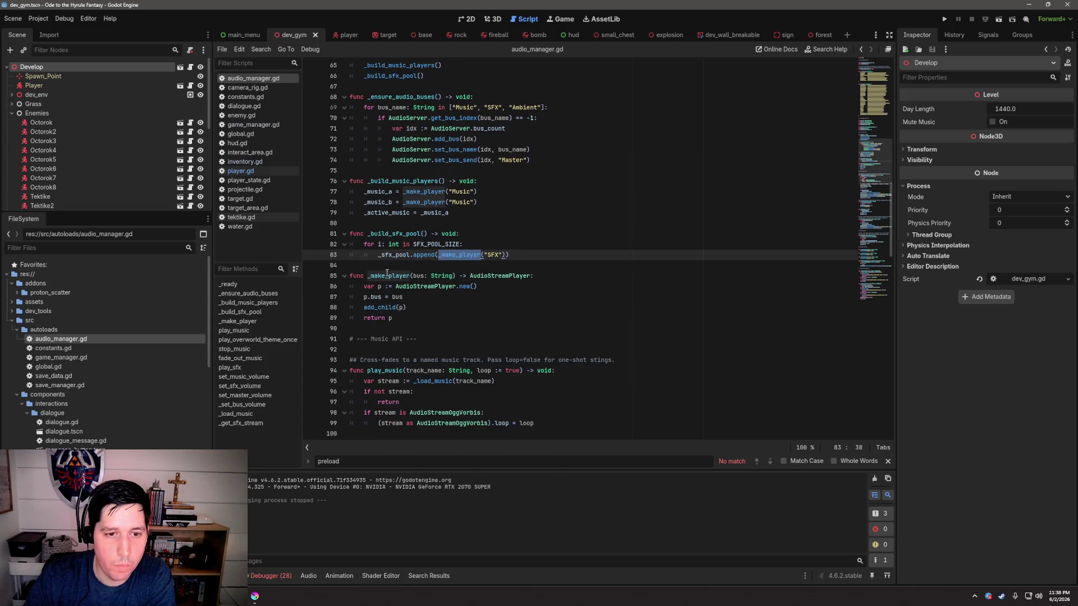
double_click(455, 287)
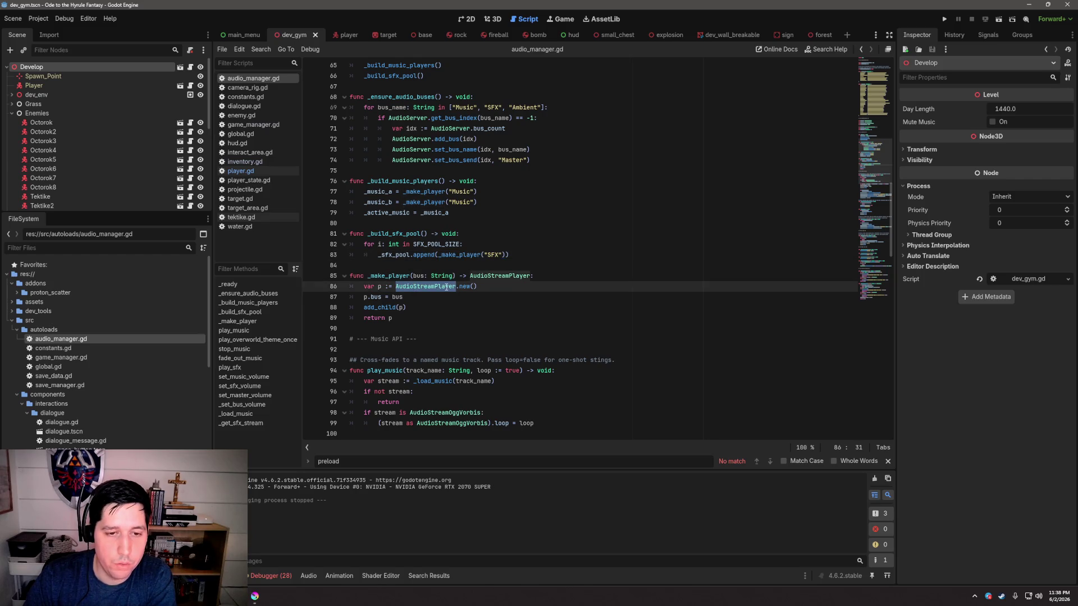
Rename the local variable p to player on lines 86–89 of _make_player.
left_click(394, 308)
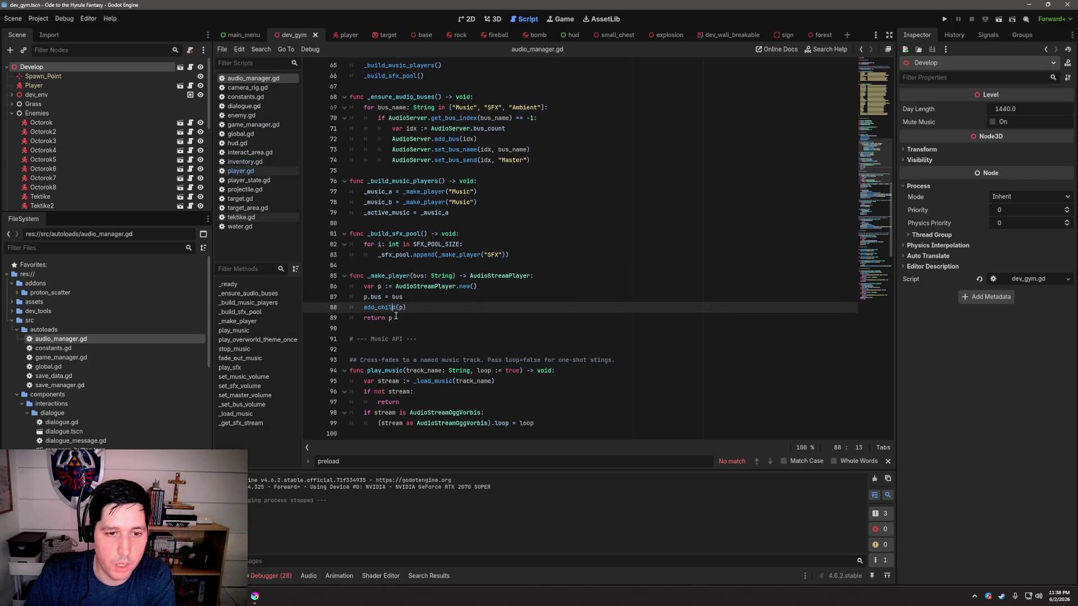
key("Up")
key("End")
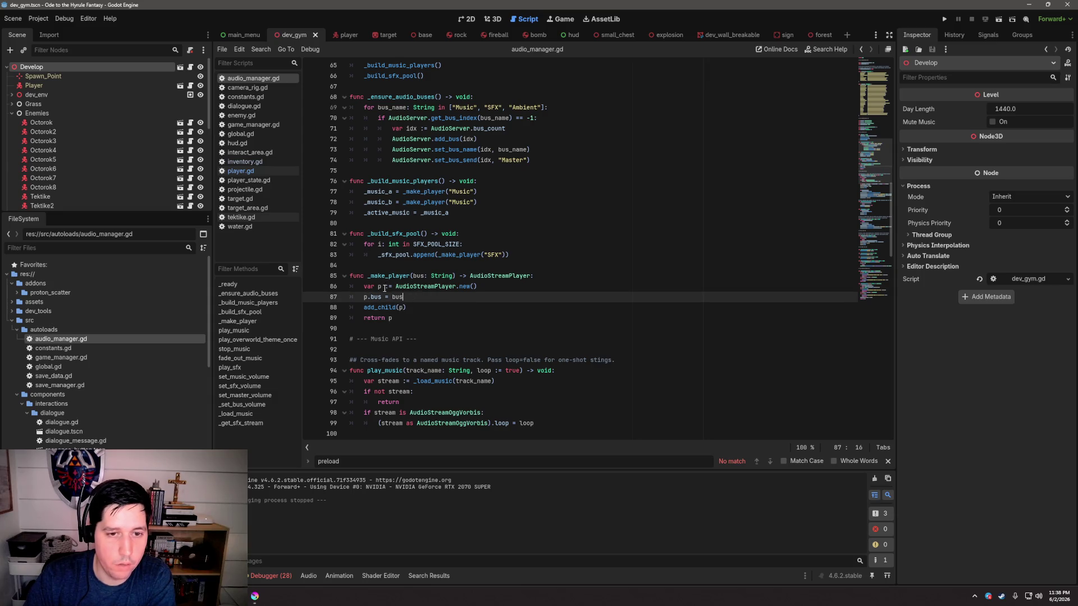
left_click(384, 287)
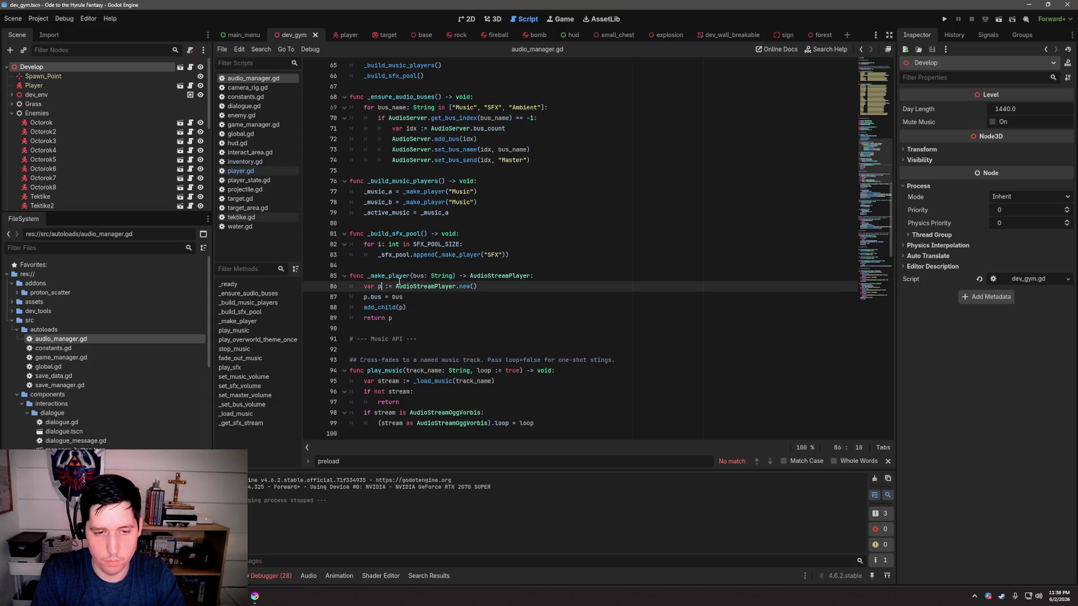
type("layer")
double_click(365, 296)
type("player")
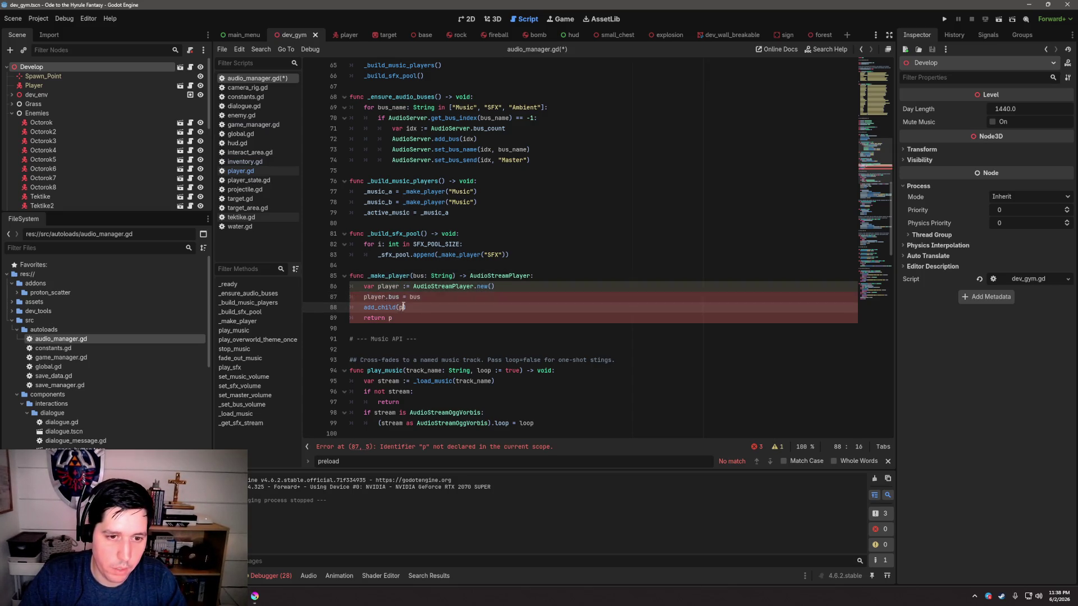
double_click(399, 307)
type("player")
double_click(391, 318)
type("player")
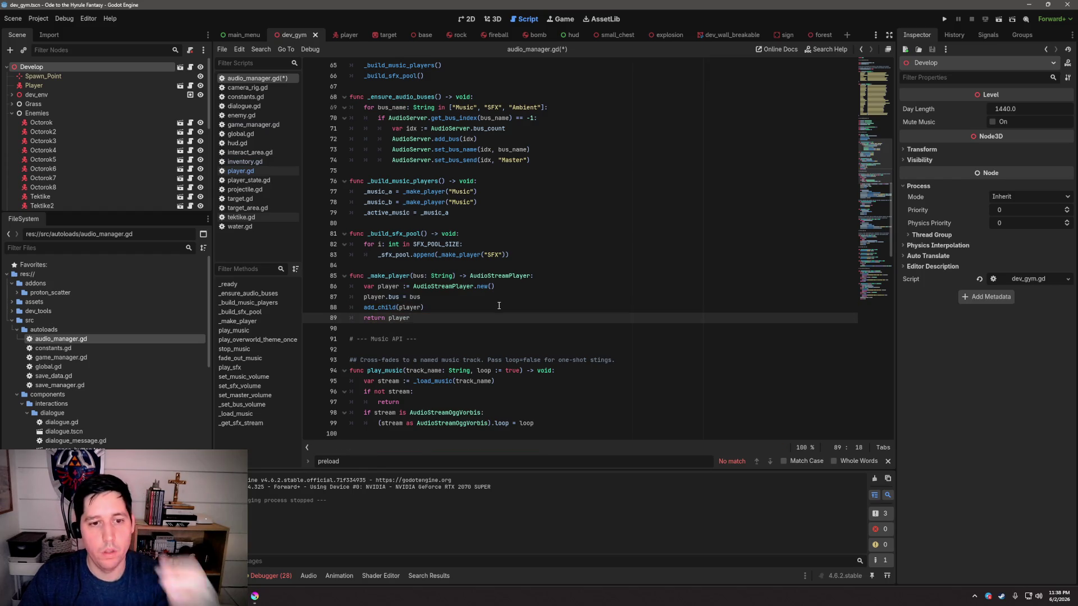
In the player scene, collapse LocomotionStateMachine and Sword, then inspect the SFXPlayer node.
left_click(514, 272)
left_click(341, 36)
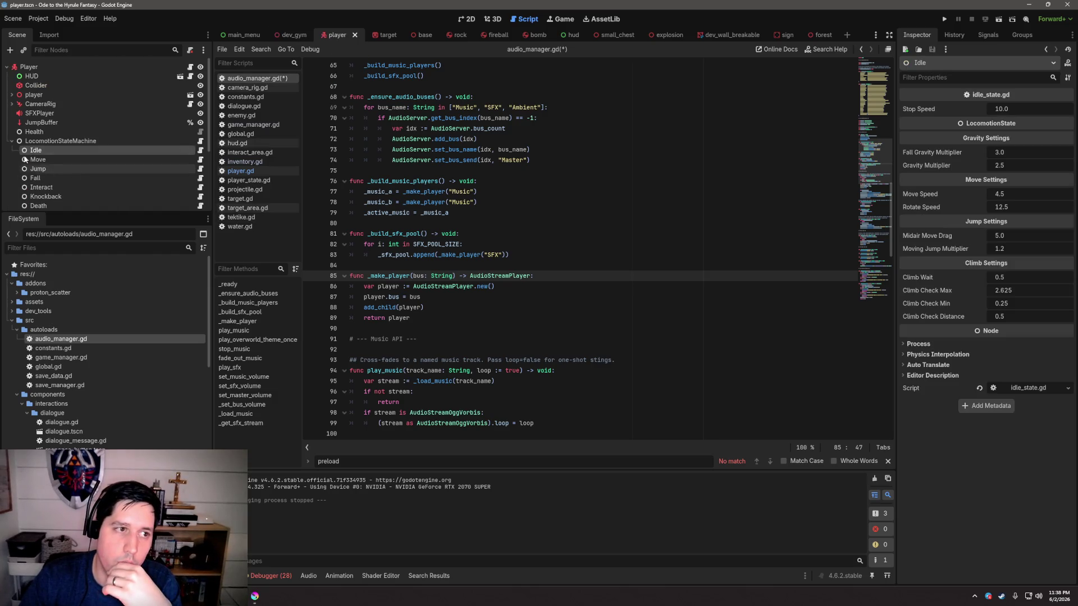
left_click(12, 141)
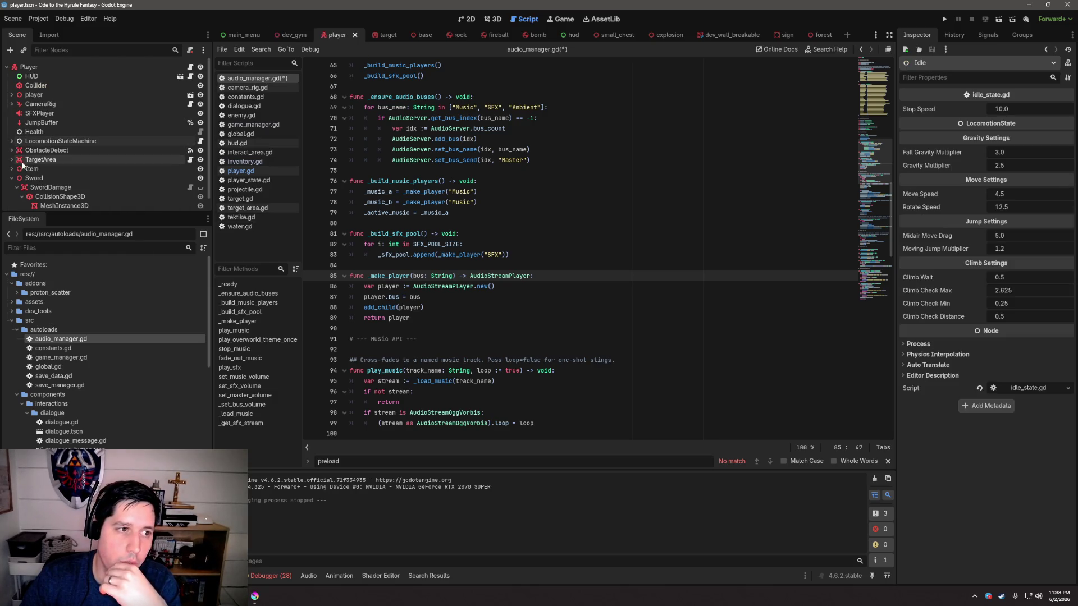
left_click(12, 178)
left_click(41, 114)
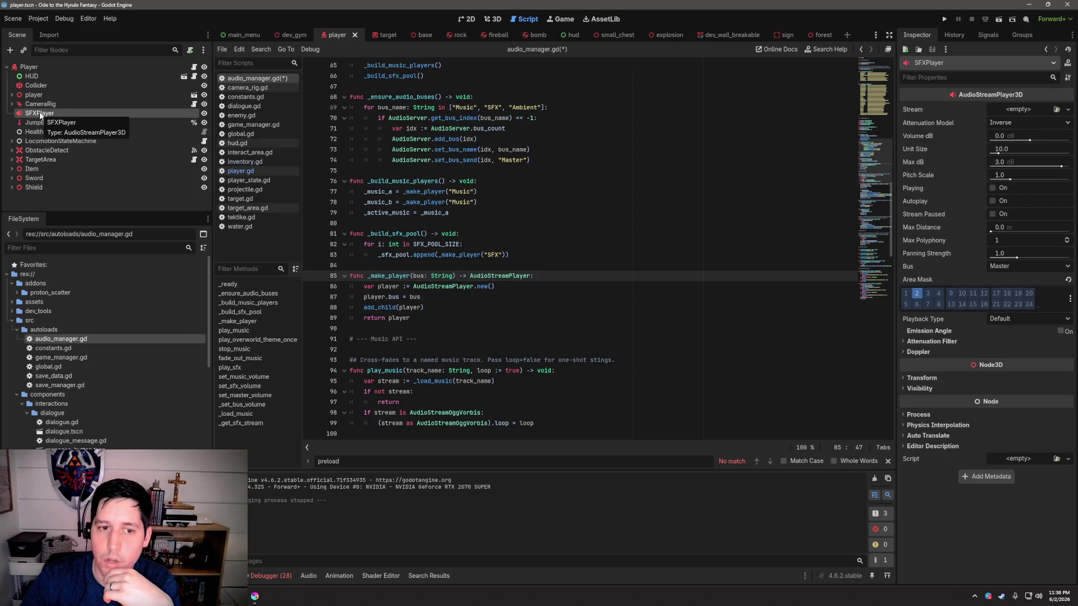
mouse_move(461, 288)
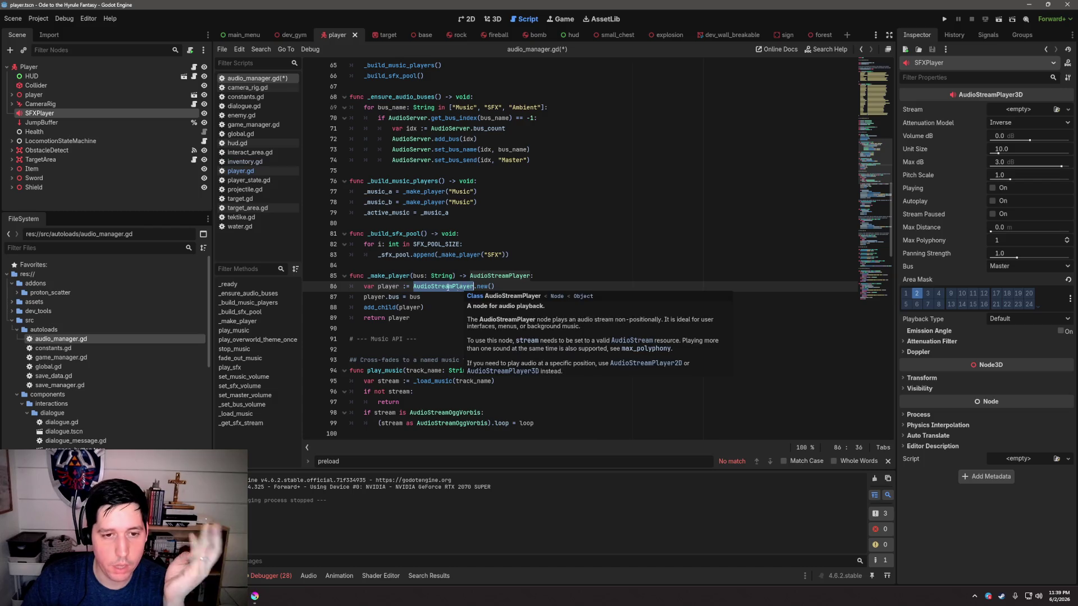
left_click(403, 276)
Save audio_manager.gd and review the _make_player call on line 83.
double_click(403, 276)
scroll(403, 276, "up", 2)
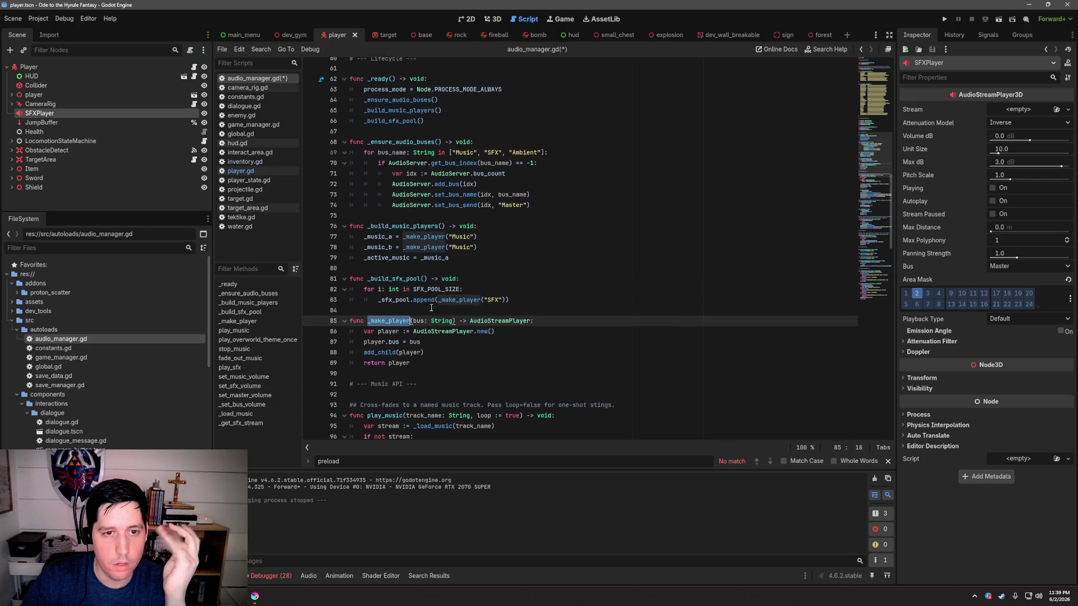
key("ctrl+s")
double_click(479, 319)
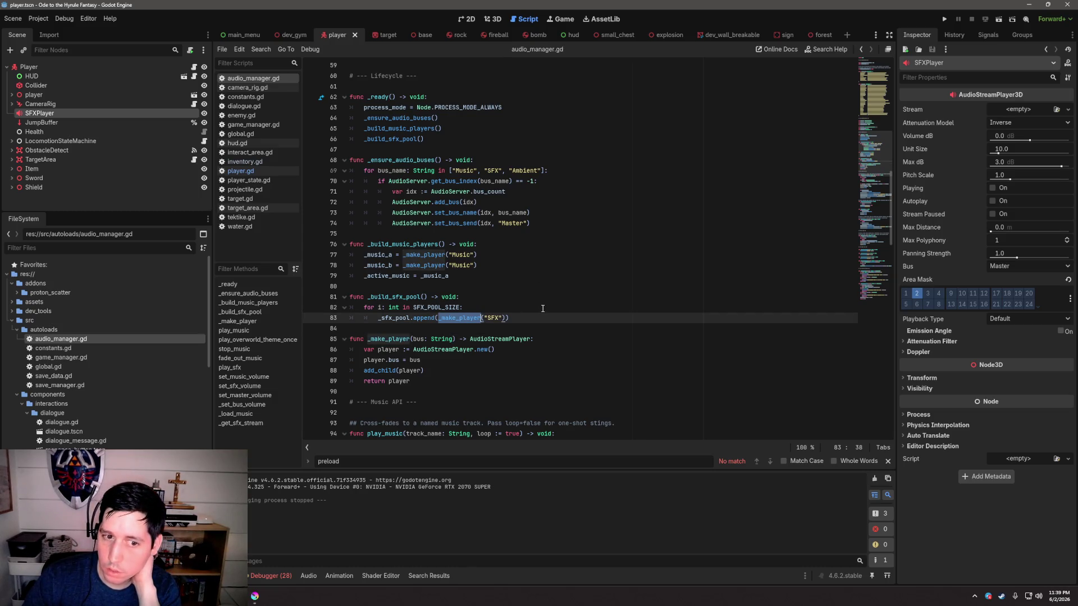
scroll(544, 307, "up", 2)
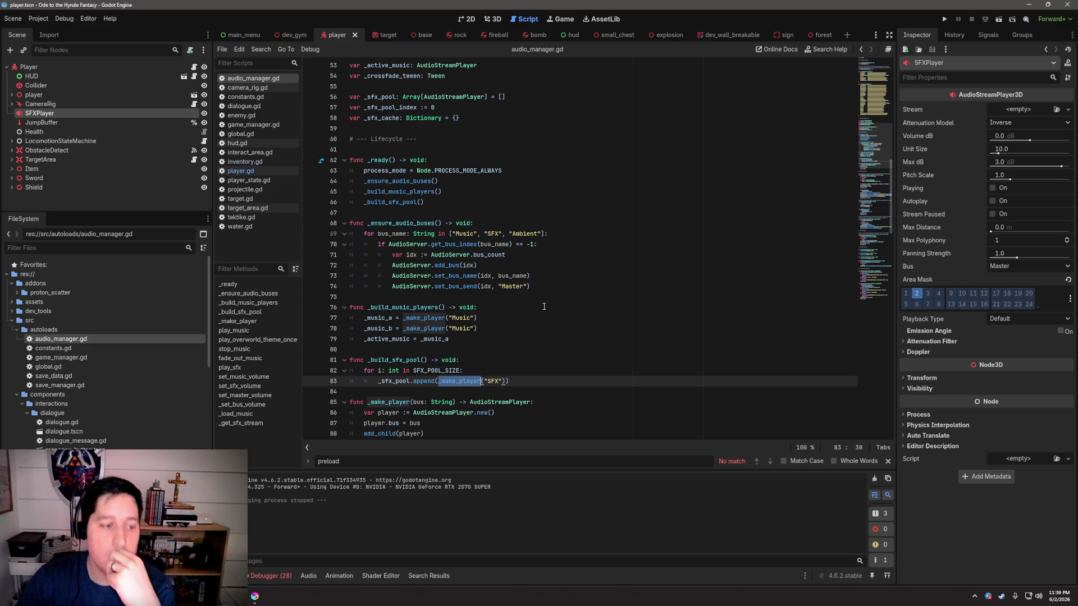
scroll(544, 306, "up", 12)
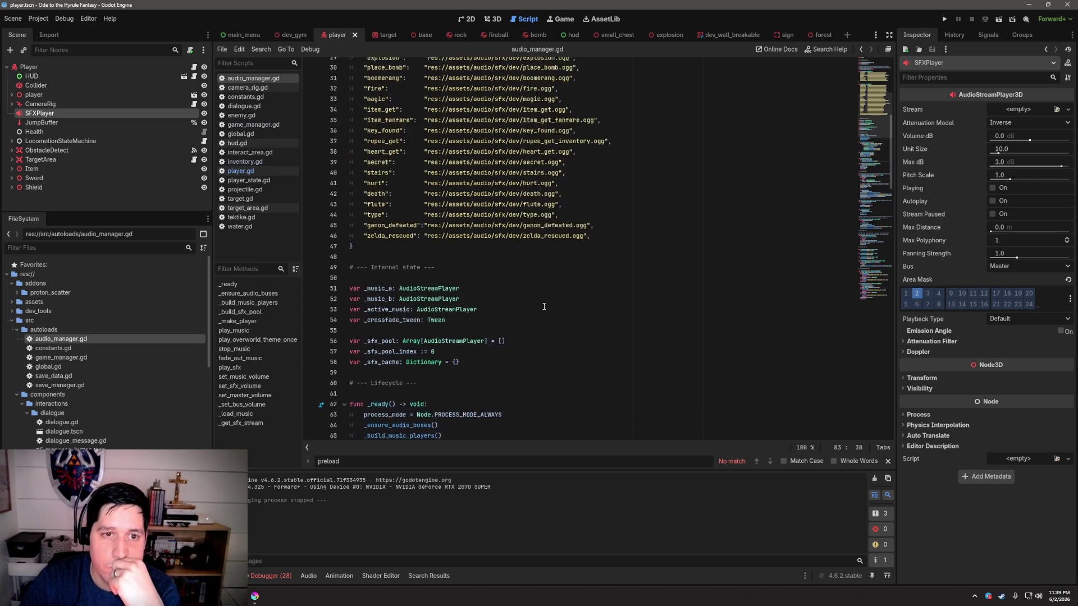
scroll(544, 307, "up", 5)
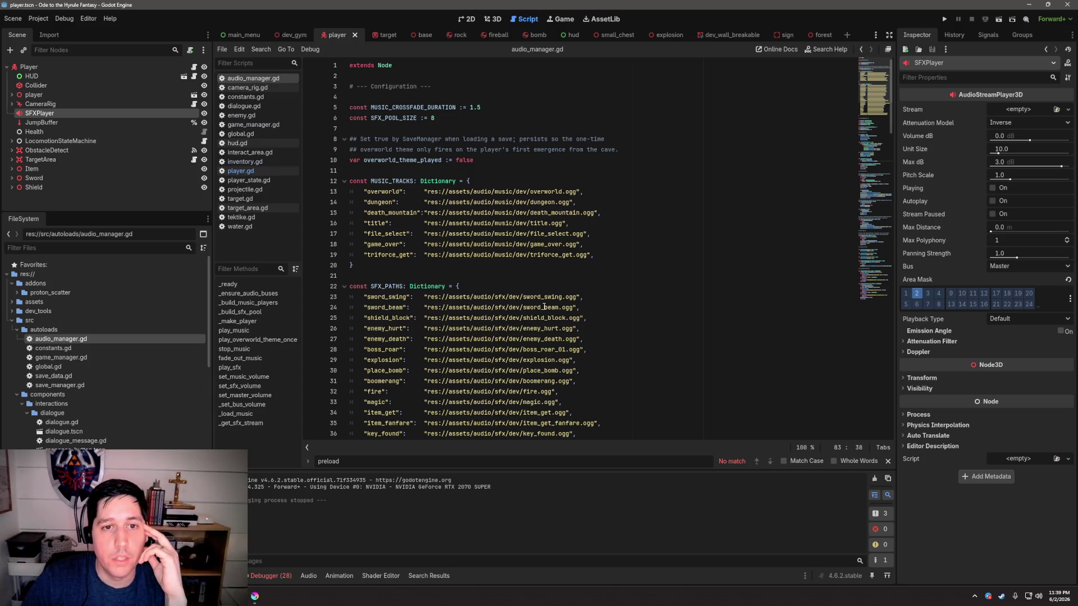
Insert '#TODO: Get rid of this. AI assumption' on a new line after comment line 9.
left_click(523, 149)
left_click(477, 118)
left_click(475, 138)
left_click(477, 161)
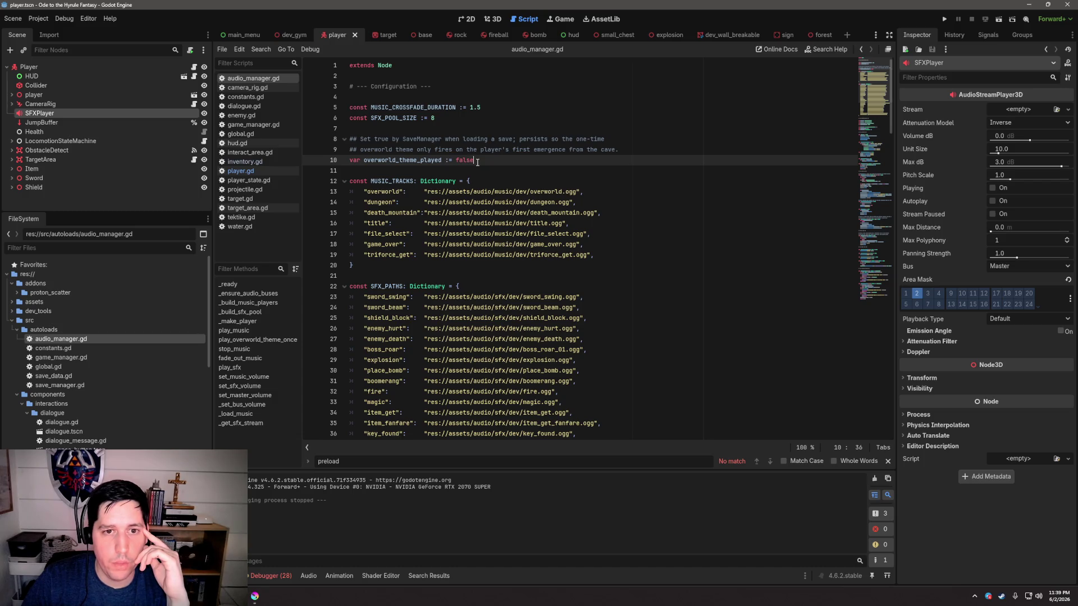
double_click(428, 161)
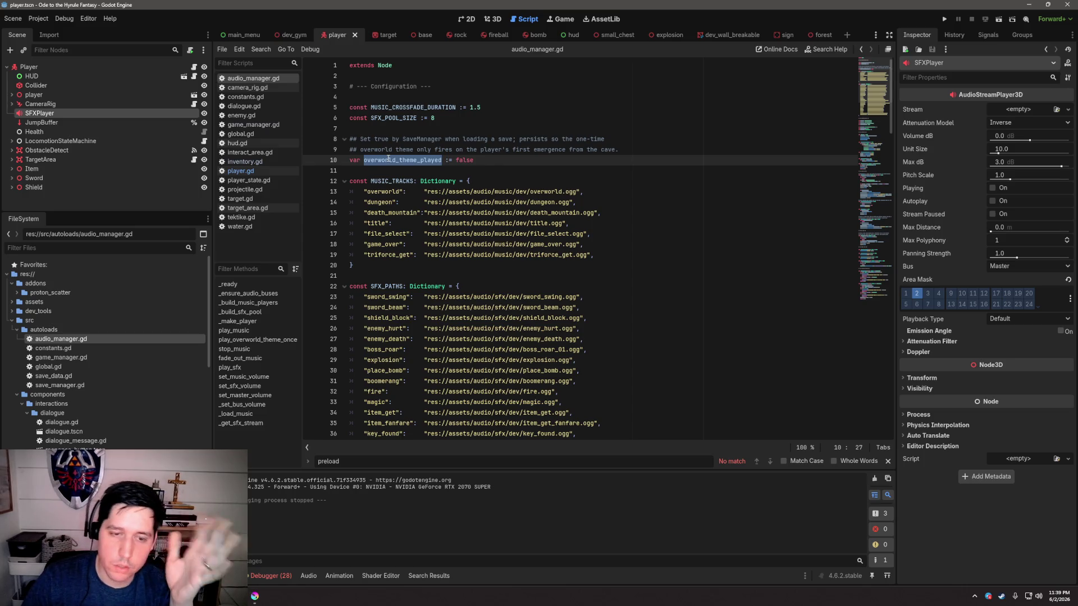
left_click(634, 150)
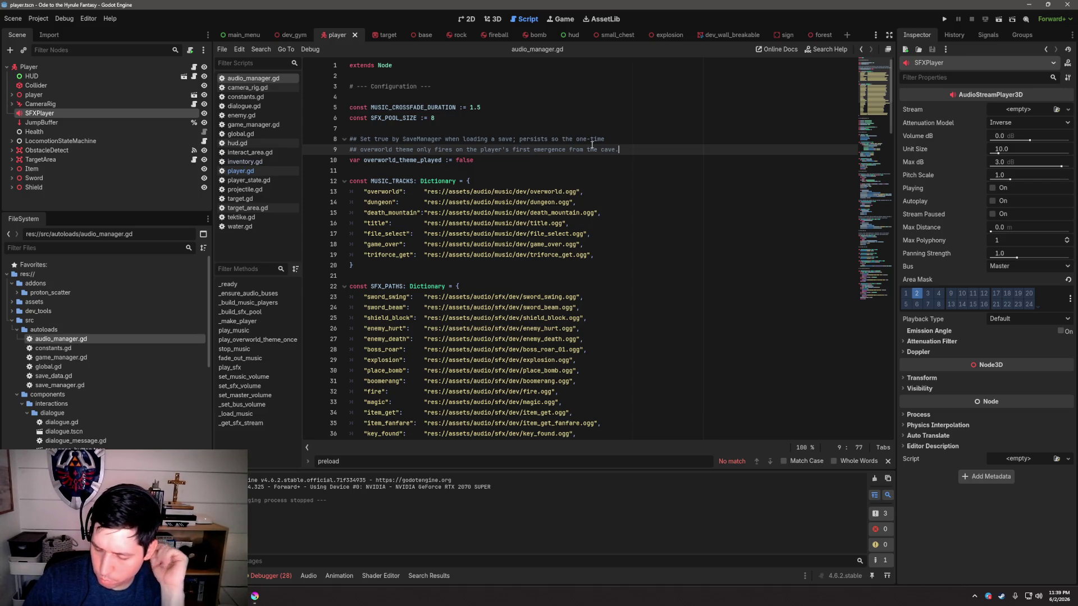
mouse_move(380, 150)
left_mouse_down()
mouse_move(618, 150)
mouse_move(595, 150)
left_mouse_up()
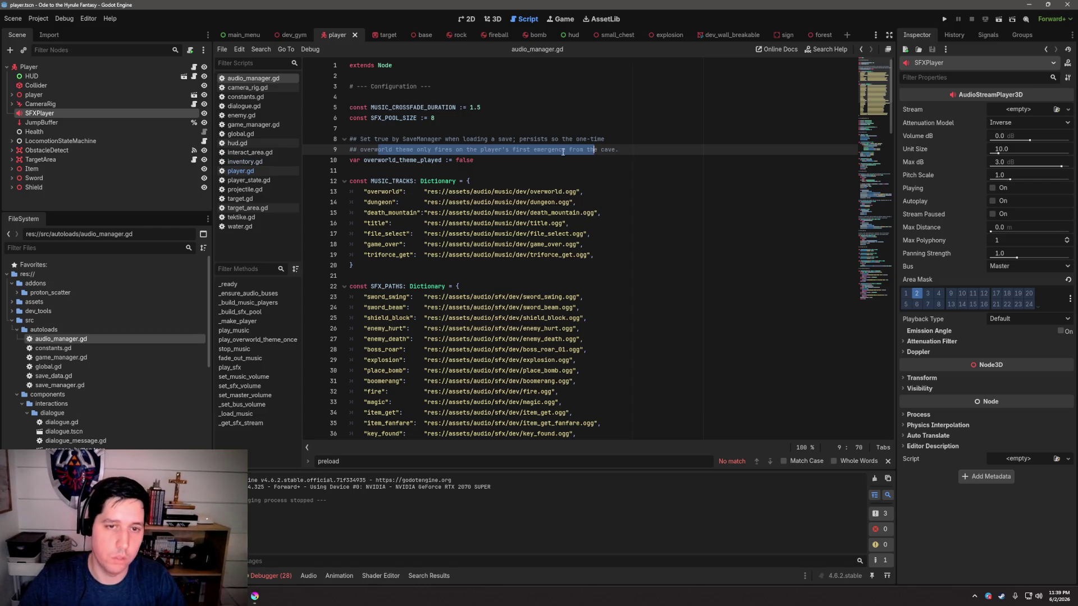
left_click(635, 154)
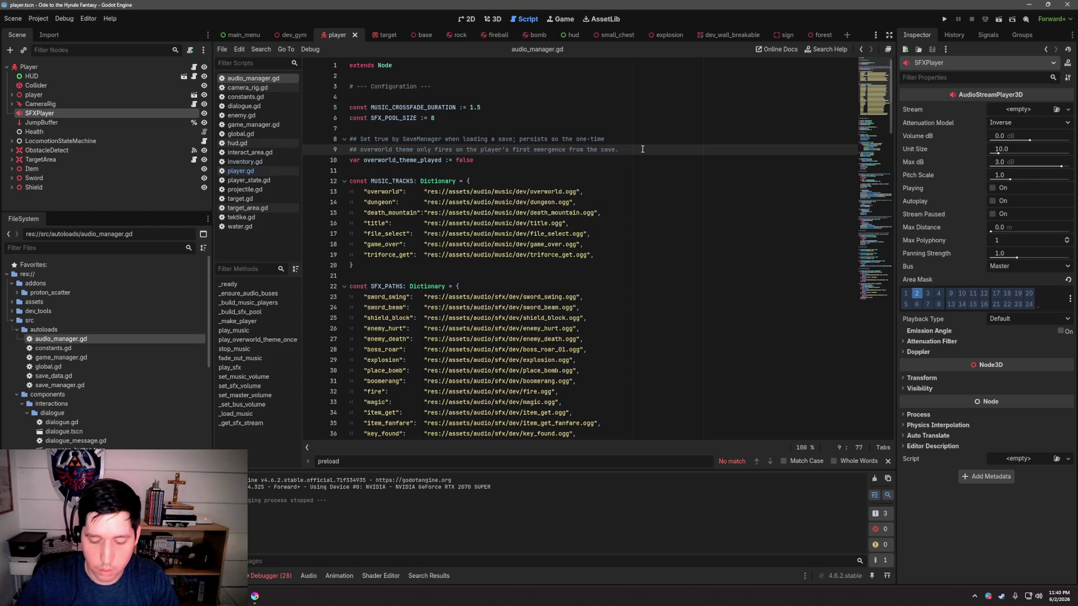
key("Return")
type("#TODO:")
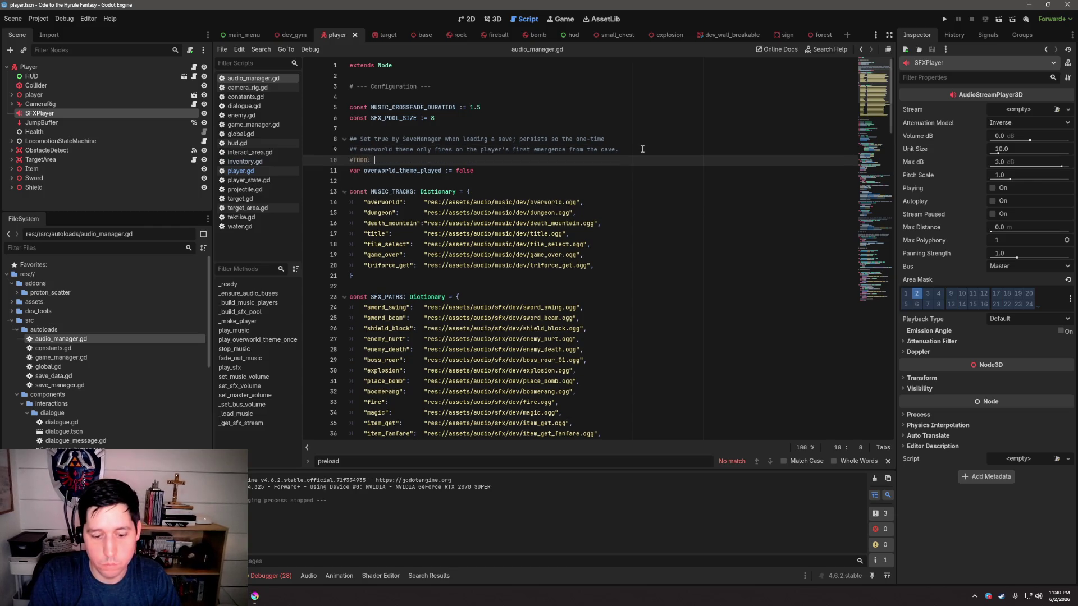
type("Get rid of th")
type("is")
type("All ")
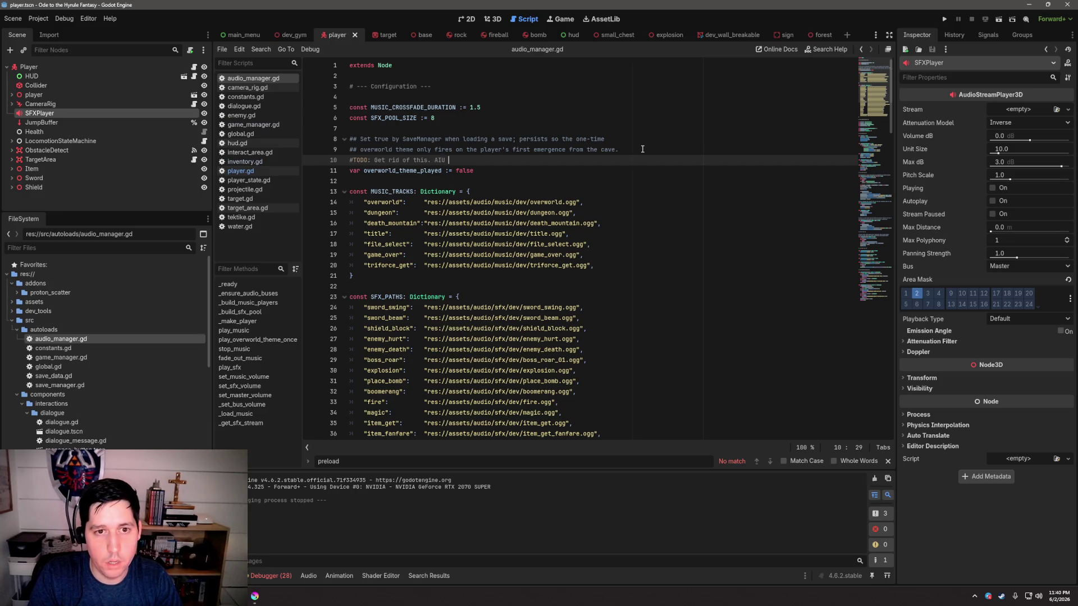
type("assumption")
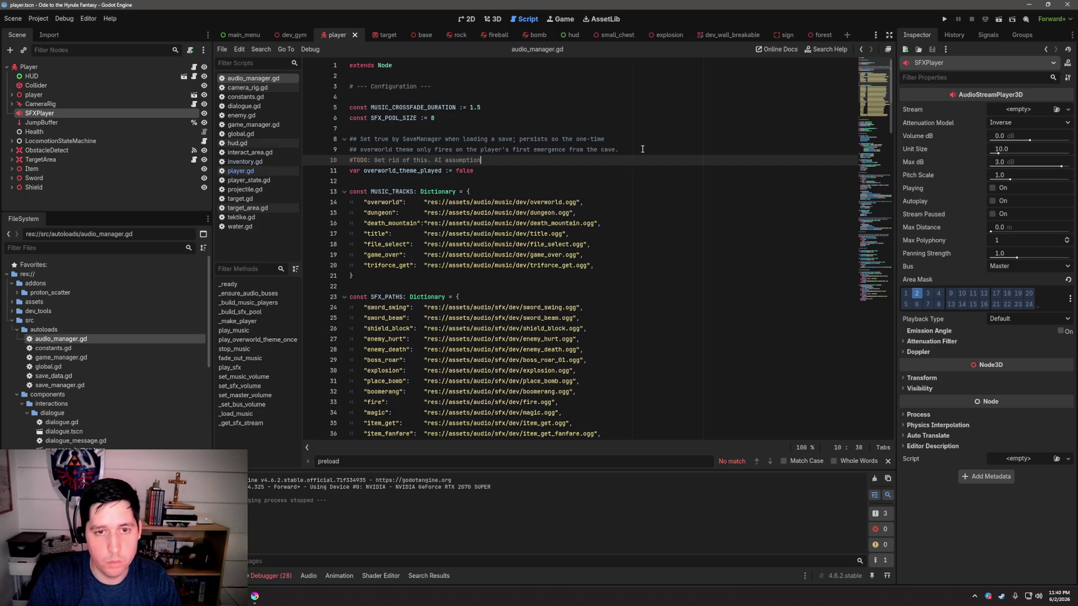
left_click(649, 170)
left_click(650, 187)
scroll(650, 187, "down", 14)
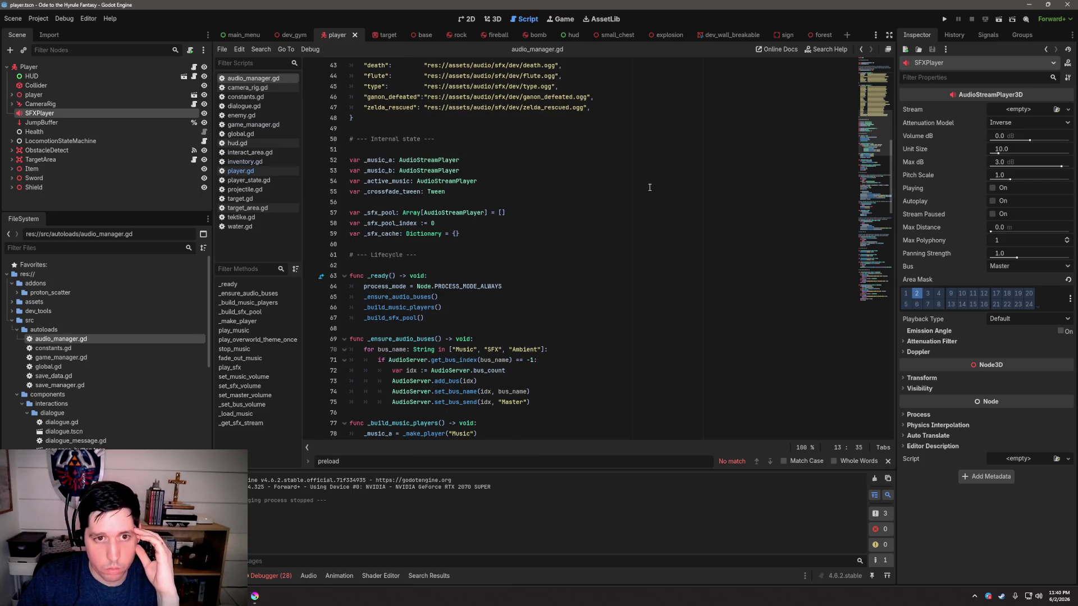
Change _sfx_pool's type to Array[AudioStreamPlayer3D] on line 57.
left_click(649, 150)
left_click(634, 163)
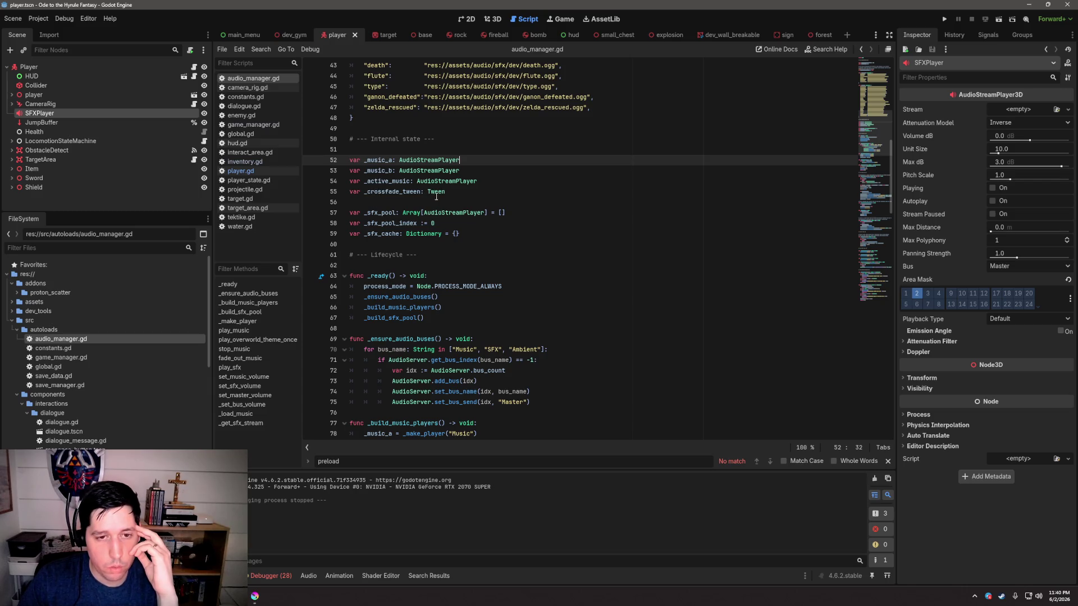
double_click(397, 214)
left_click(488, 214)
type("3D")
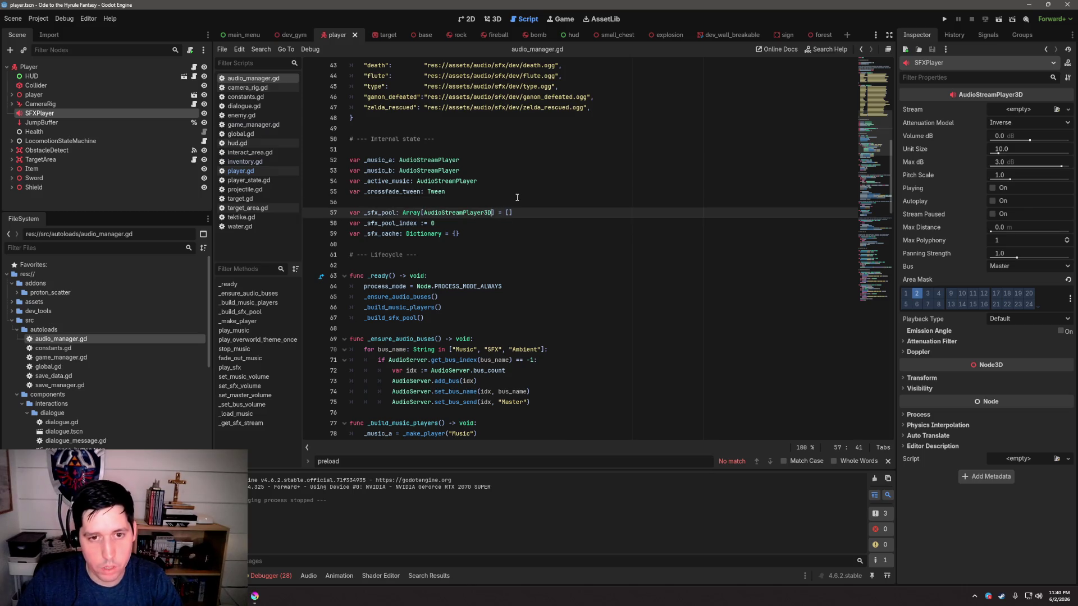
key("Up")
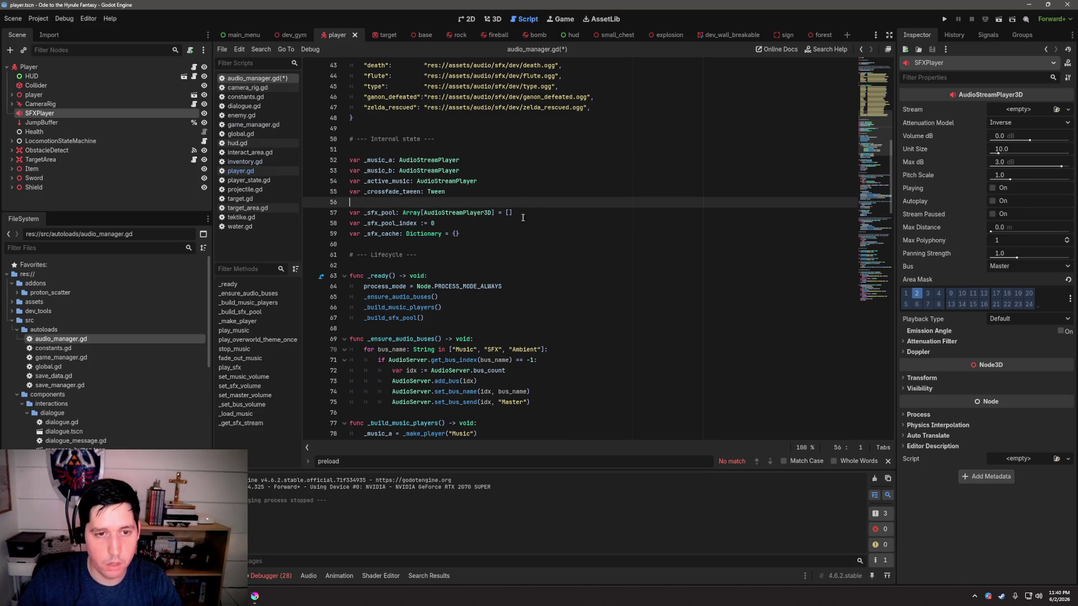
Look up the AudioStreamPlayer3D symbol to open its class reference.
right_click(469, 211)
left_click(505, 345)
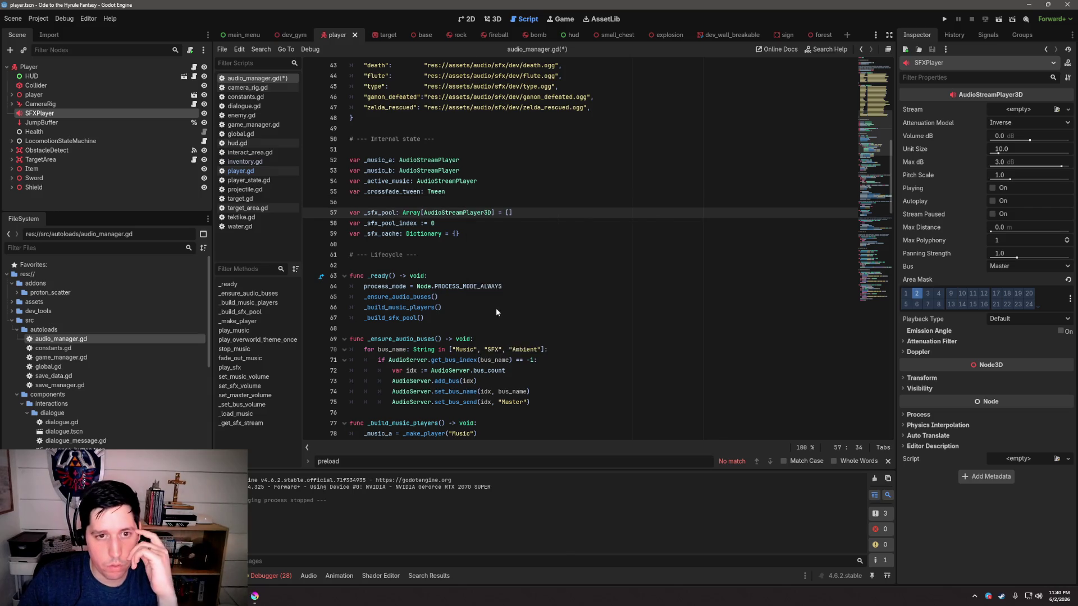
scroll(490, 294, "down", 3)
scroll(436, 245, "down", 3)
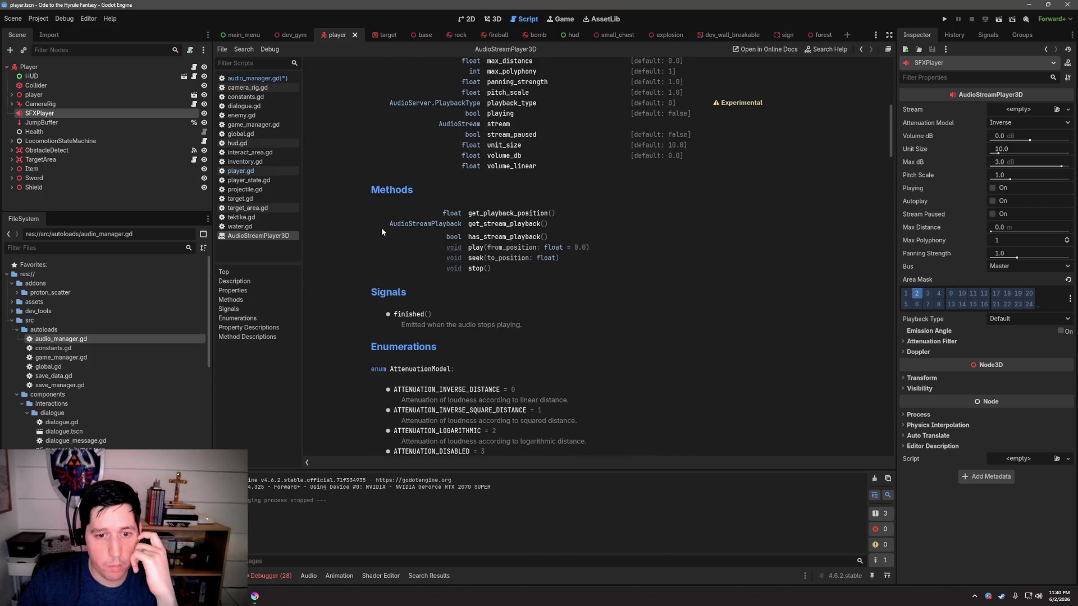
Read through the AudioStreamPlayer3D reference, then return to player.gd.
scroll(382, 231, "down", 2)
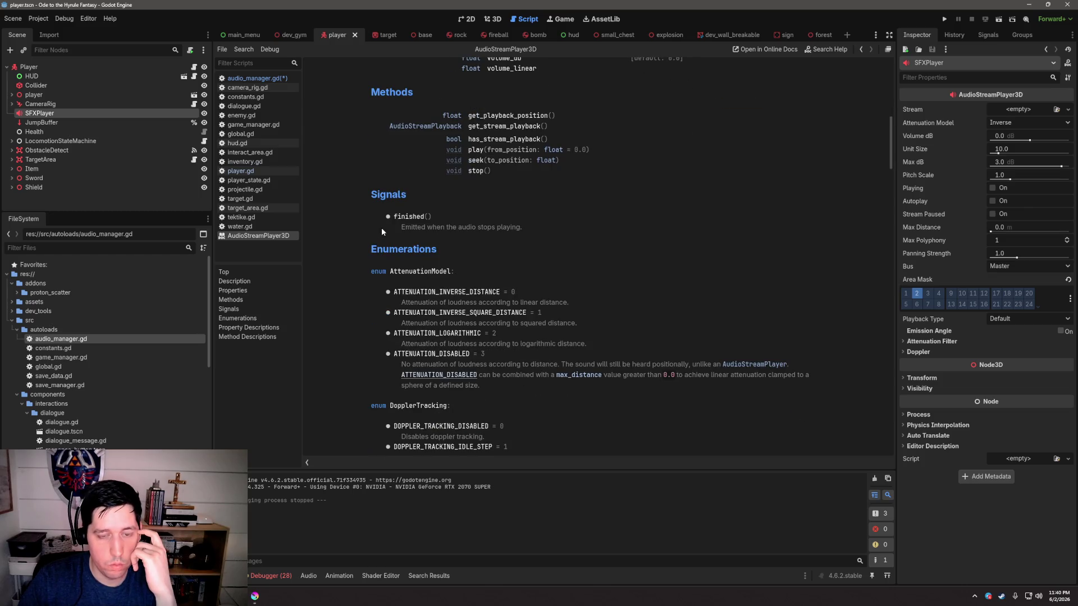
scroll(382, 230, "down", 4)
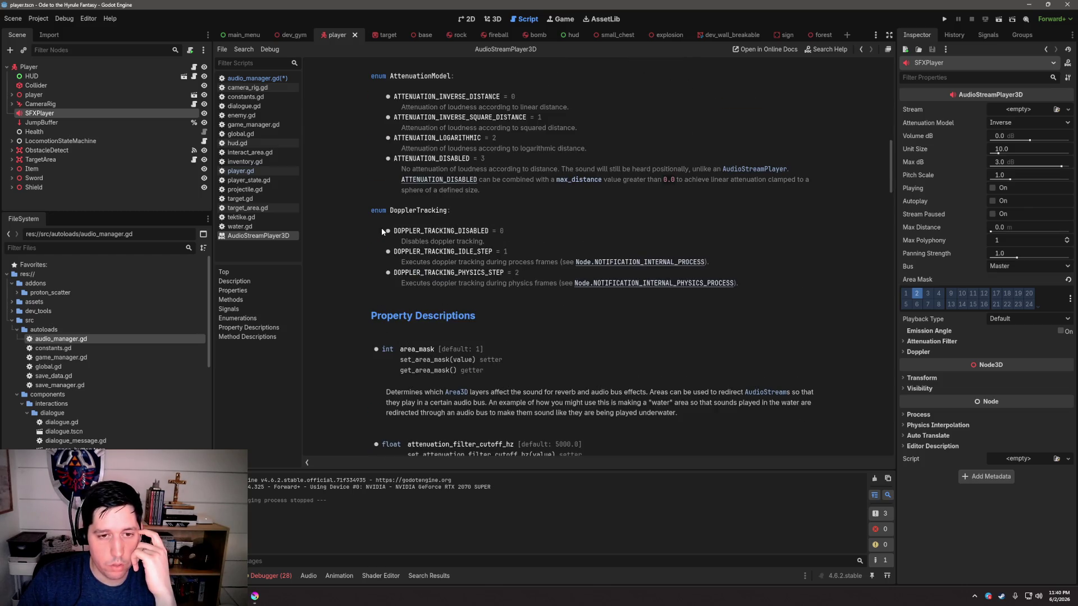
scroll(381, 227, "down", 3)
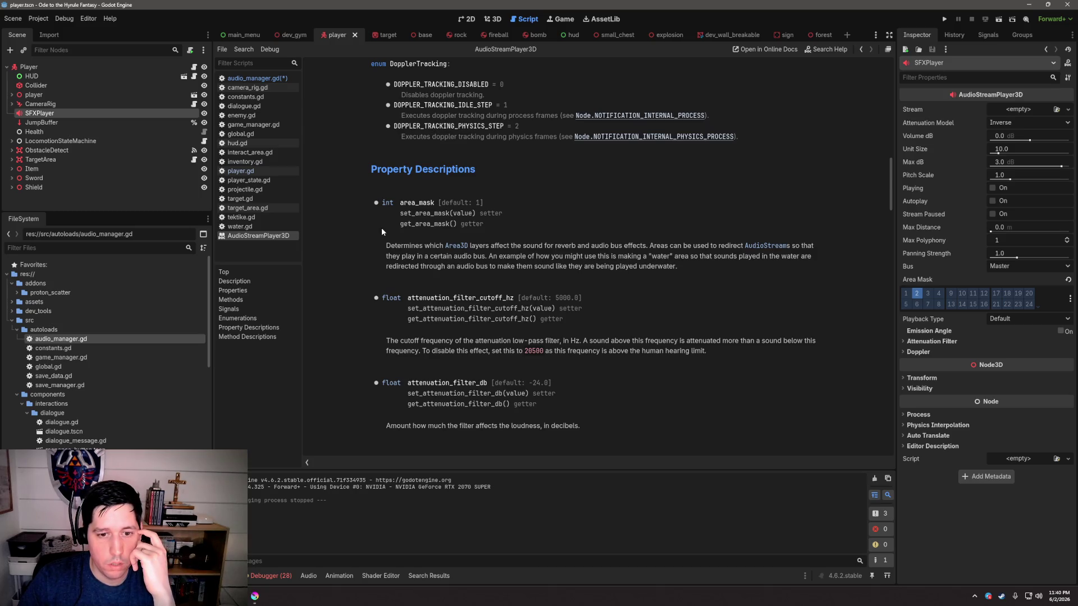
scroll(382, 227, "down", 4)
scroll(382, 228, "down", 3)
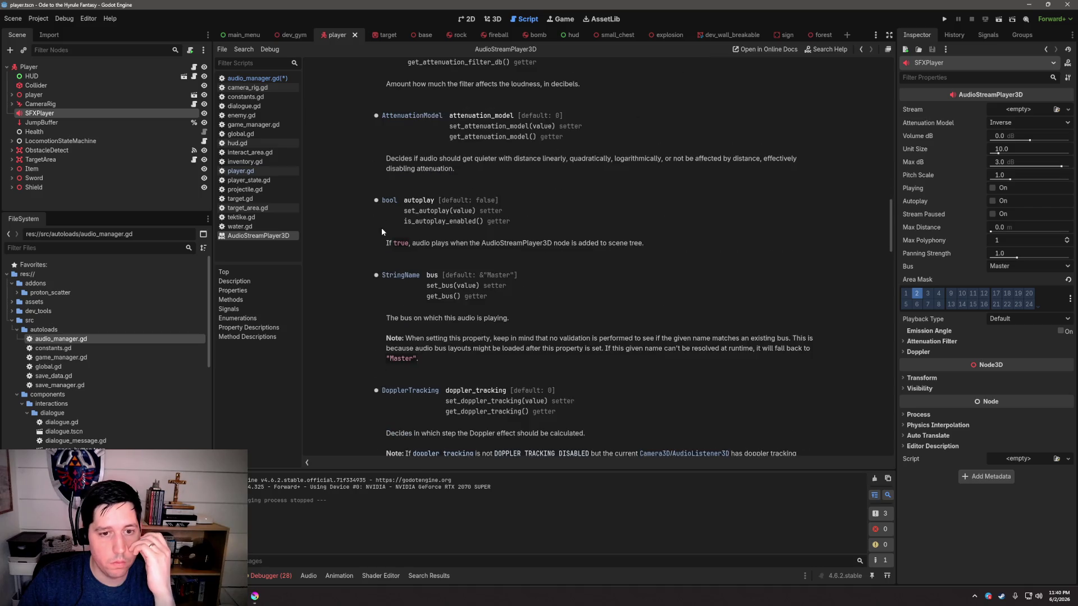
scroll(381, 227, "up", 1)
scroll(382, 227, "down", 5)
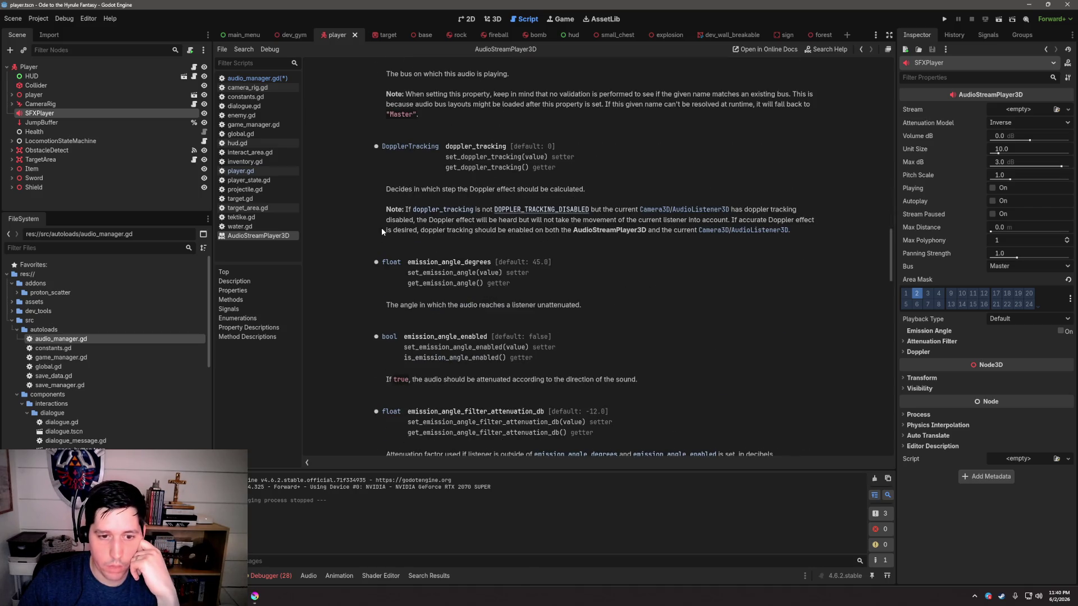
scroll(382, 228, "up", 4)
scroll(381, 227, "down", 5)
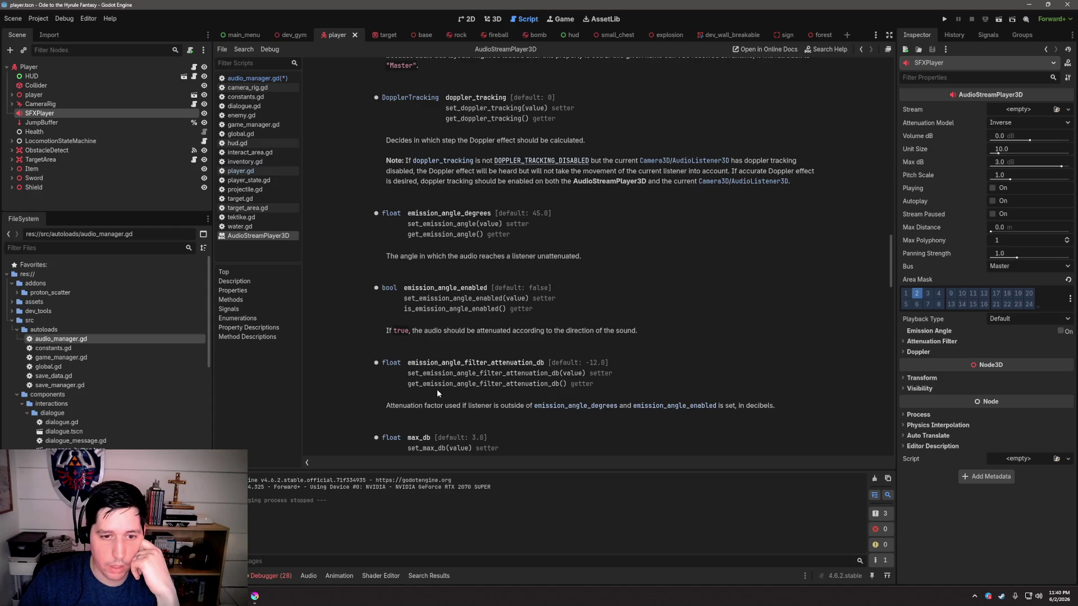
scroll(466, 352, "down", 3)
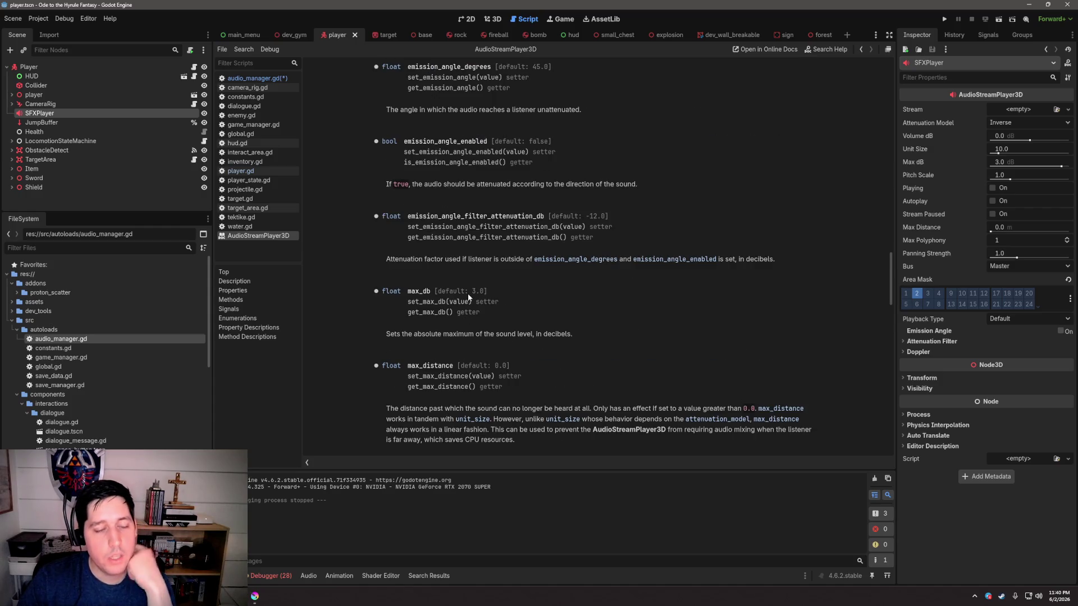
scroll(467, 296, "down", 3)
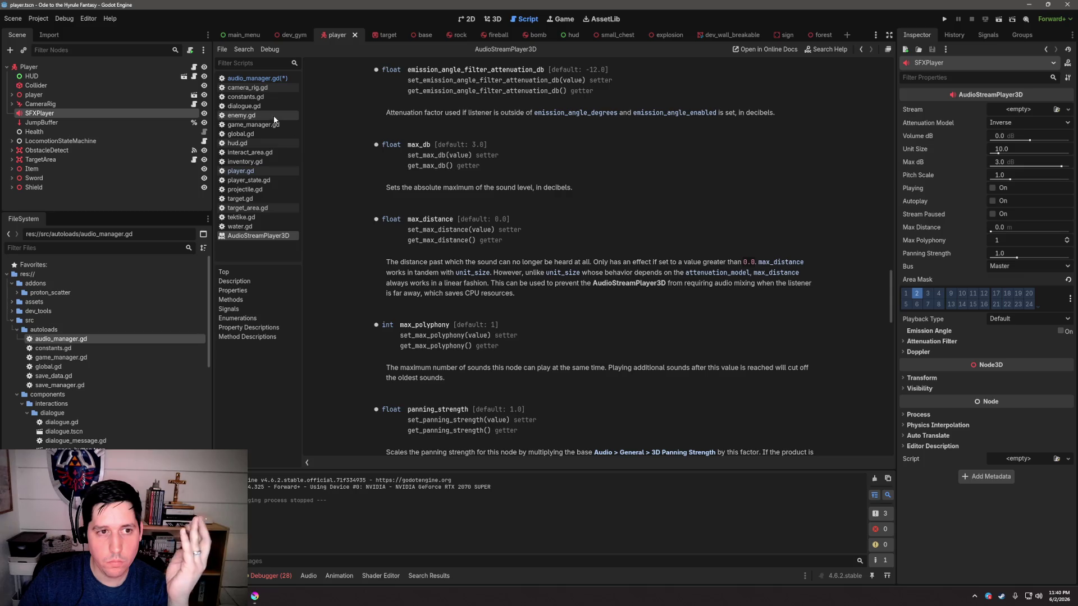
left_click(258, 170)
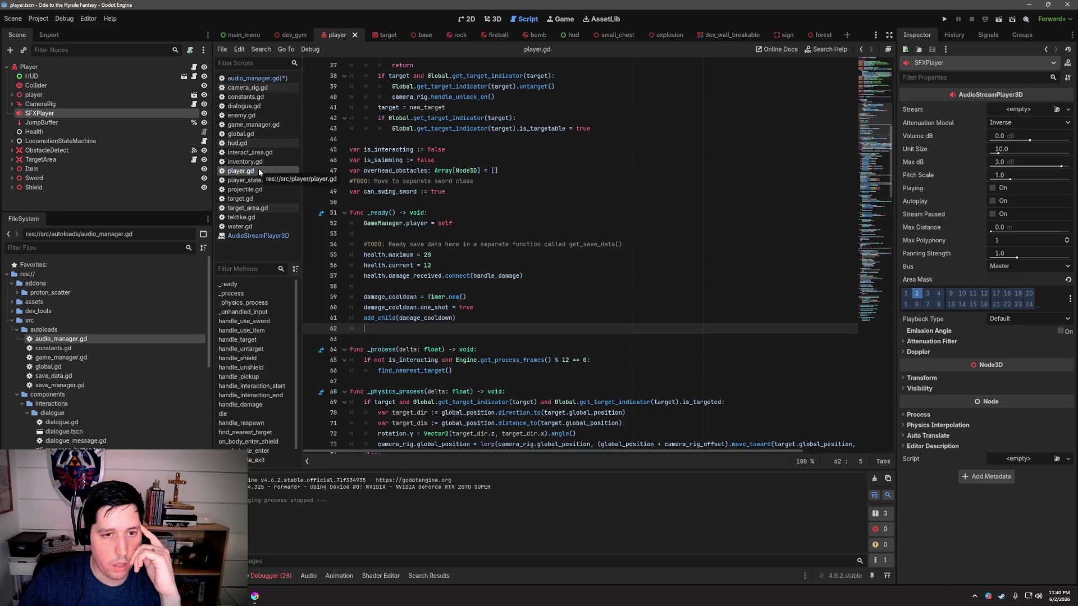
In audio_manager.gd, fold the MUSIC_TRACKS and SFX_PATHS dictionaries.
left_click(258, 79)
scroll(486, 285, "up", 10)
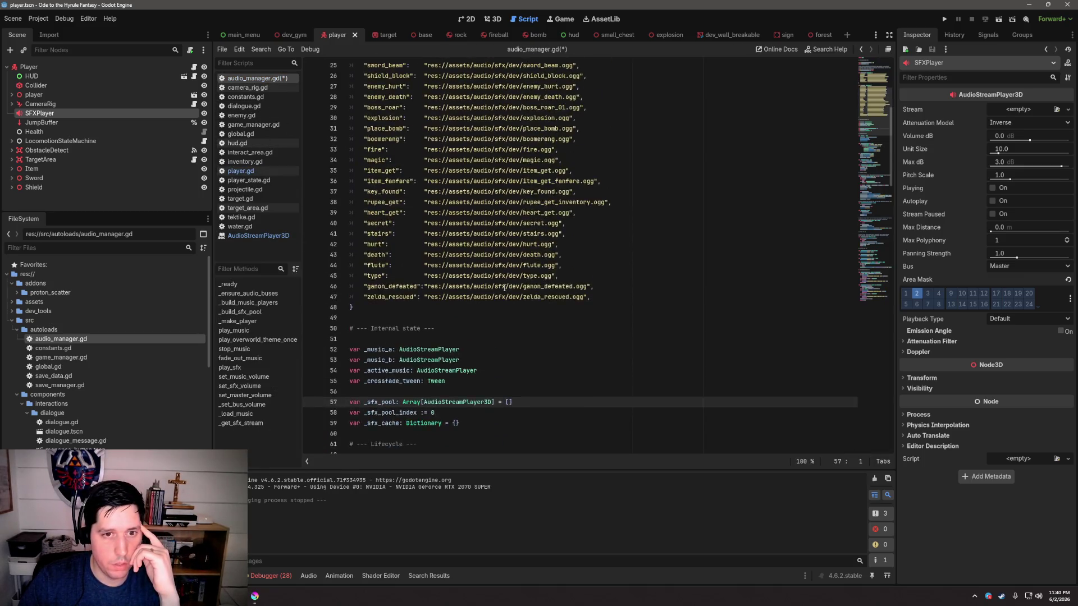
left_click(345, 192)
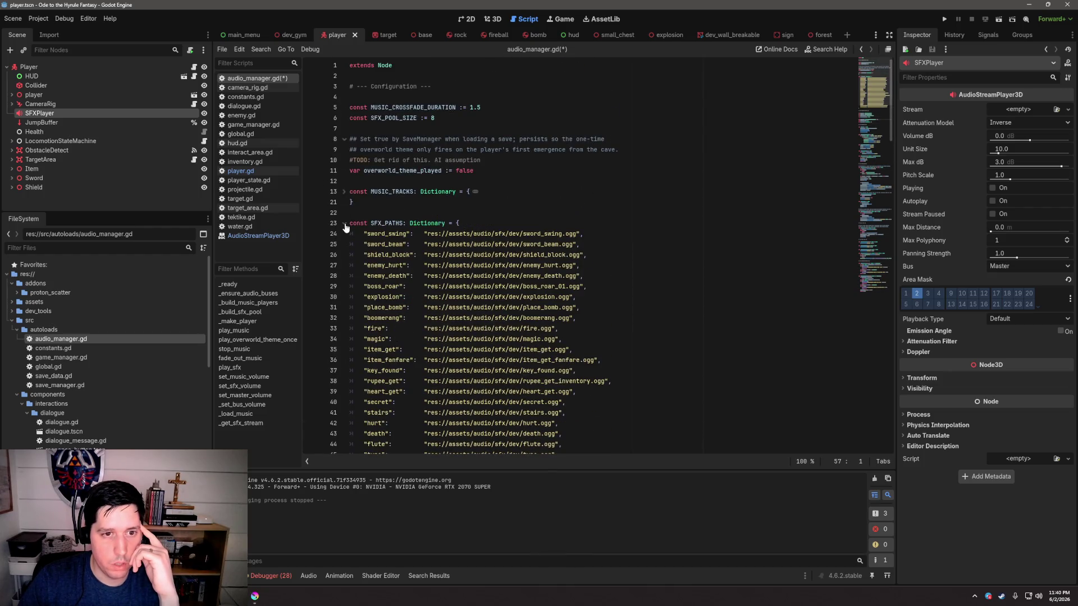
left_click(344, 223)
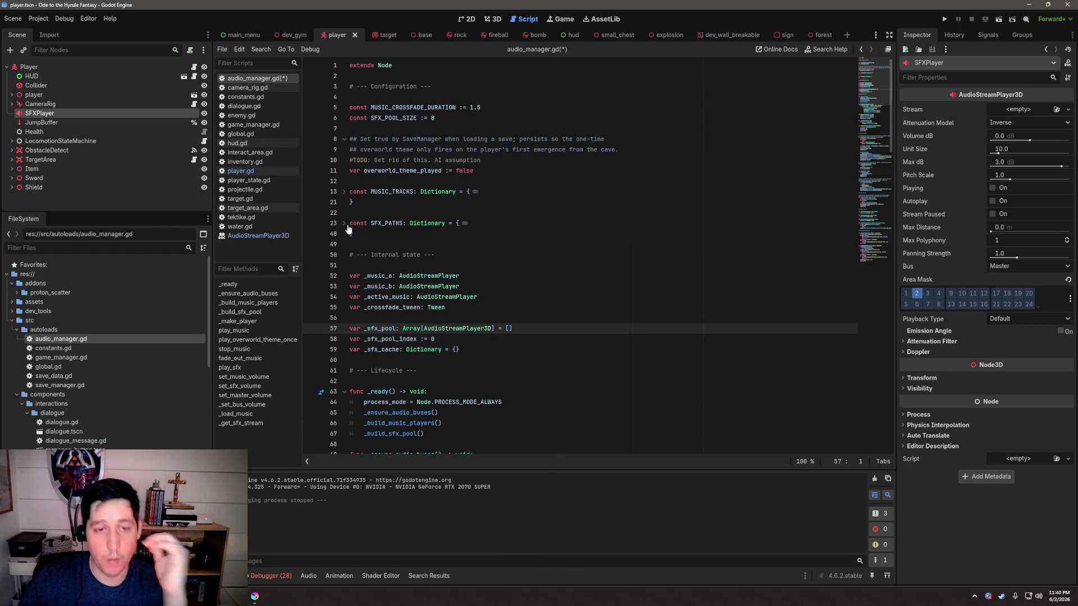
left_click(352, 234)
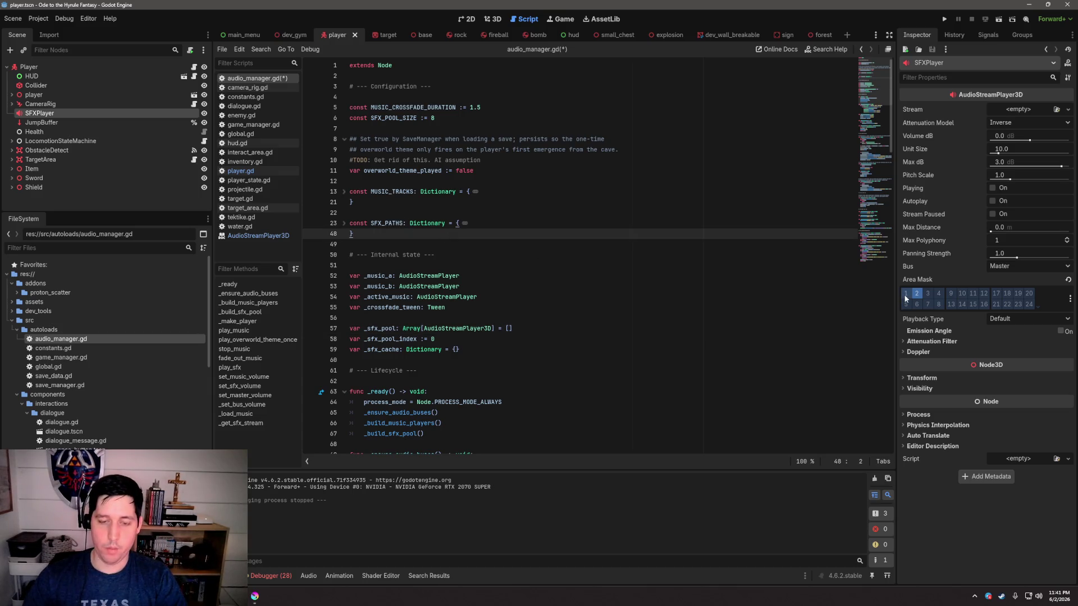
Add a line-3 TODO to rewrite the autoload for music only or position-based SFX, and save.
left_click(560, 66)
left_click(560, 78)
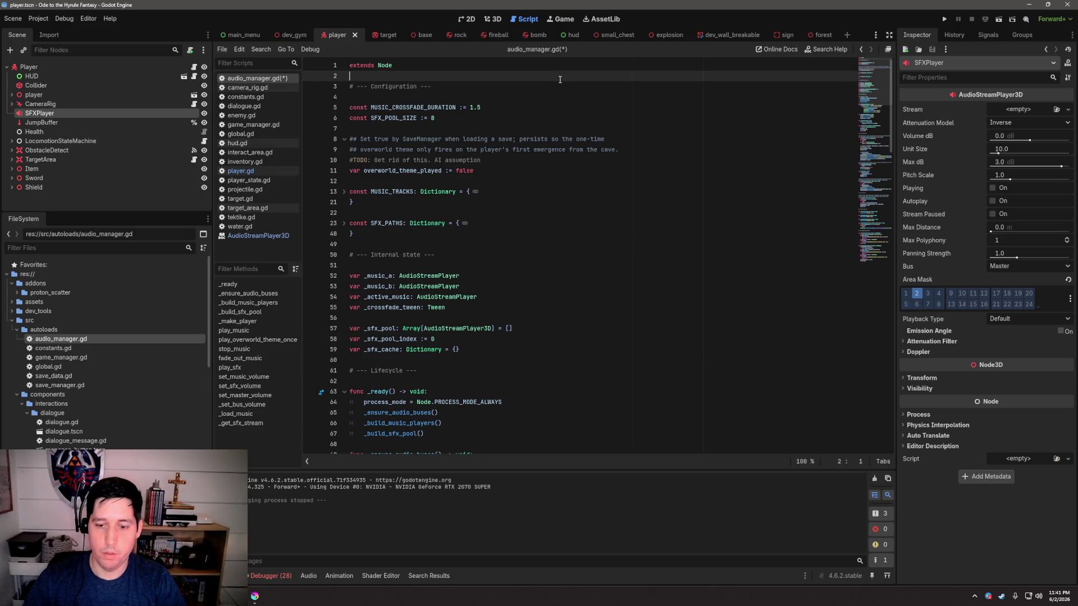
key("Return")
key("Return")
key("Up")
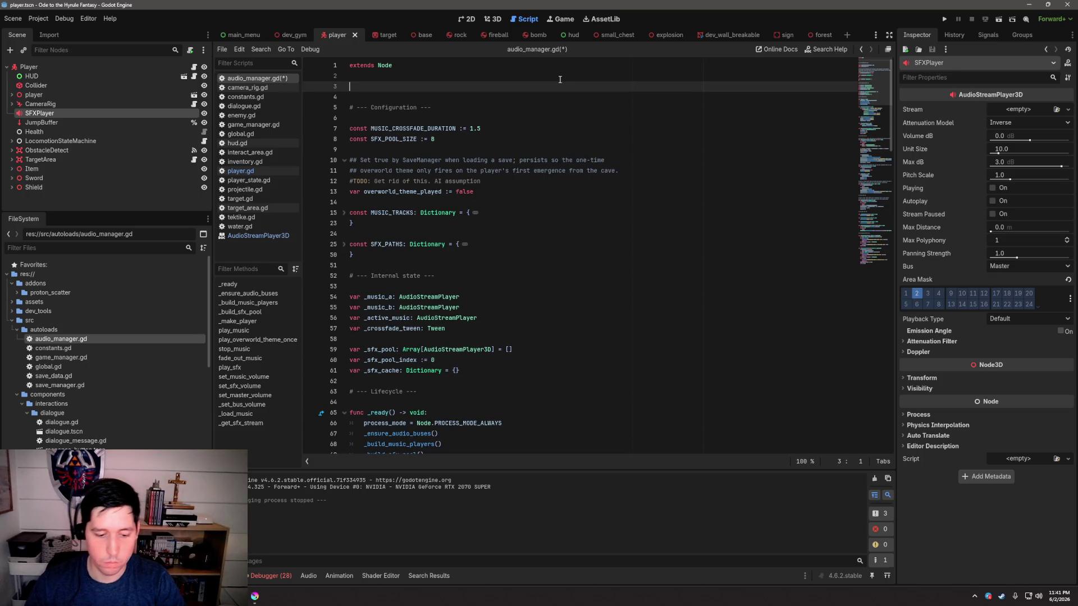
type("#TODO:")
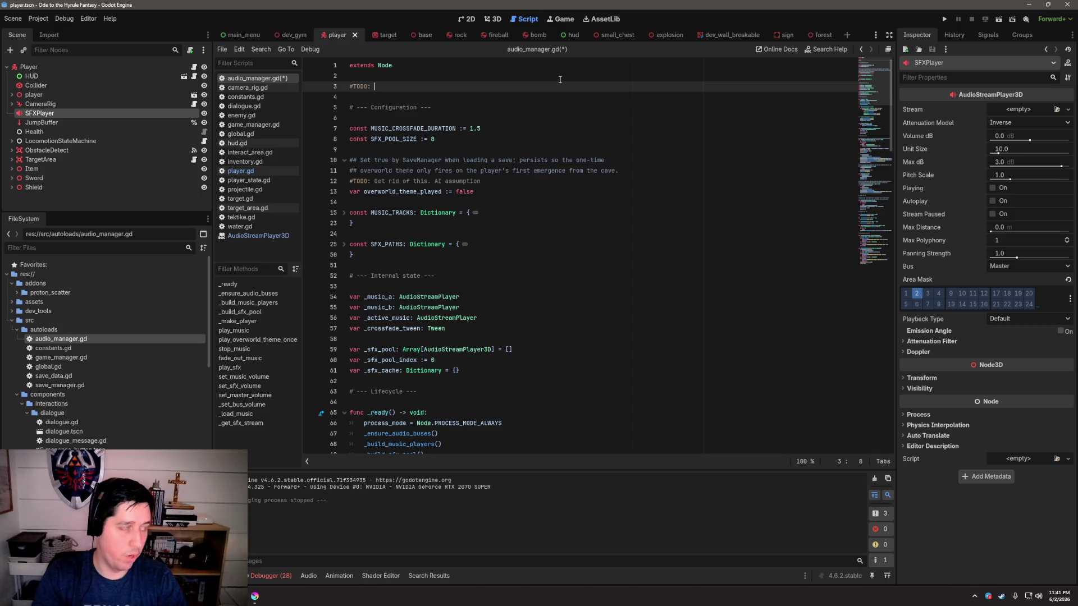
key("ctrl+s")
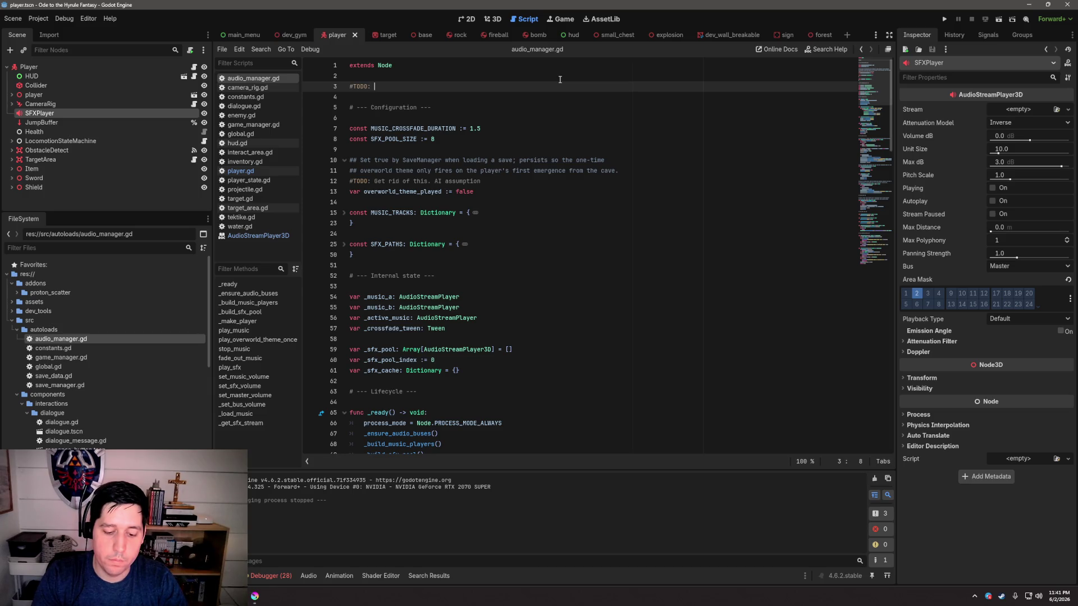
type("ewrite th")
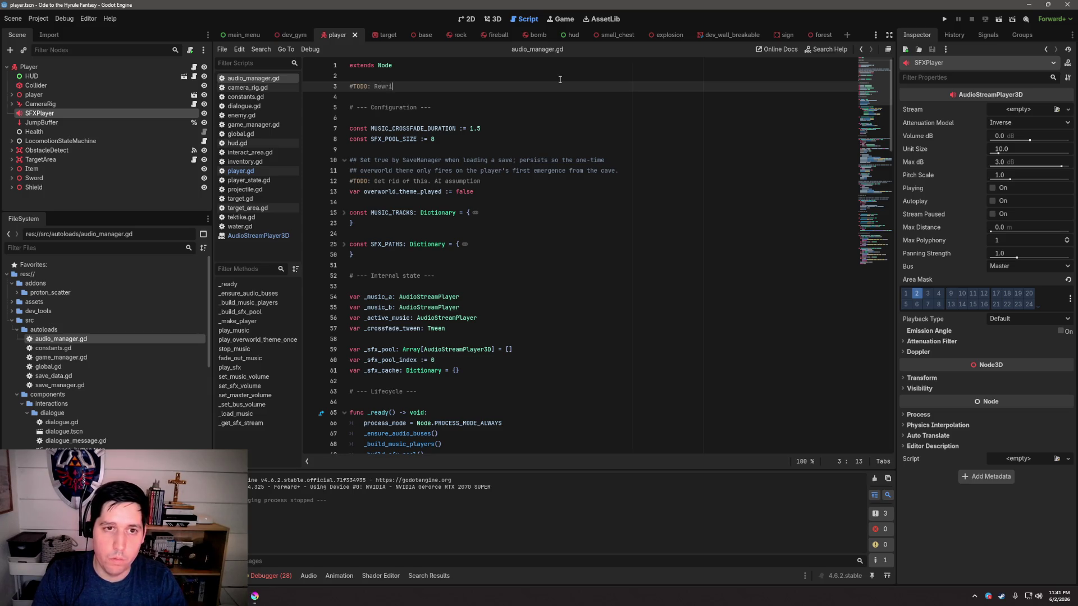
type("is ")
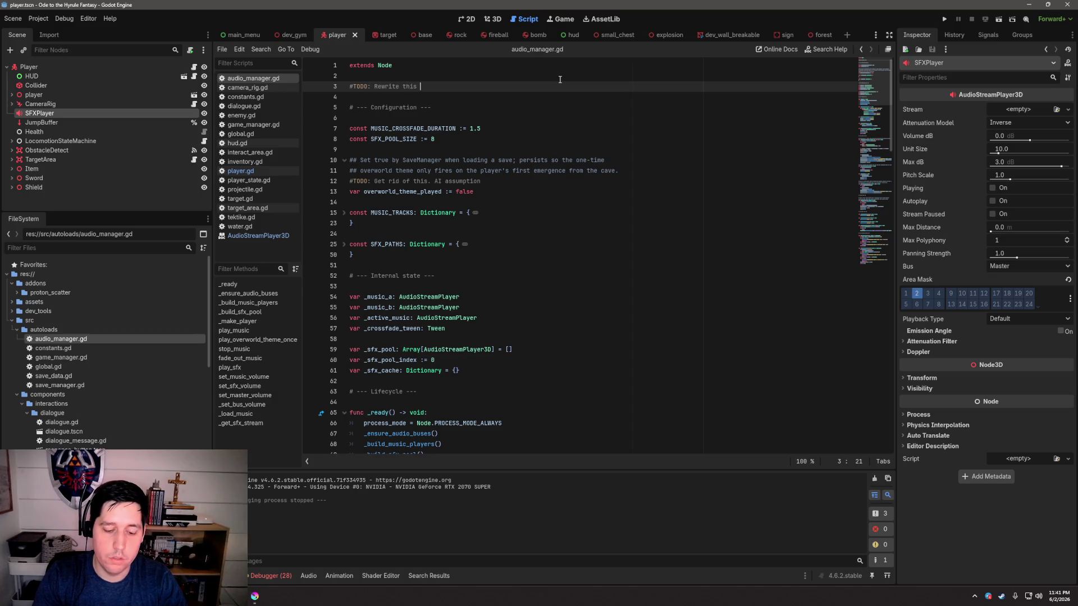
type("autoload to handle either music ONLY ")
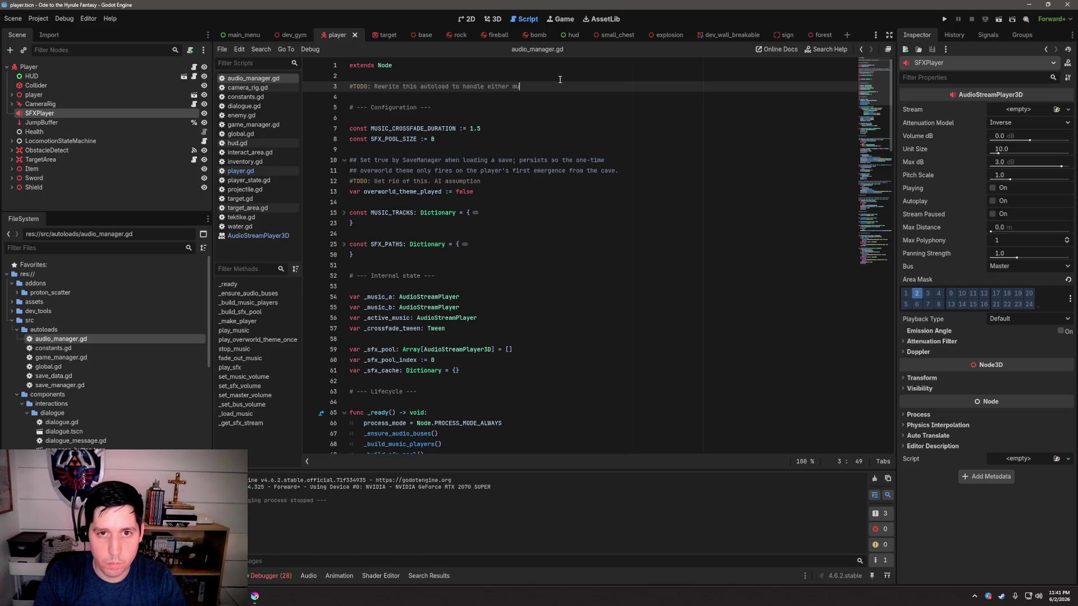
type("OR ")
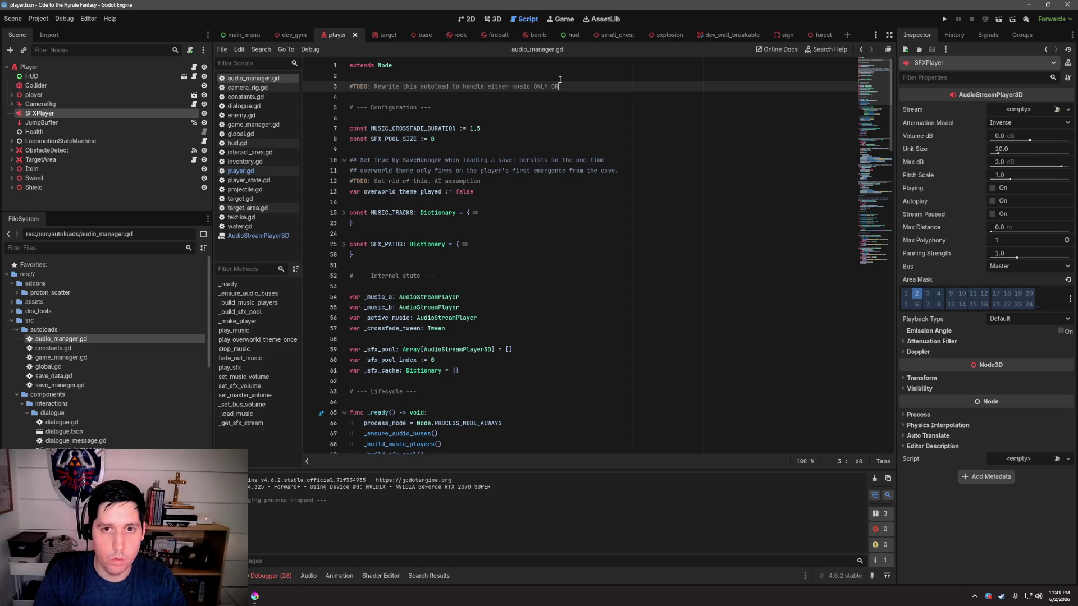
type("handle")
type(" SFX ")
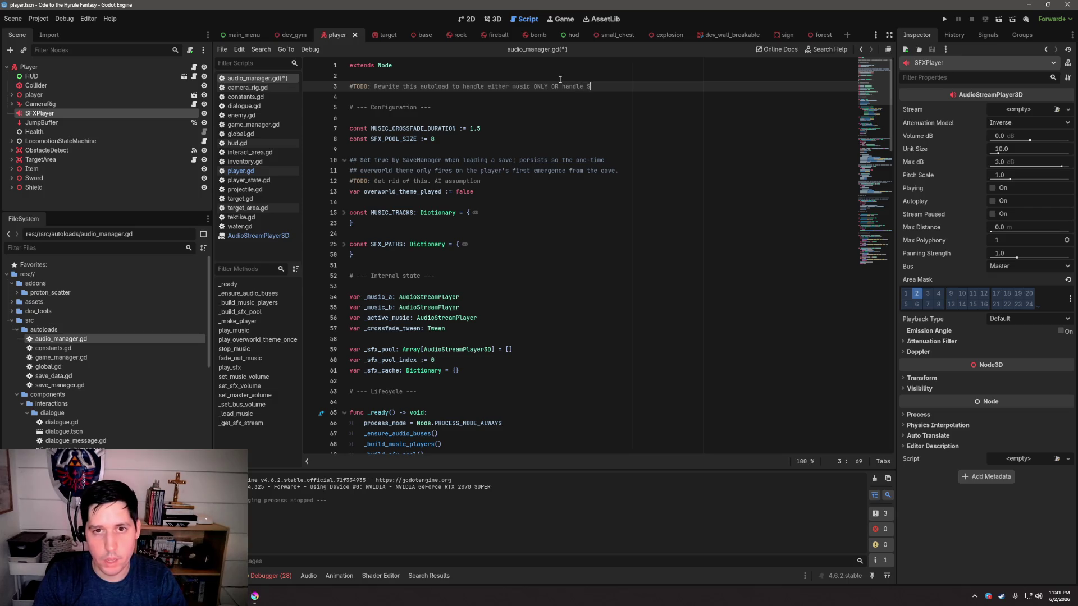
type("but ")
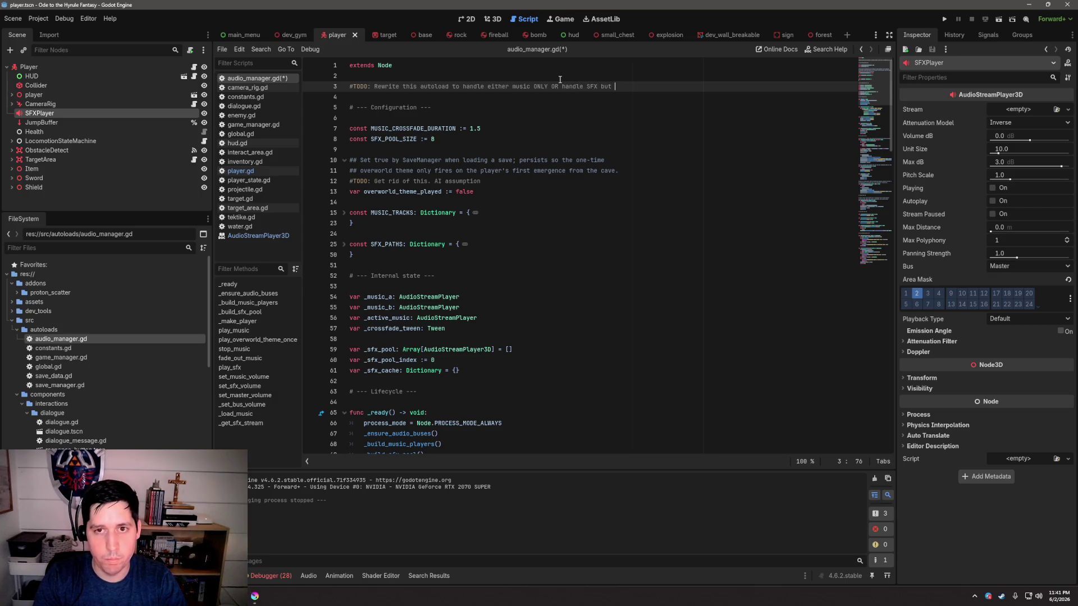
type("require postio")
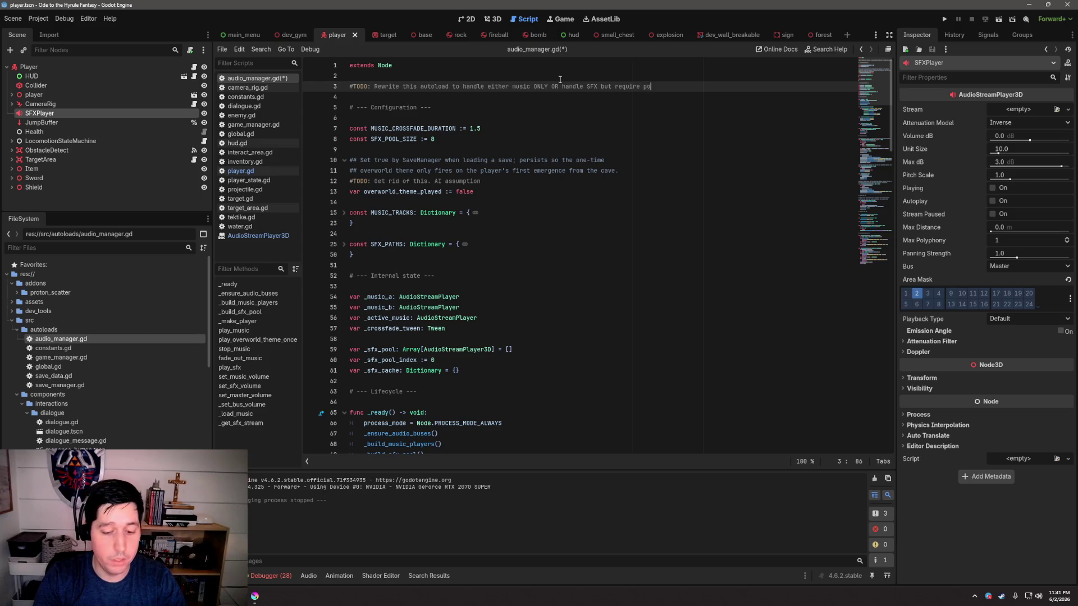
type("n arguments")
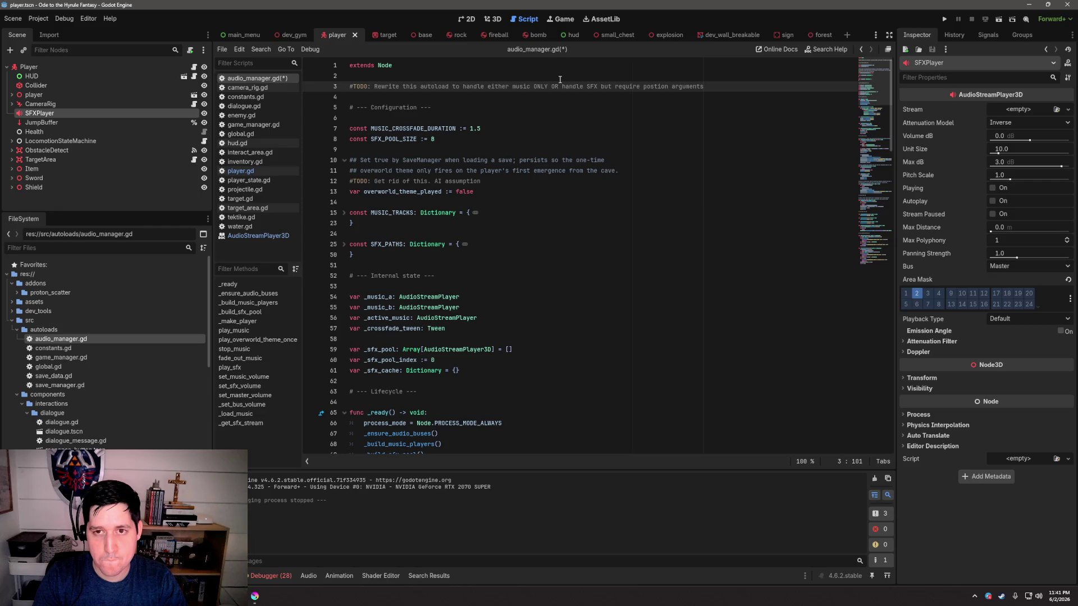
type(". See how ")
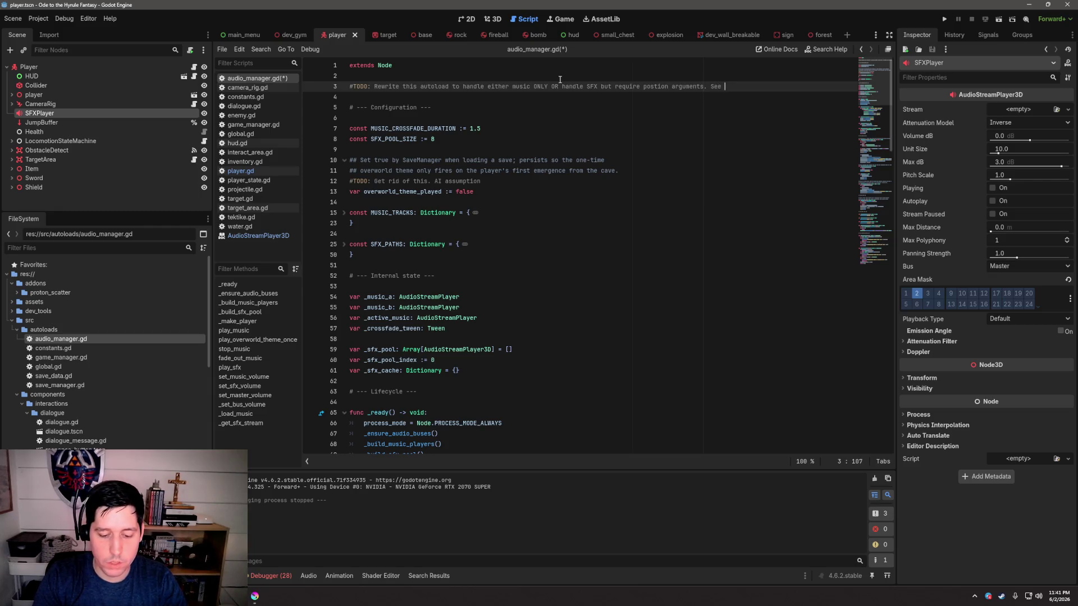
type("people do this.")
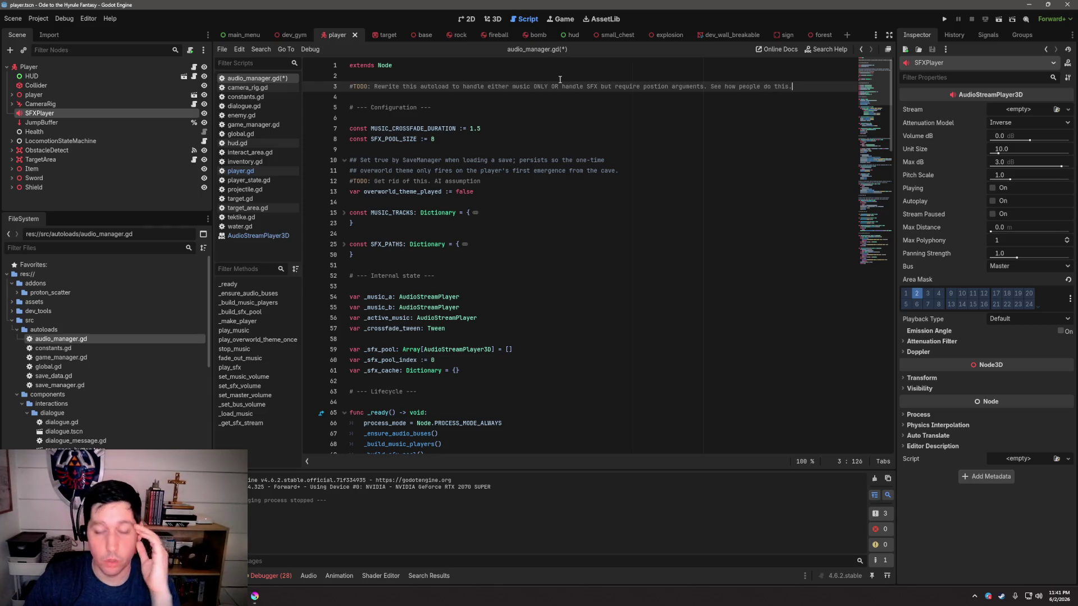
left_click(594, 95)
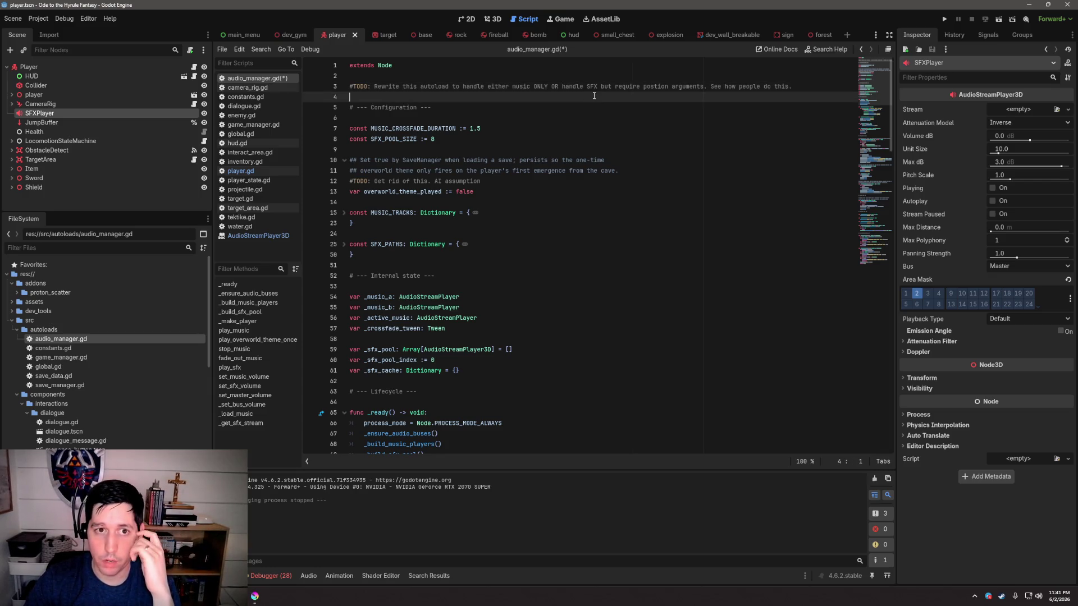
left_click(594, 116)
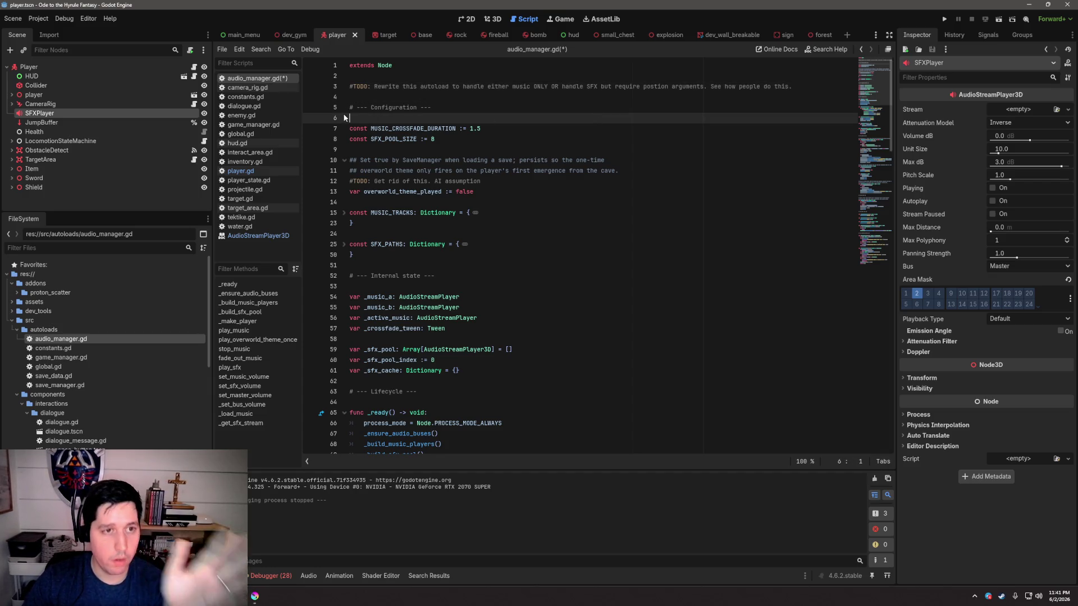
key("ctrl+s")
left_click(251, 171)
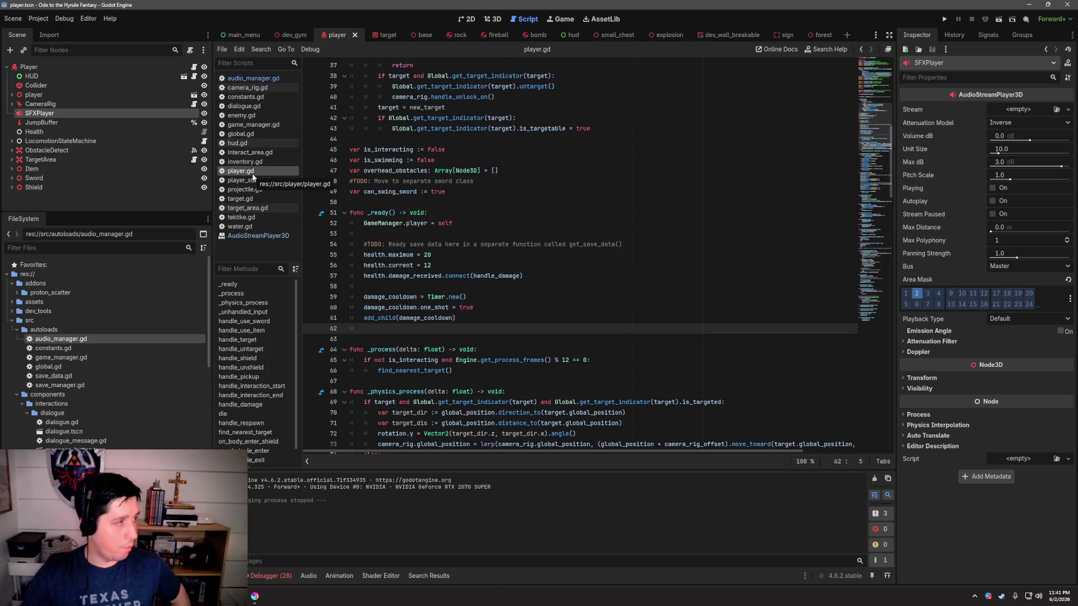
Swap the first AudioManager.play_sfx call for its local play_sound(preload(...)) line.
left_click(548, 201)
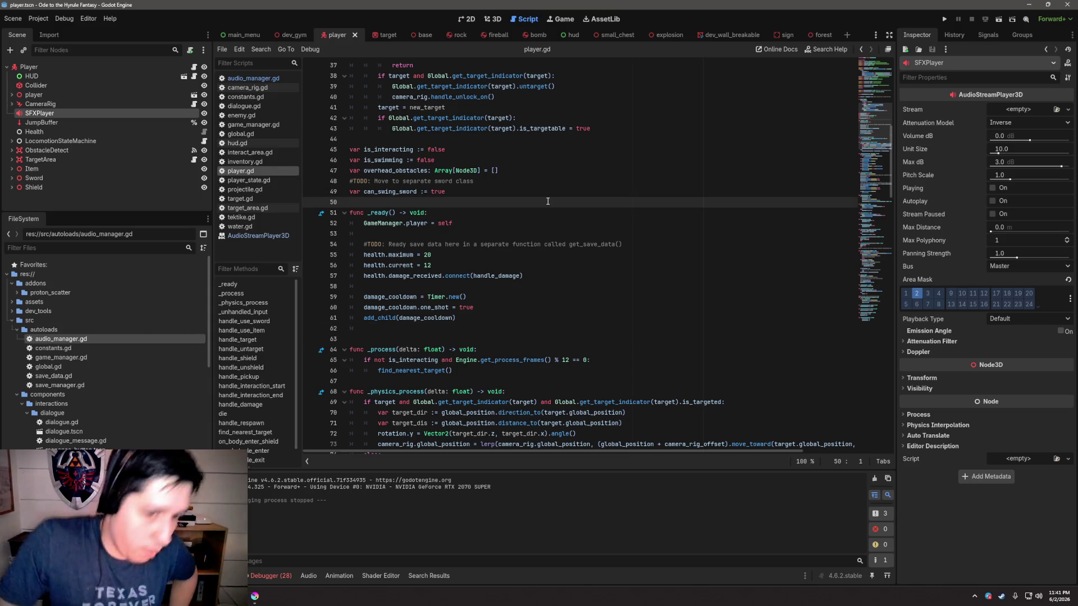
scroll(524, 205, "down", 5)
scroll(520, 202, "down", 4)
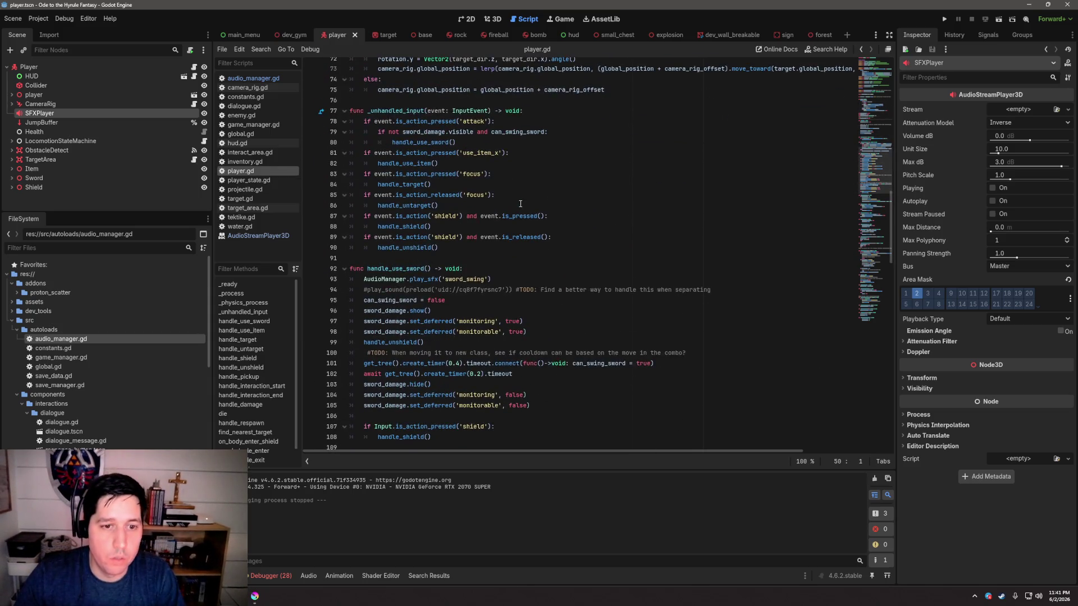
left_click(365, 280)
key("ctrl+k")
key("Down")
key("ctrl+k")
mouse_move(447, 290)
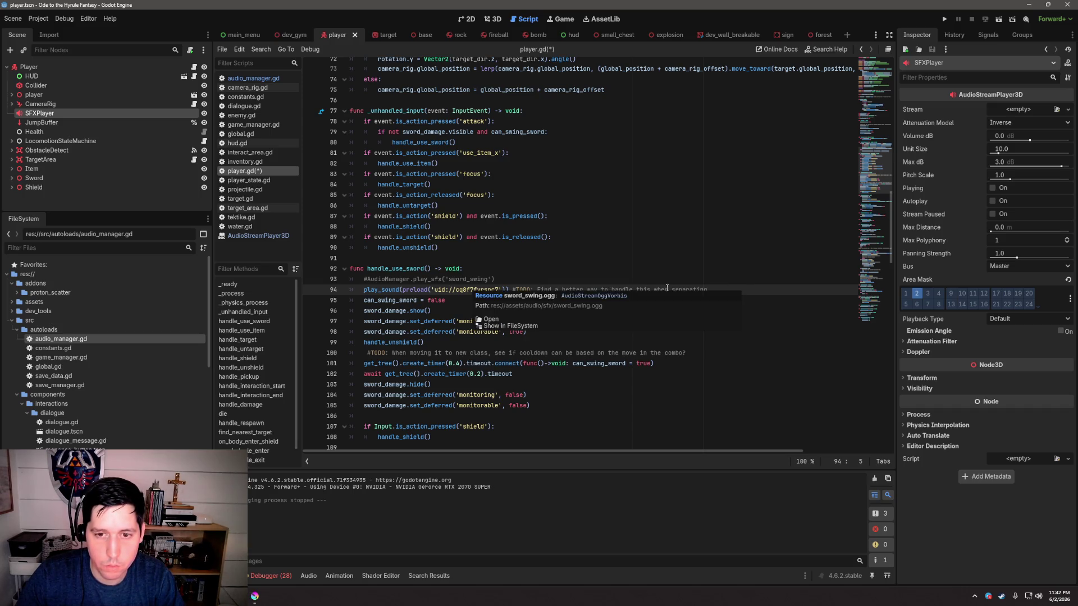
left_click(719, 289)
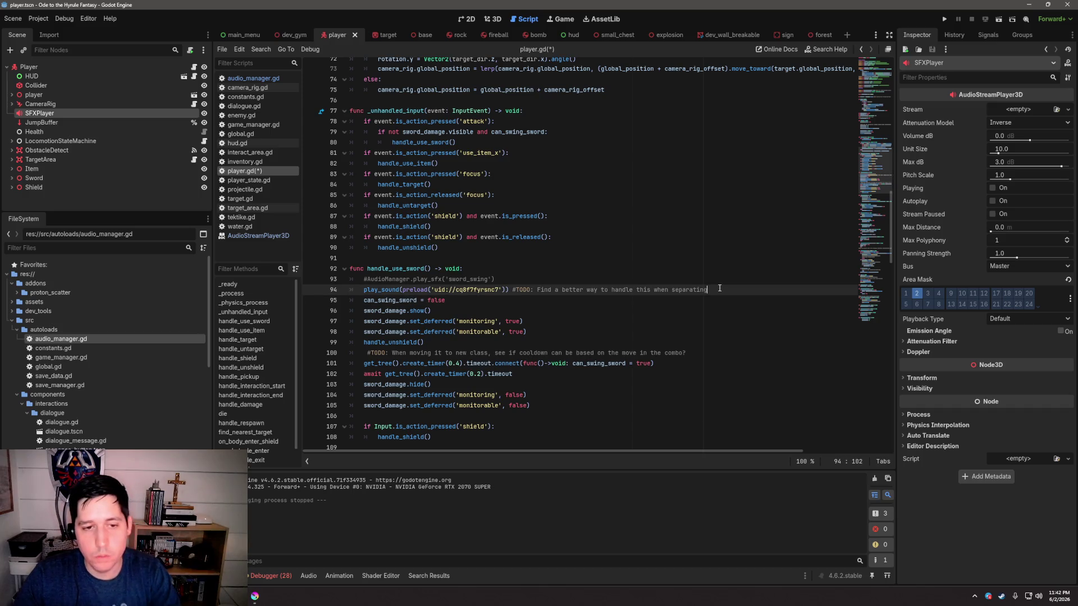
Select the TODO notes on lines 94 and 100, then save player.gd.
key("ctrl+shift+Left")
key("ctrl+shift+Left")
key("ctrl+shift+Left")
left_click_drag(688, 353, 365, 353)
left_click(746, 359)
key("ctrl+s")
Revert the bomb sound on line 113 to the local play_sound preload call.
scroll(464, 195, "down", 6)
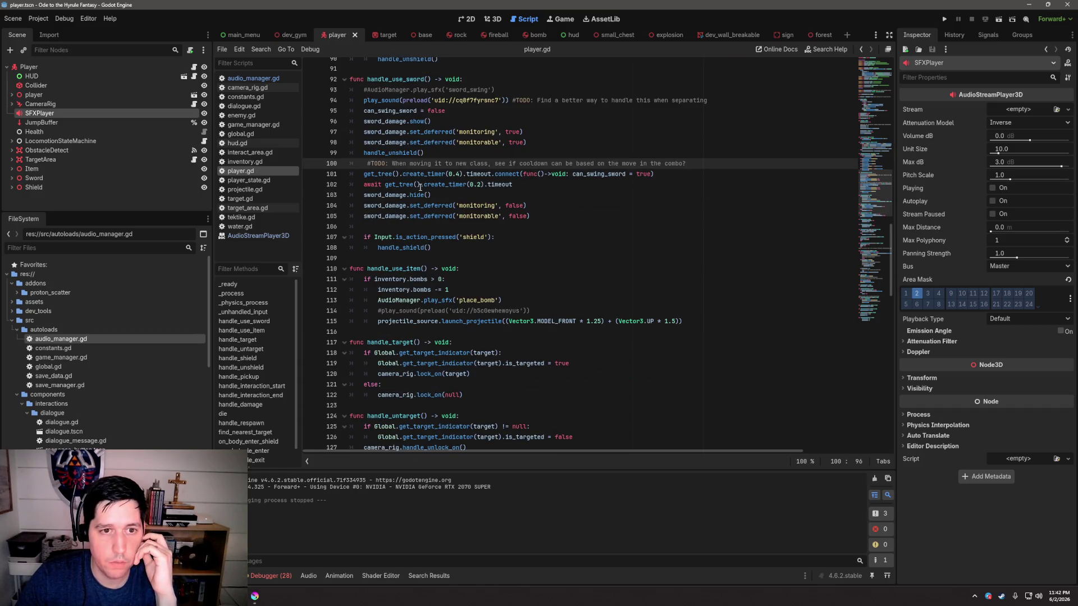
left_click(378, 300)
key("ctrl+k")
key("Down")
key("ctrl+k")
Revert the shield-block sound to its local play_sound preload call.
scroll(425, 286, "down", 6)
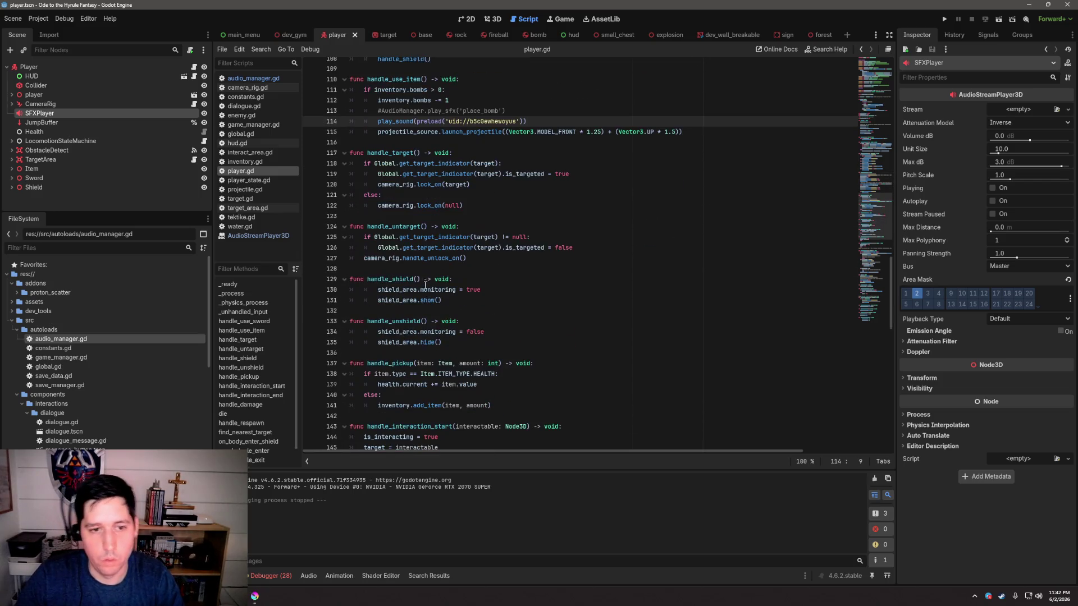
scroll(425, 285, "down", 3)
scroll(385, 166, "down", 3)
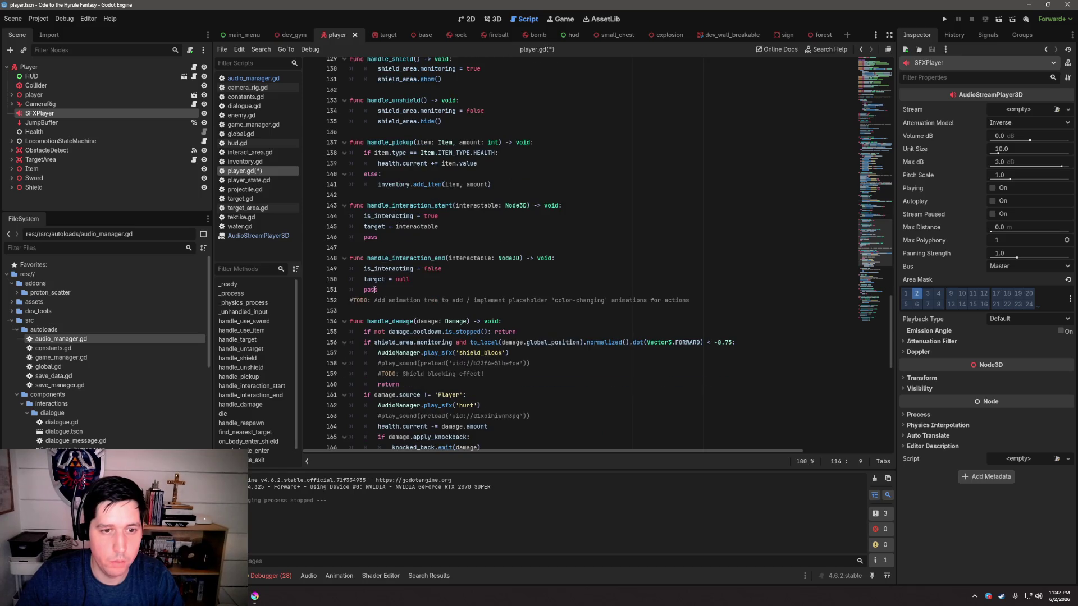
scroll(379, 287, "down", 3)
left_click(379, 288)
key("ctrl+k")
key("Down")
key("ctrl+k")
Revert the hurt sound on lines 162–163 to the local play_sound preload call.
scroll(390, 304, "down", 3)
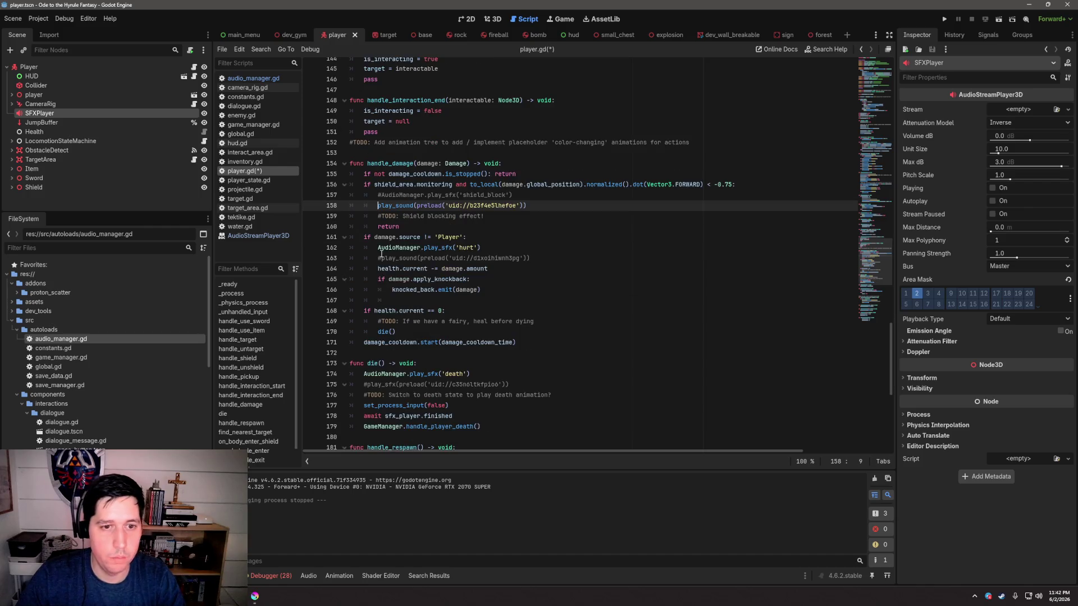
left_click(384, 253)
key("ctrl+k")
left_click(383, 260)
key("ctrl+k")
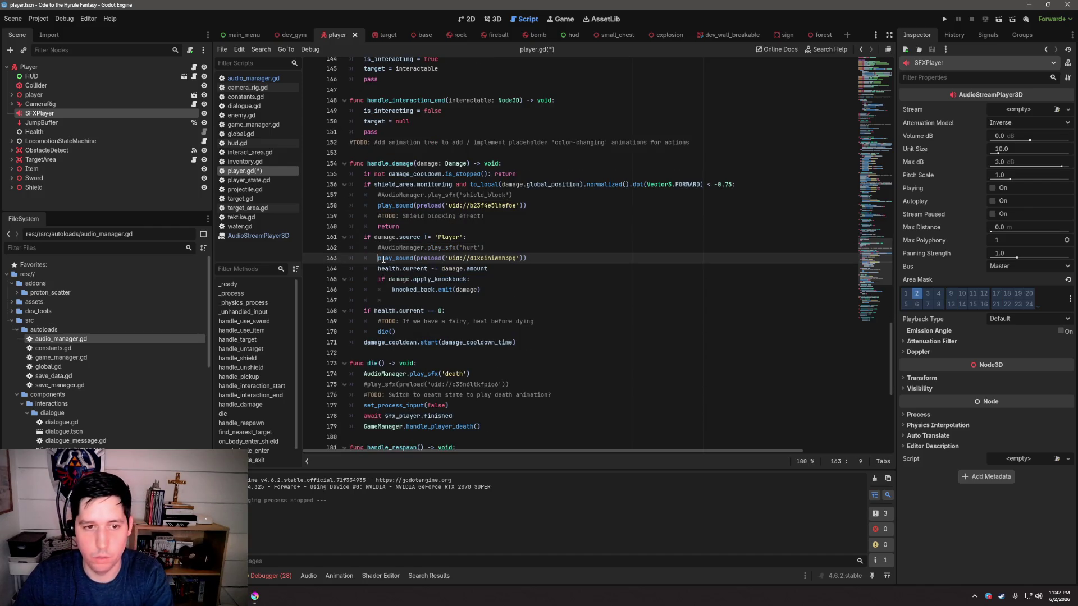
Reword the shield TODO to 'Shield blocking particle effect VFX!'.
left_click(460, 216)
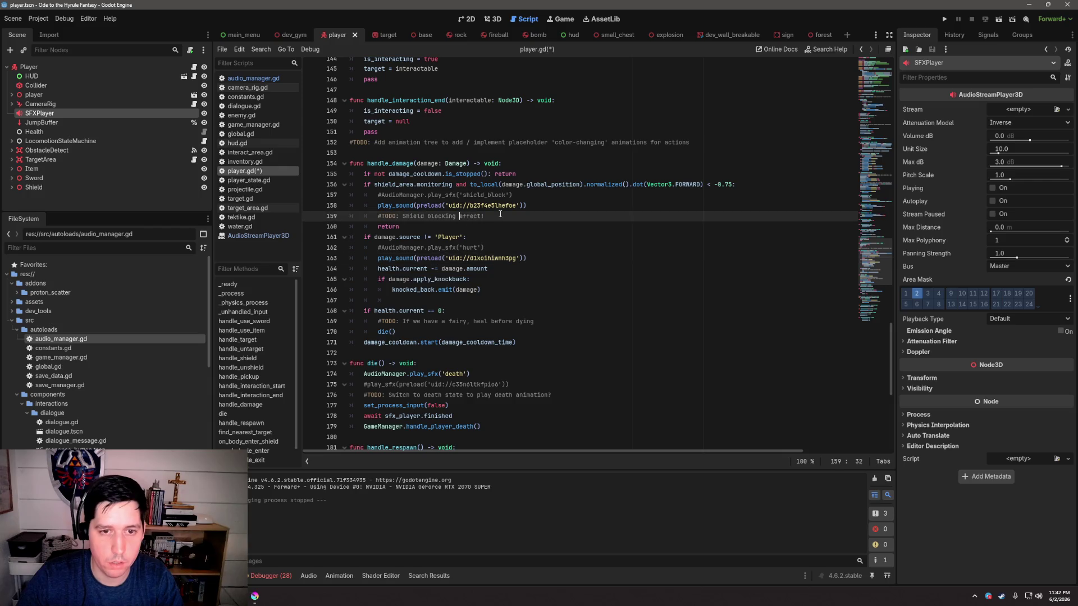
type("particle")
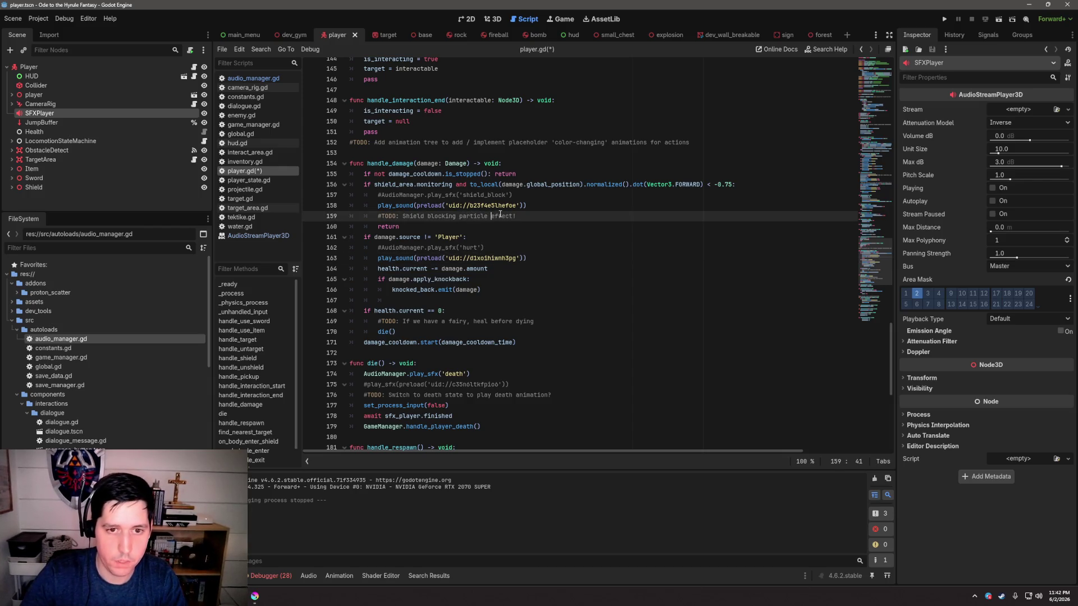
left_click(513, 216)
type("VFX")
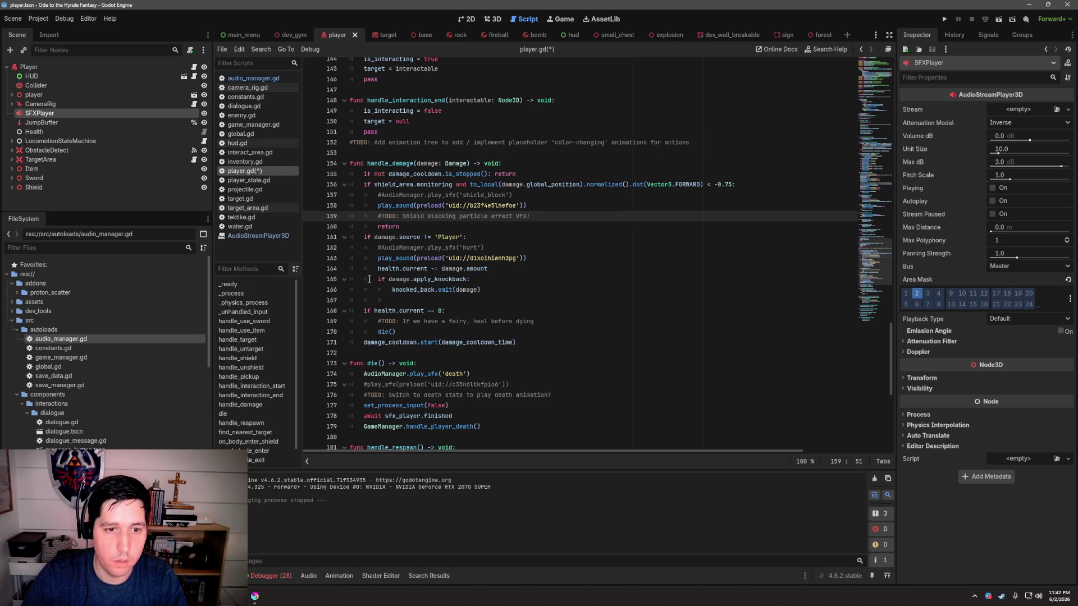
Revert the death sound on line 174 to the local preload call.
left_click(369, 372)
key("ctrl+k")
key("Down")
key("ctrl+k")
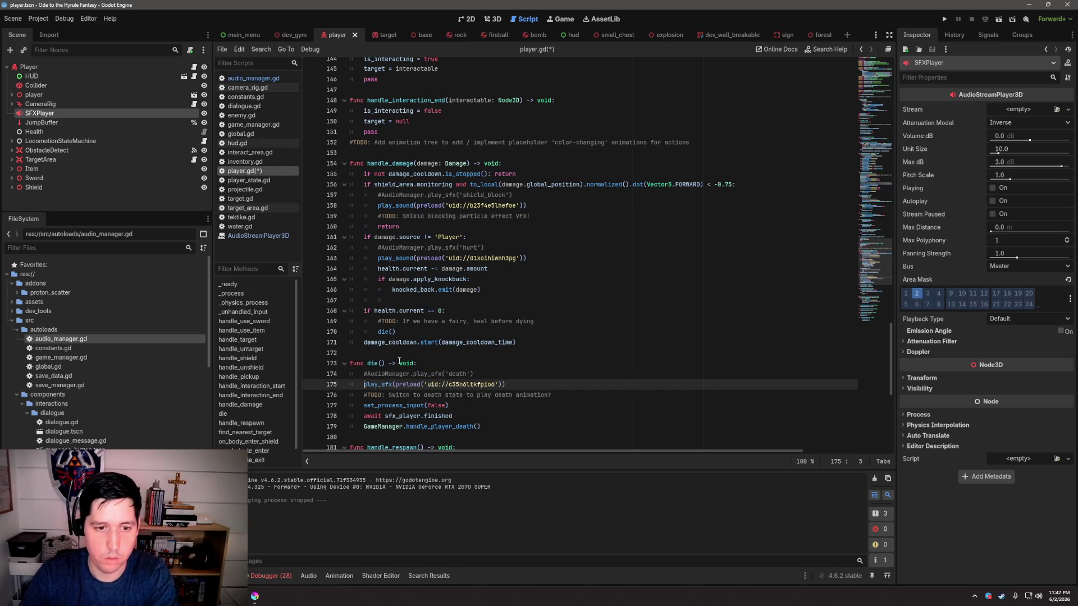
scroll(418, 344, "down", 5)
scroll(419, 343, "down", 4)
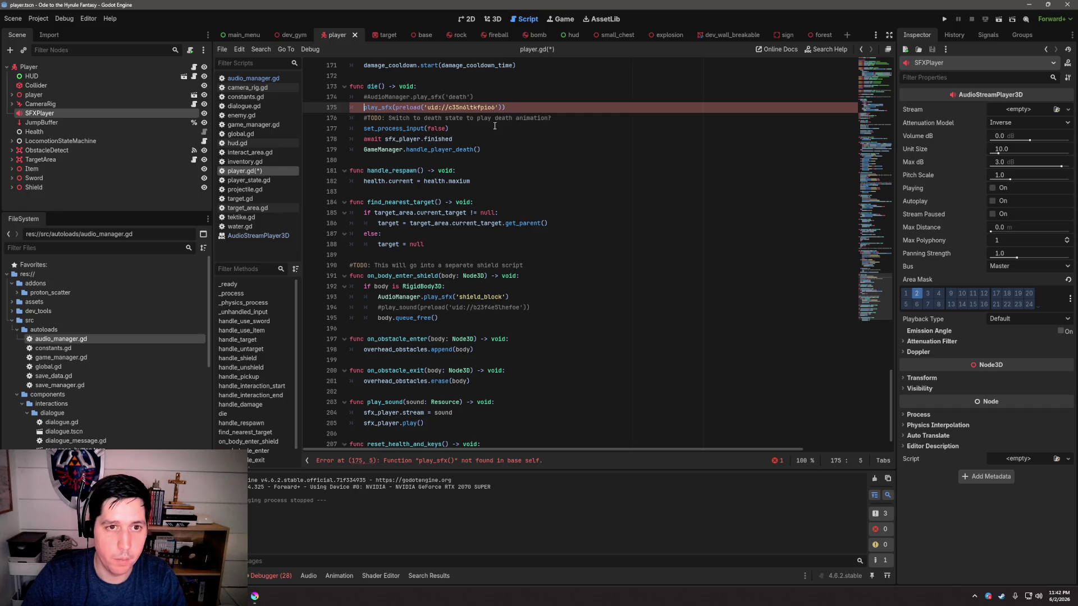
Fix the death sound on line 175 by replacing play_sfx with play_sound.
double_click(411, 307)
key("ctrl+c")
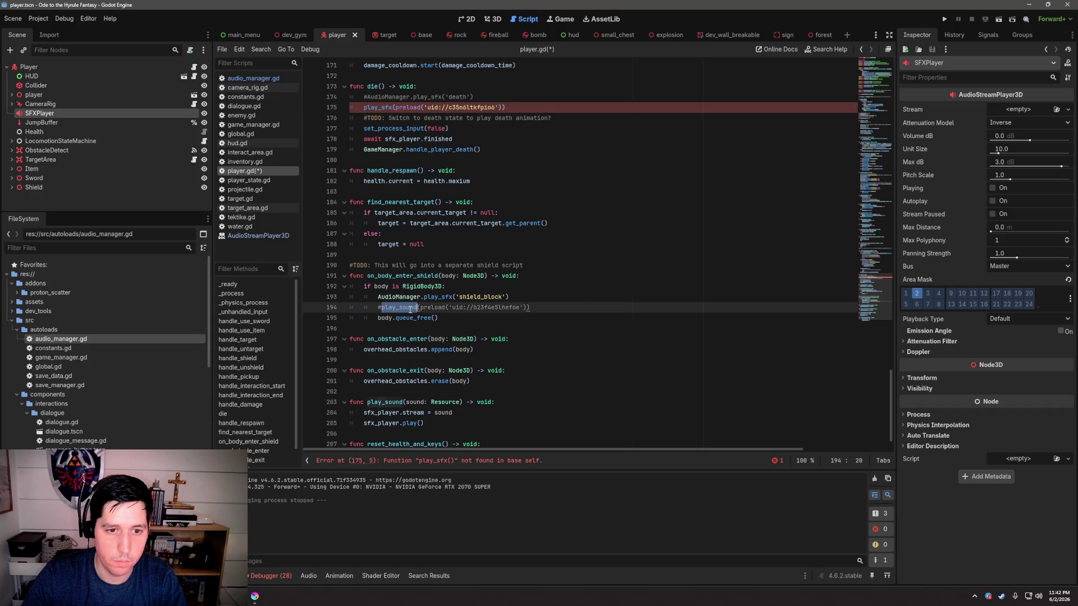
mouse_move(416, 283)
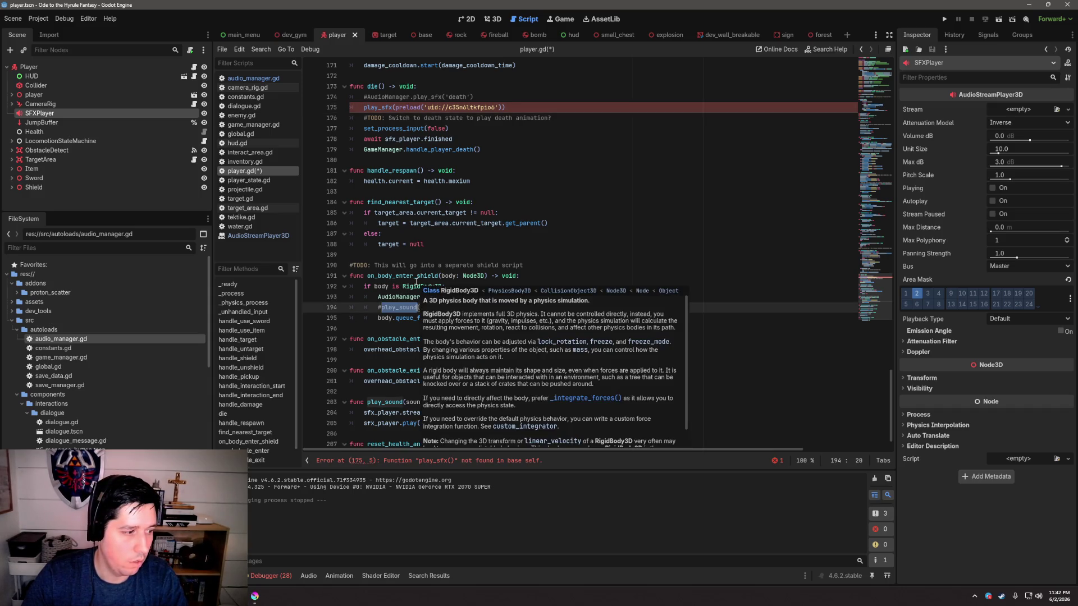
double_click(386, 107)
key("ctrl+v")
left_click(555, 97)
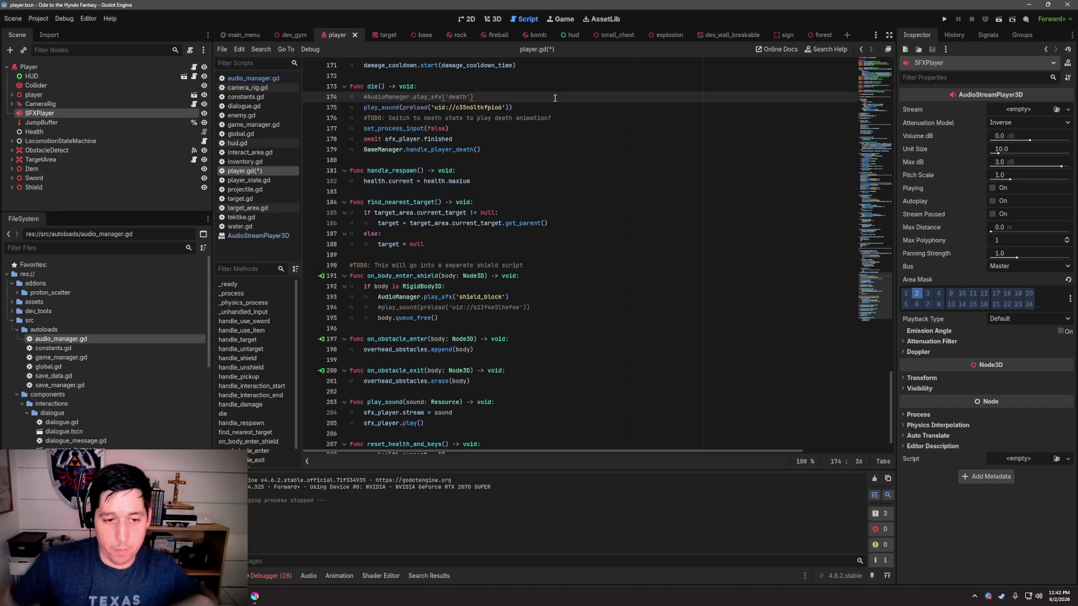
Swap lines 193–194 to the local shield-block play_sound call and save player.gd.
left_click(374, 299)
key("ctrl+k")
key("Down")
key("ctrl+k")
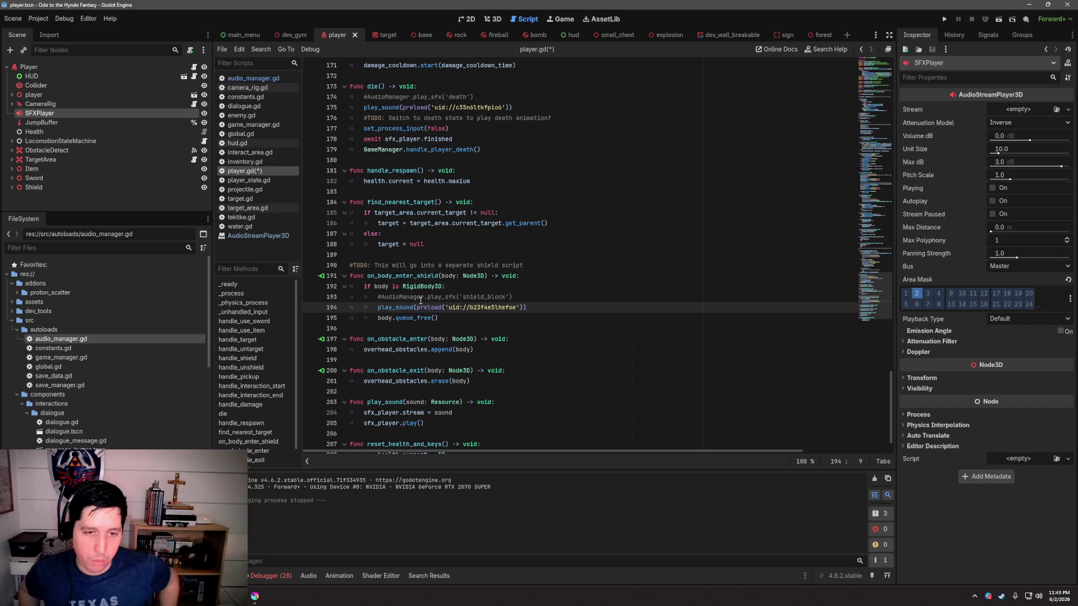
scroll(421, 301, "down", 1)
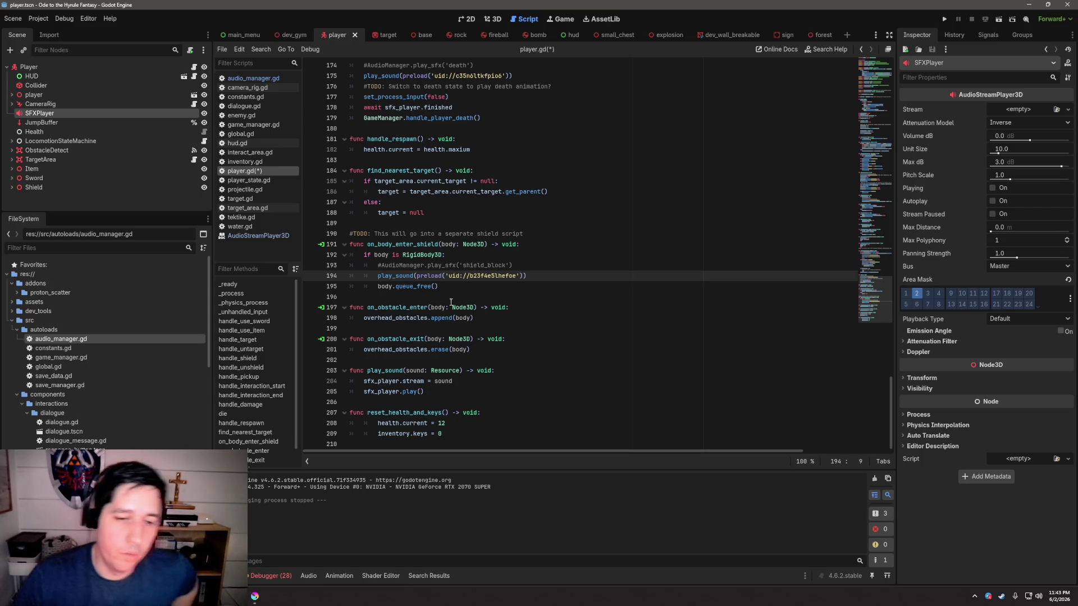
left_click(446, 293)
key("ctrl+s")
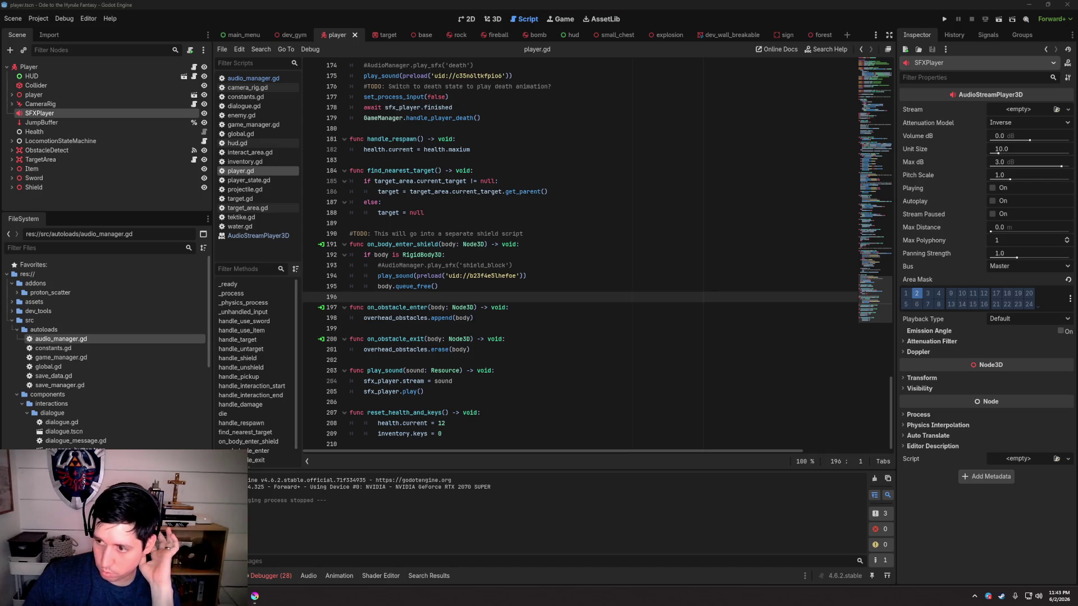
Look over lines 189–199 of player.gd, then bring up the architecture review window.
left_click(640, 300)
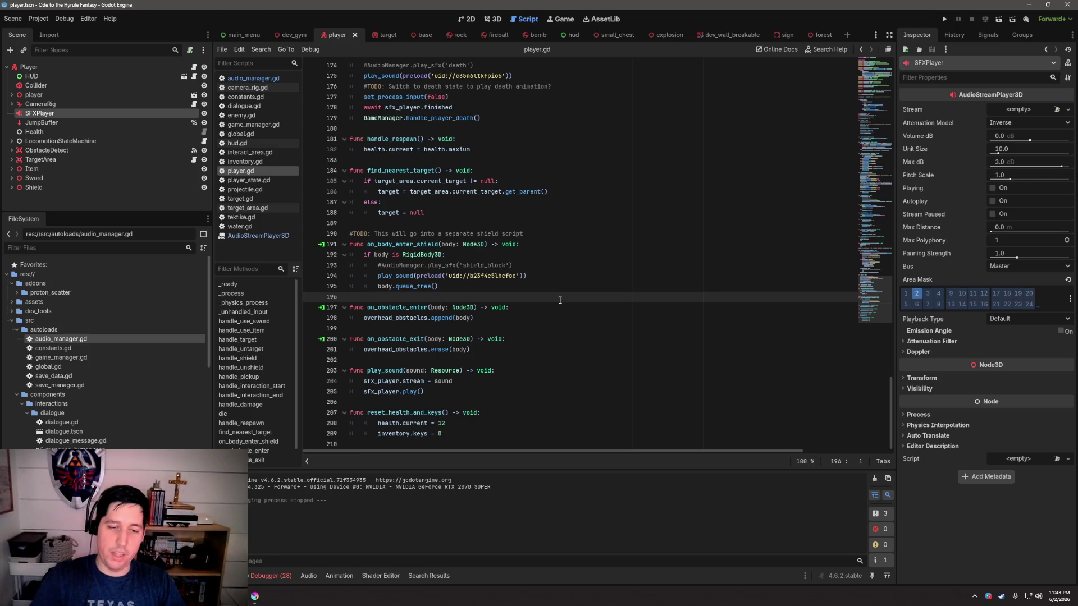
key("Down")
key("Down")
key("Down")
key("Up")
key("Up")
key("Up")
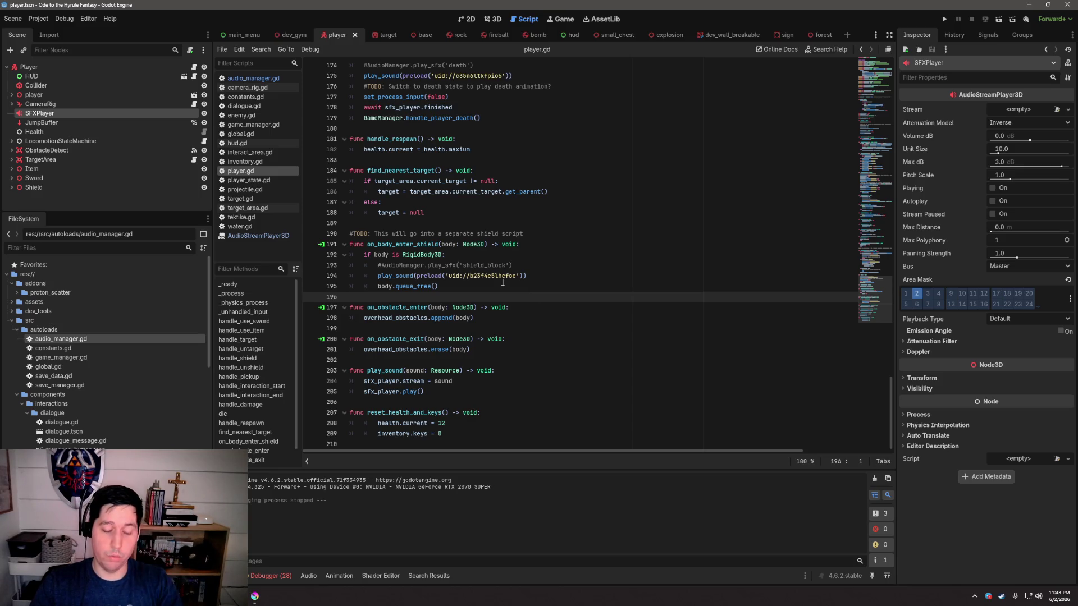
left_click(553, 232)
left_click(554, 225)
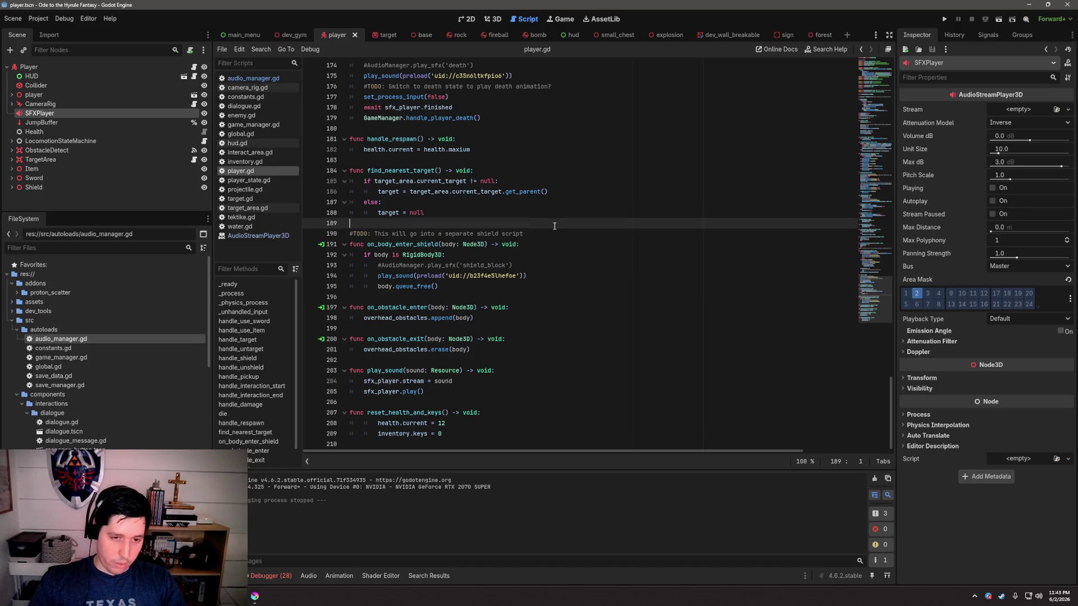
key("alt+Tab")
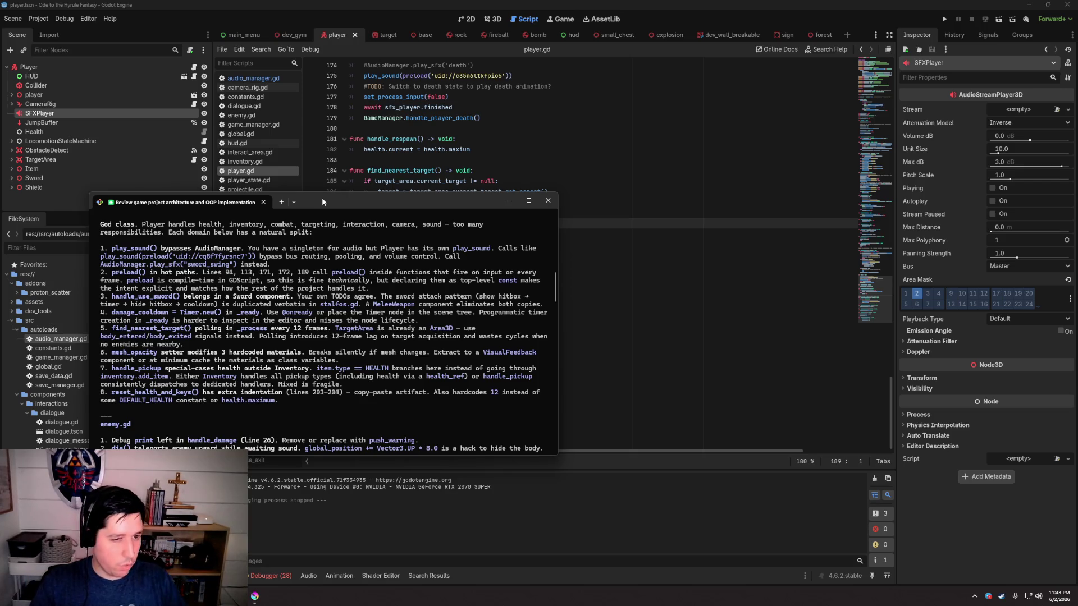
Return to player.gd from the review window and inspect lines 189–206 near play_sound().
key("alt+Tab")
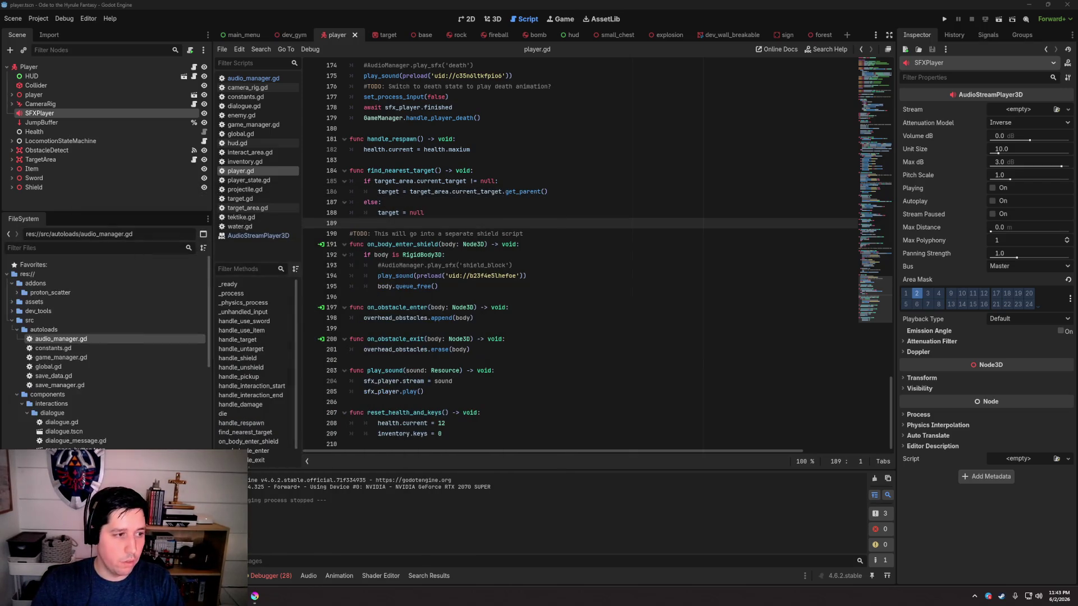
left_click(469, 296)
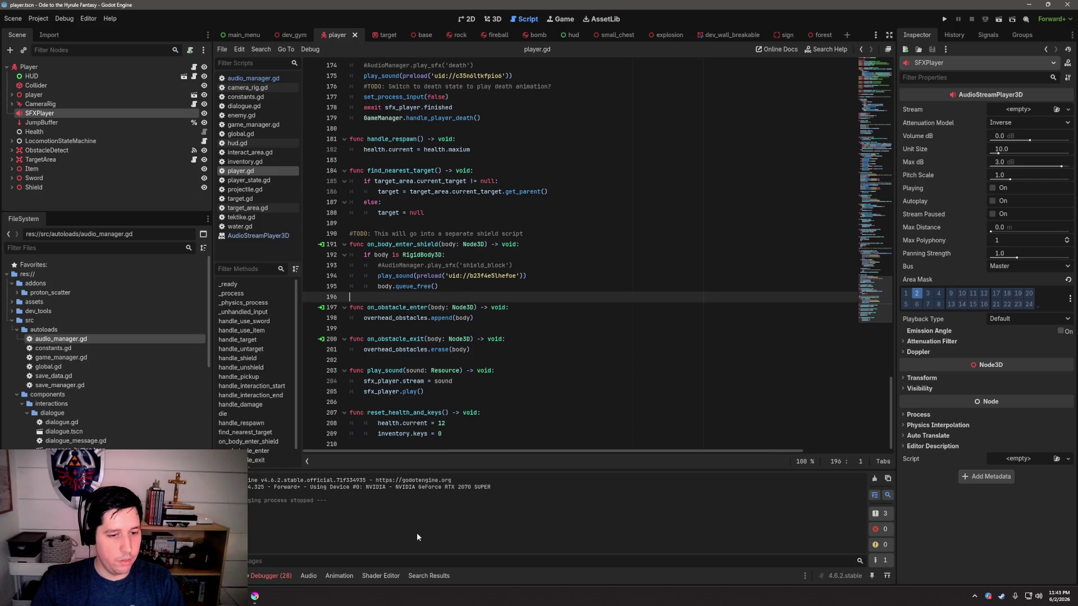
left_click(472, 434)
left_click(472, 402)
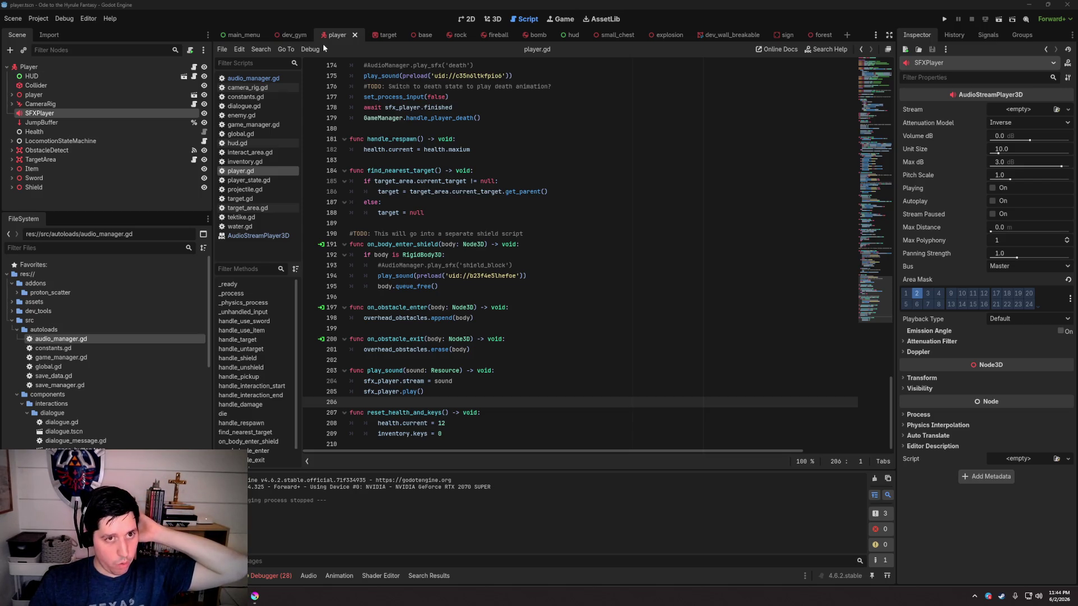
left_click(327, 11)
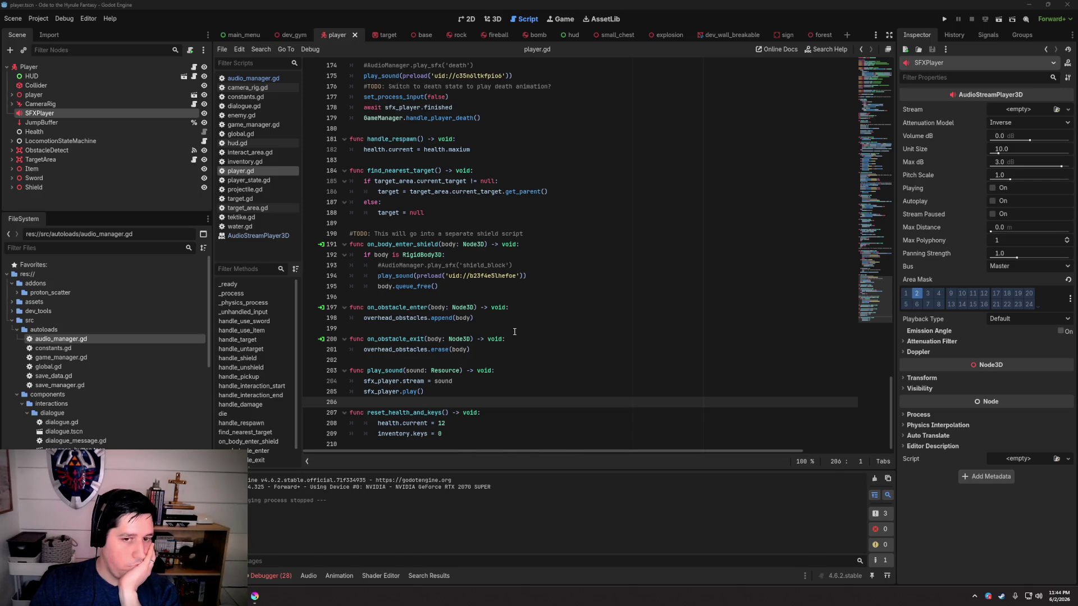
left_click(529, 297)
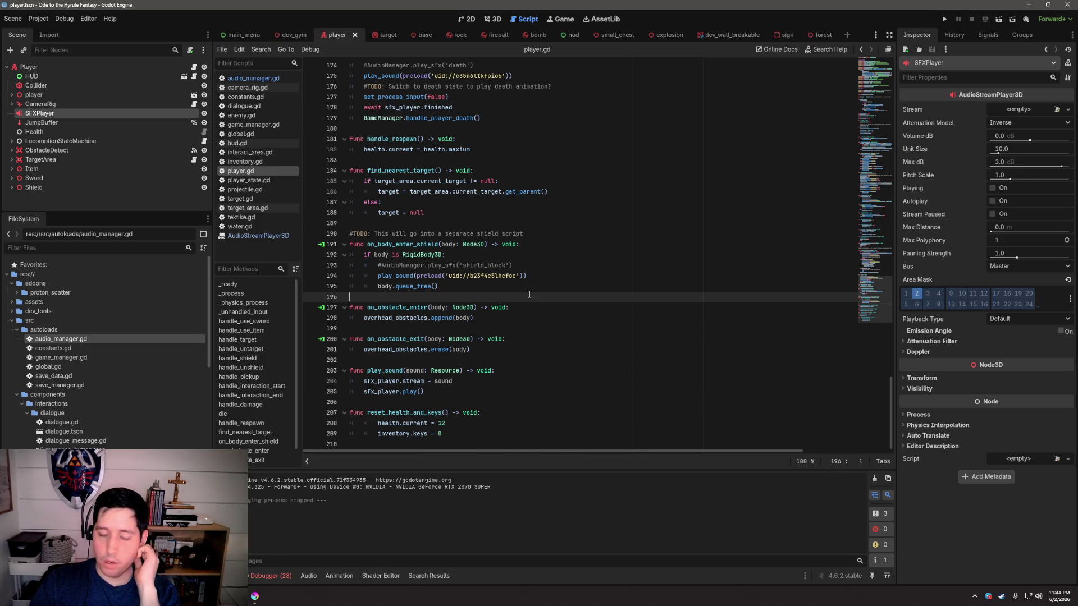
left_click(542, 223)
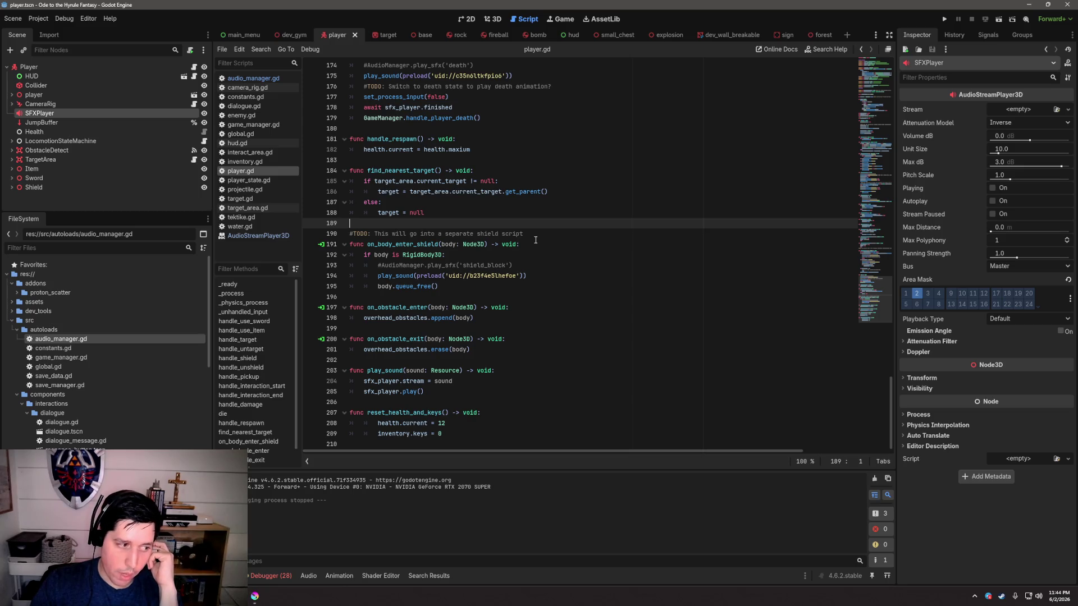
Open the dev_gym.tscn scene in the 3D workspace and zoom the viewport.
left_click(496, 19)
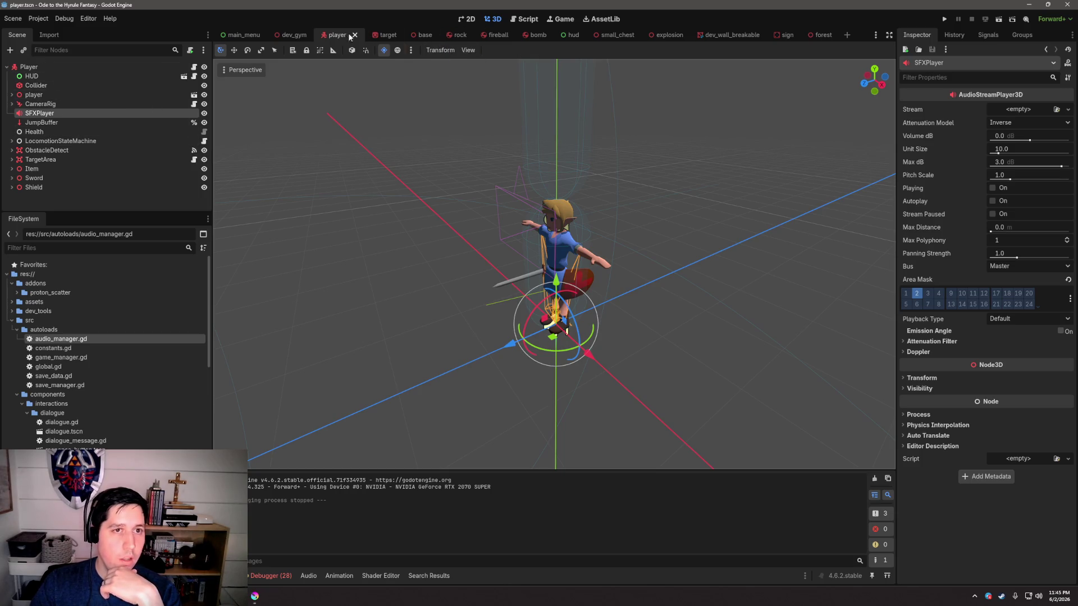
left_click(302, 35)
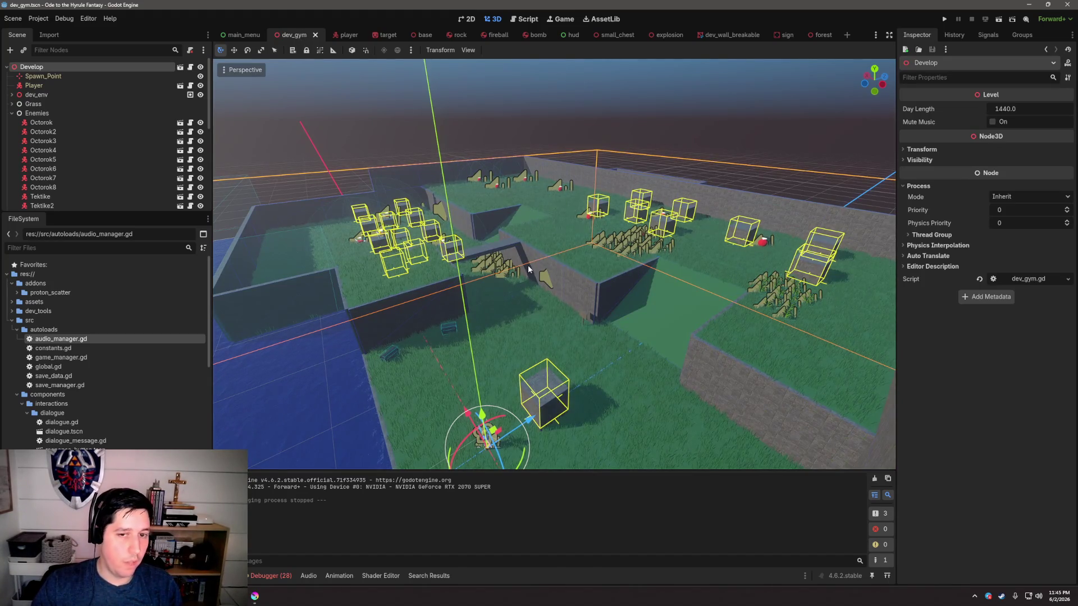
scroll(531, 259, "down", 2)
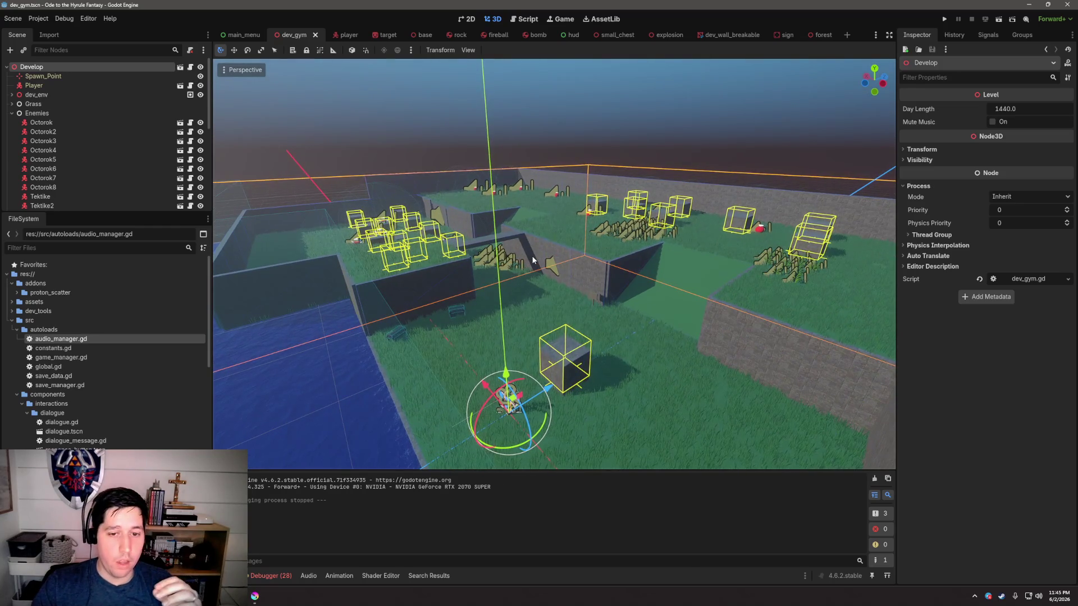
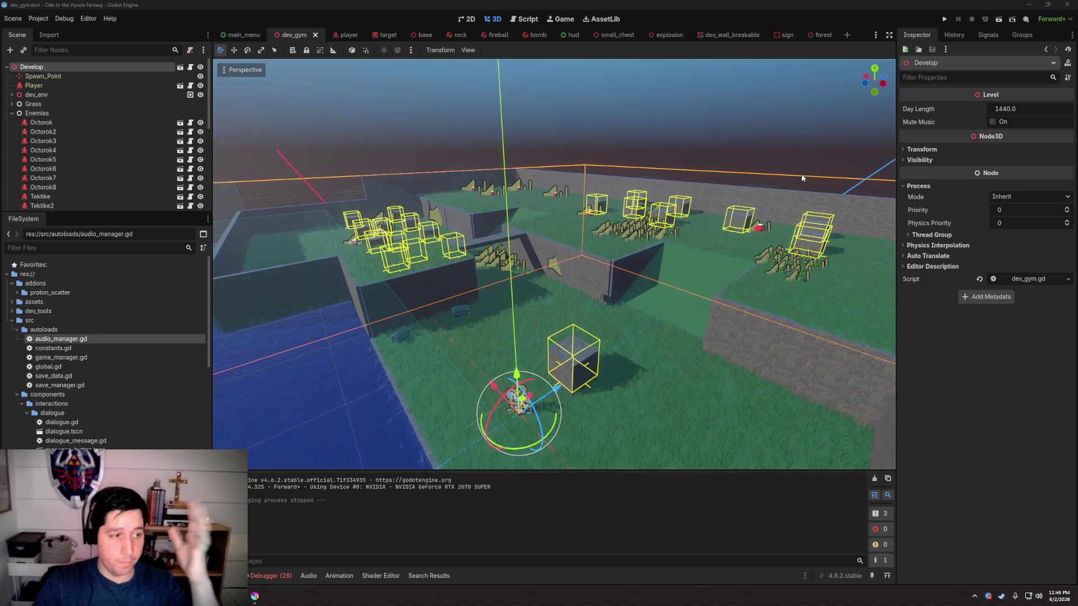
Switch to the Script workspace in player.gd and select the find_nearest_target name on line 184.
left_click(524, 18)
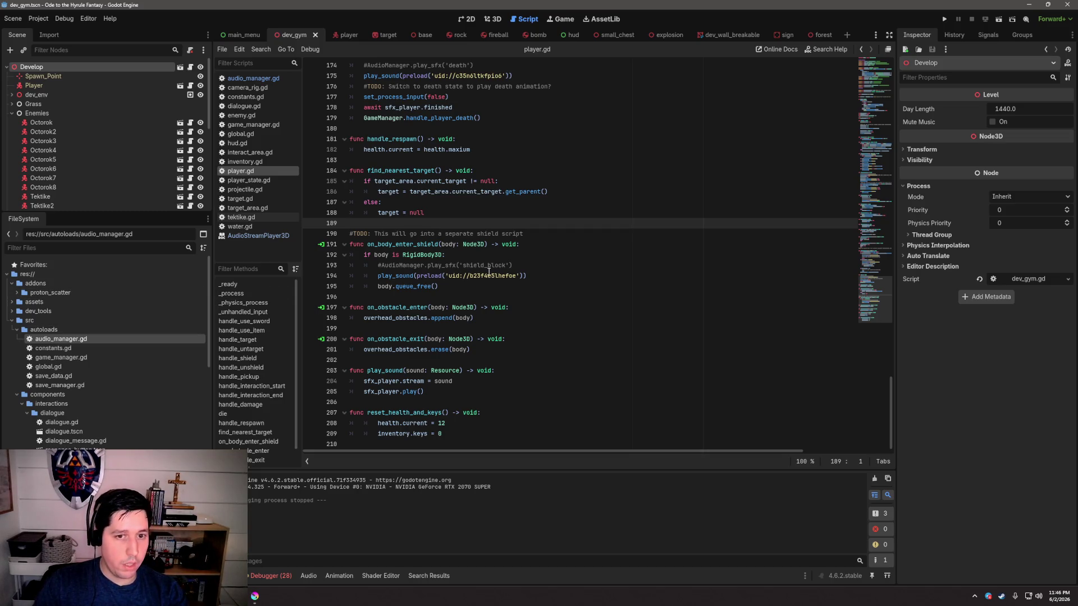
left_click(528, 275)
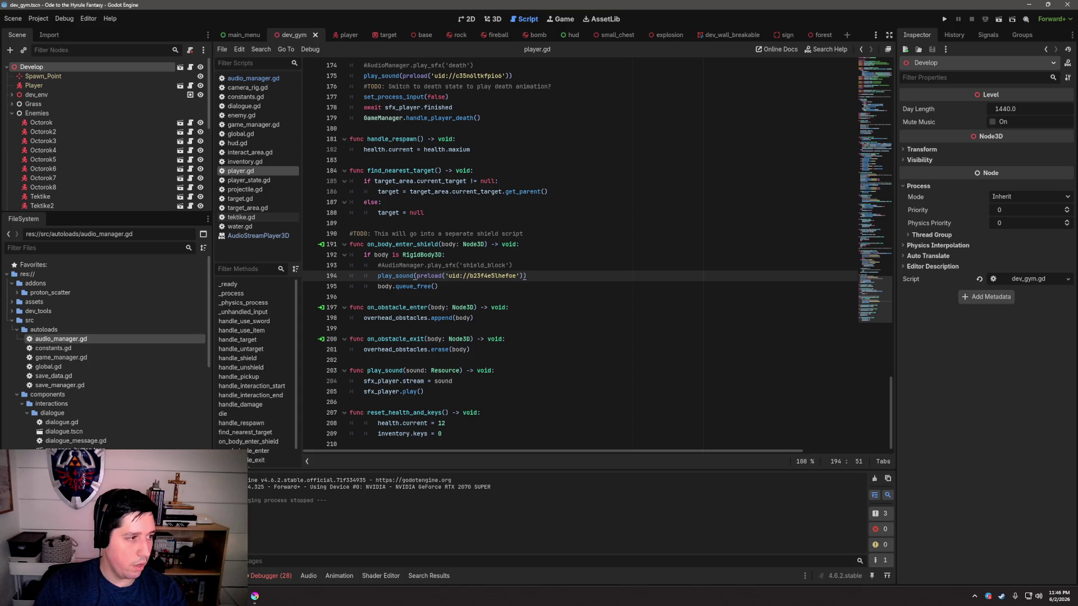
scroll(636, 339, "up", 6)
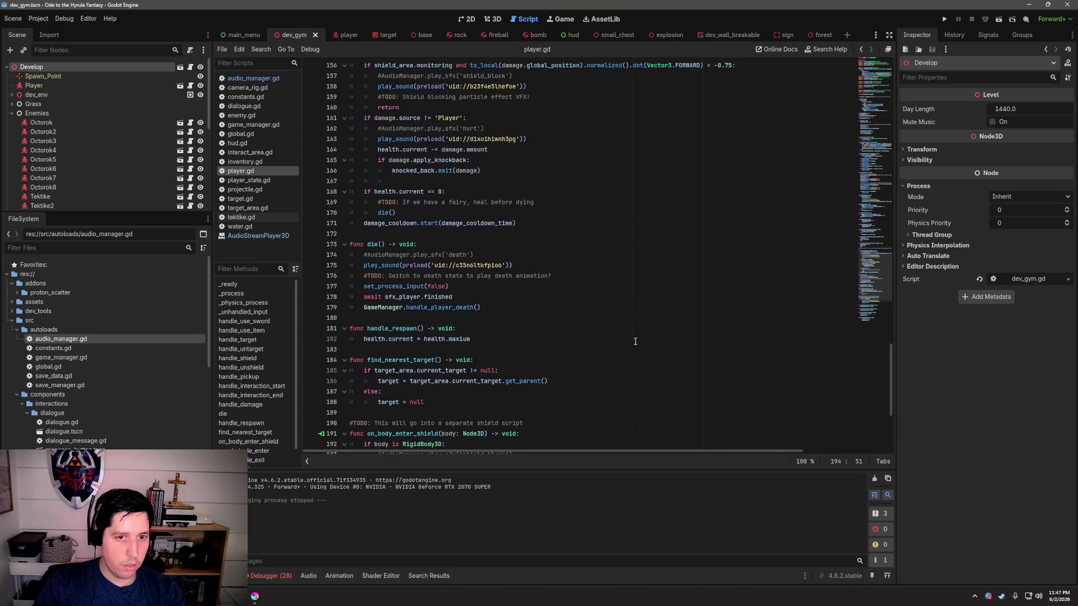
left_click(424, 371)
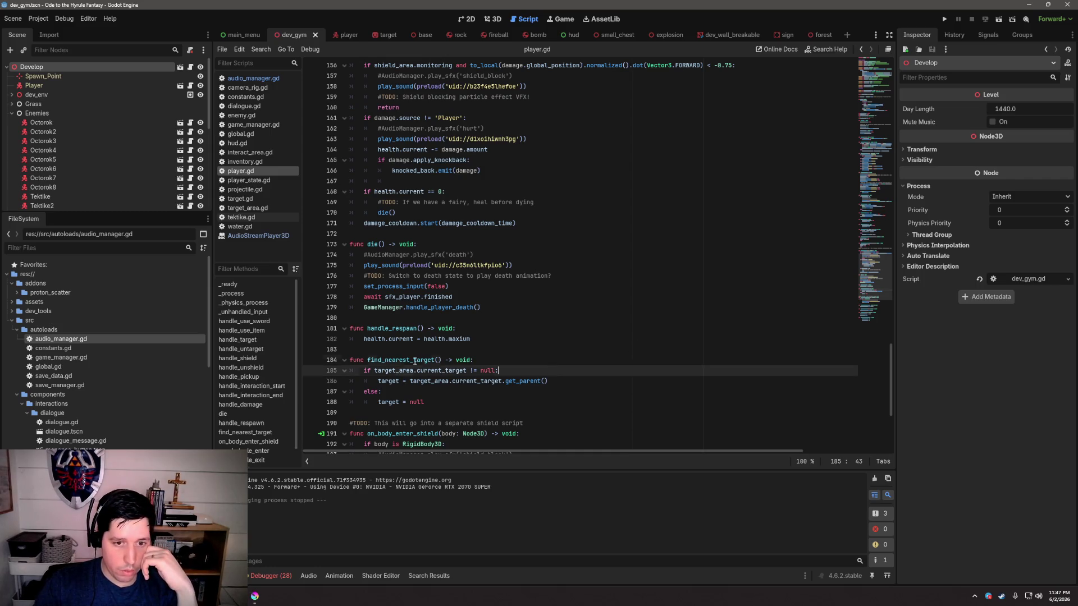
double_click(416, 359)
Scroll up to the _process function and place the caret at the end of line 65.
scroll(449, 335, "up", 3)
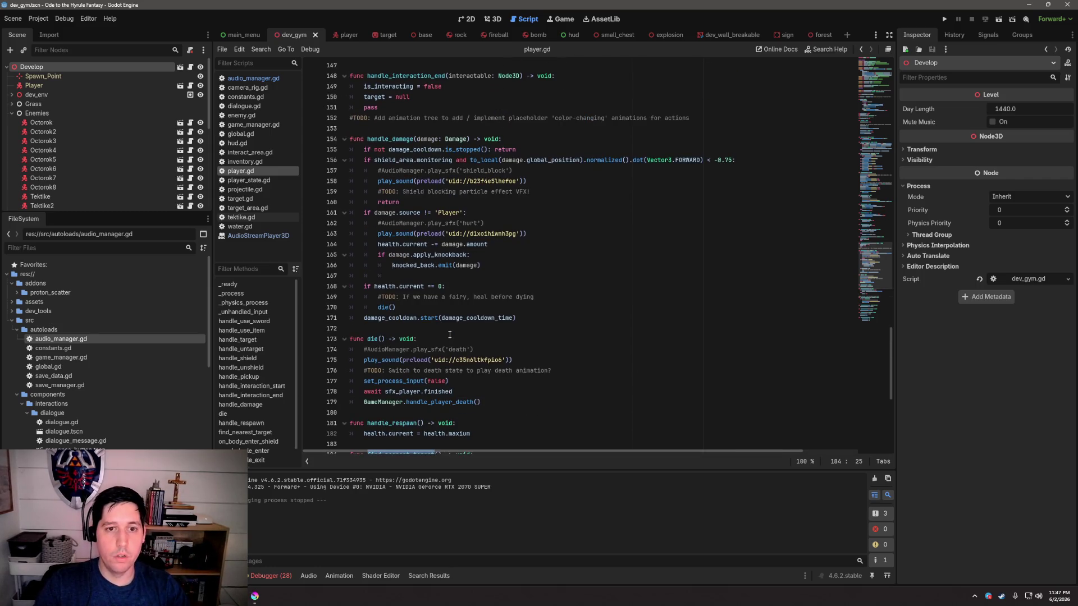
scroll(450, 334, "up", 10)
scroll(449, 336, "up", 11)
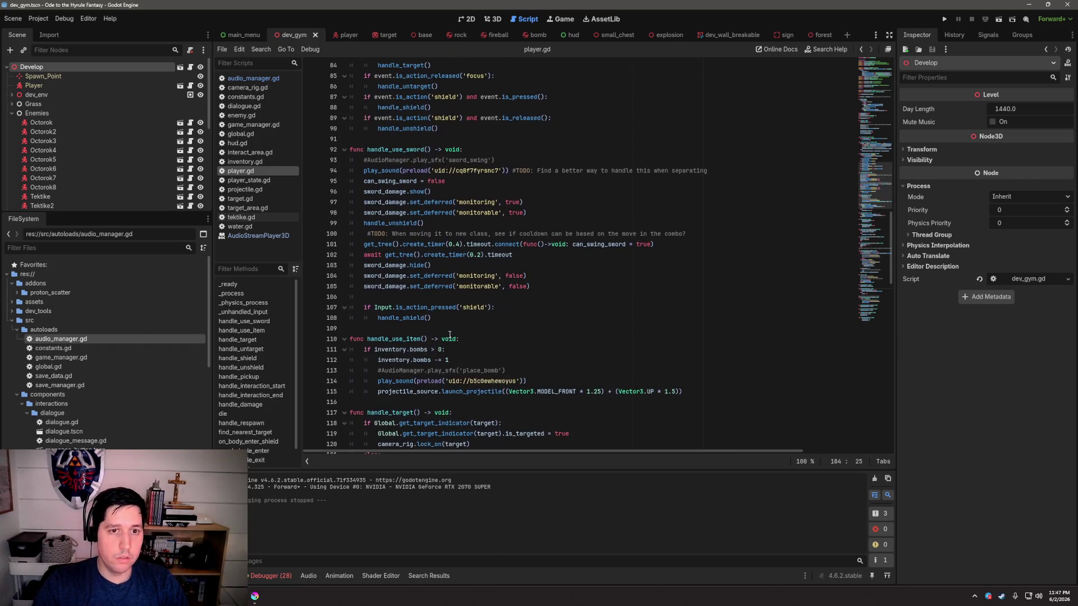
scroll(450, 335, "up", 4)
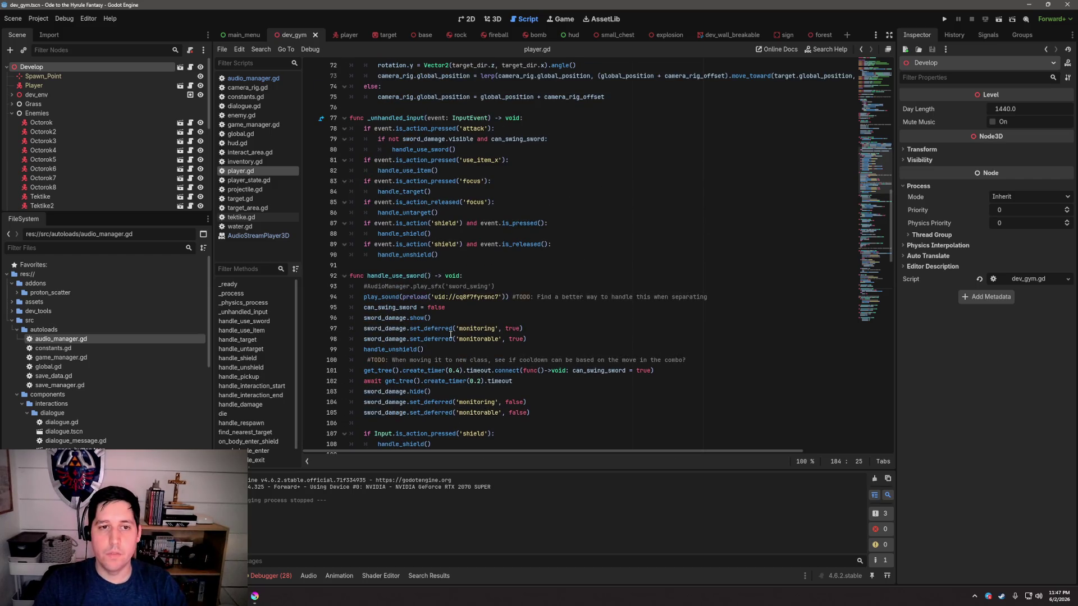
scroll(450, 336, "up", 5)
left_click(649, 146)
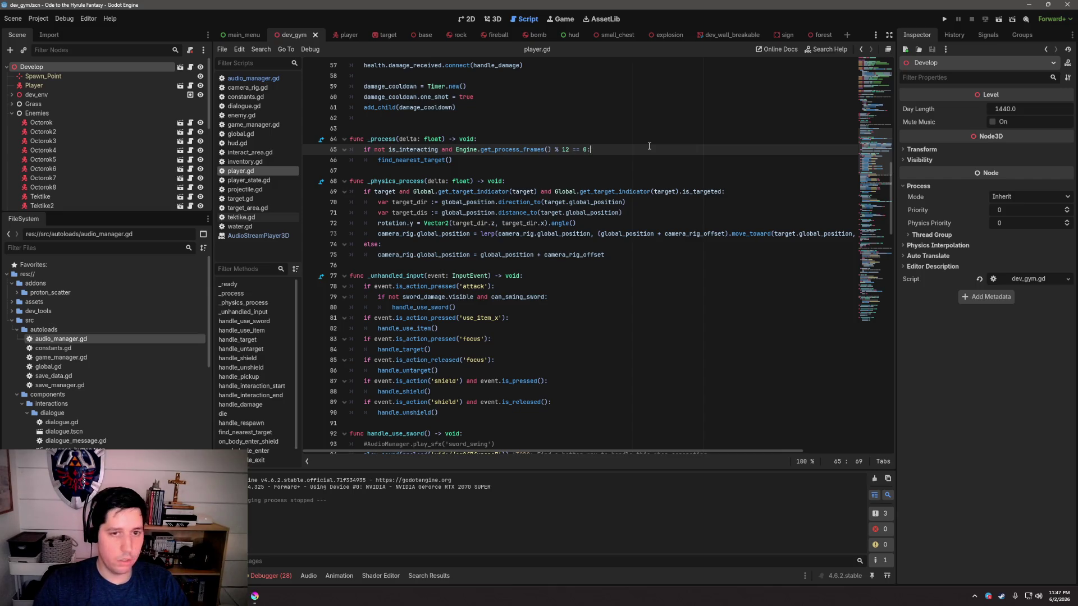
Follow the find_nearest_target call on line 66 down to its function body.
left_click(437, 162)
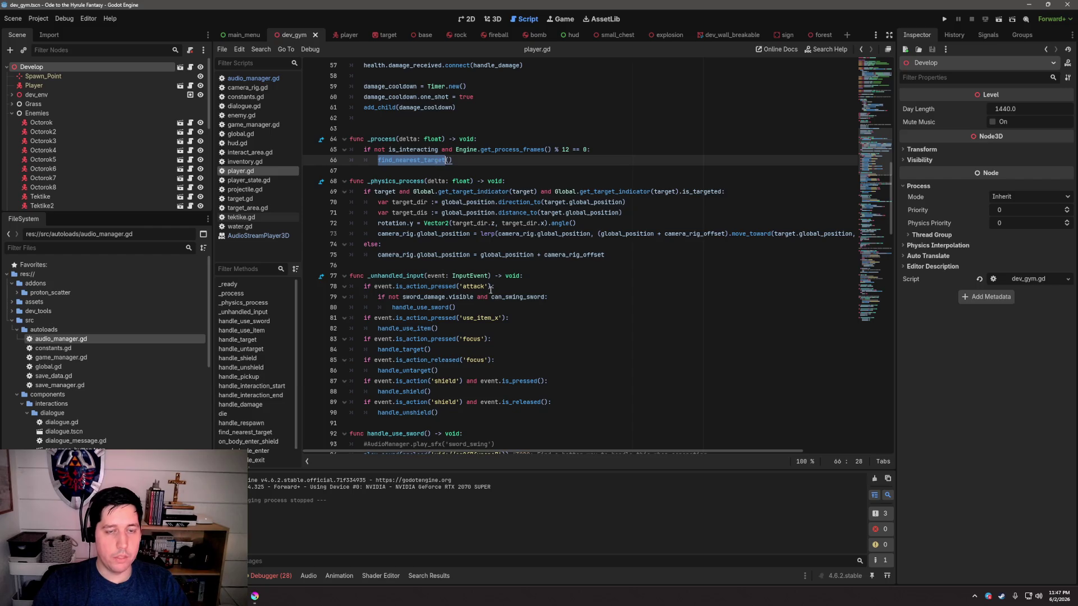
scroll(493, 295, "down", 20)
scroll(493, 295, "down", 15)
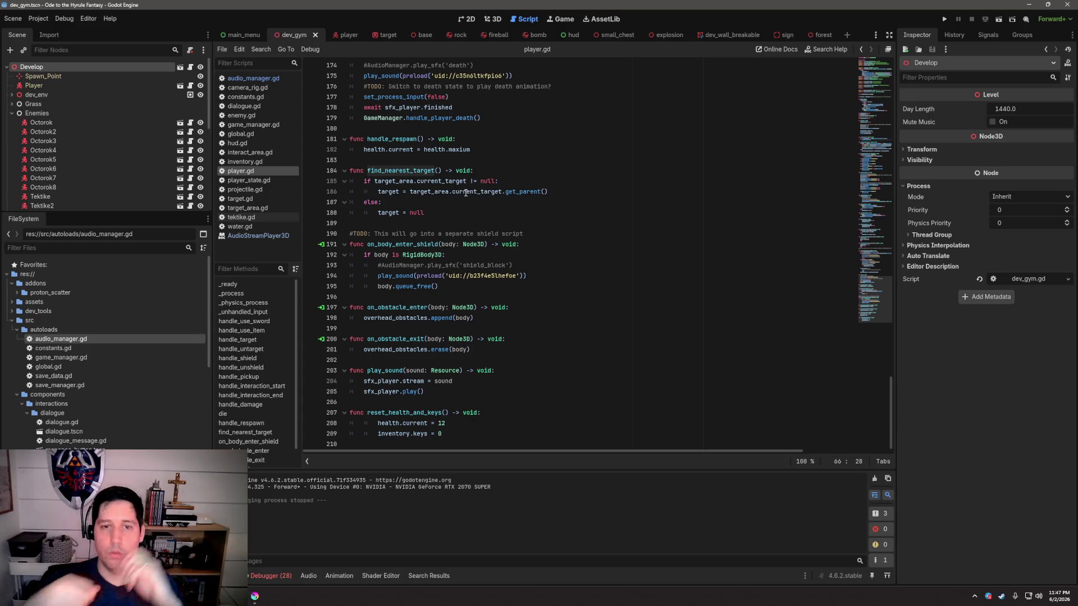
left_click(465, 202)
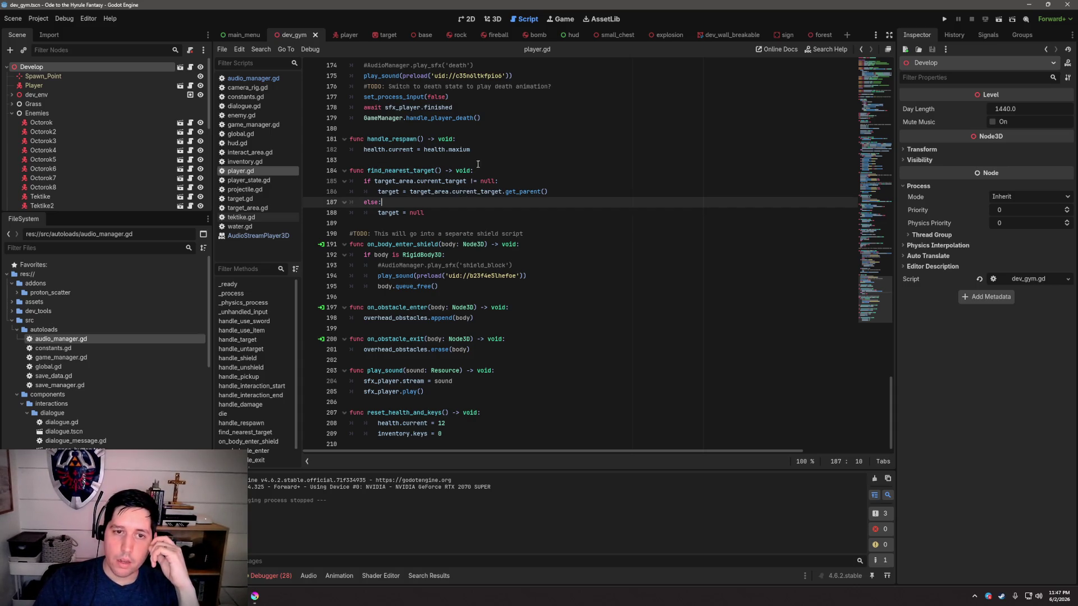
left_click(480, 161)
Inspect find_nearest_target's use of target_area, then collapse the Enemies group in the scene tree.
double_click(431, 169)
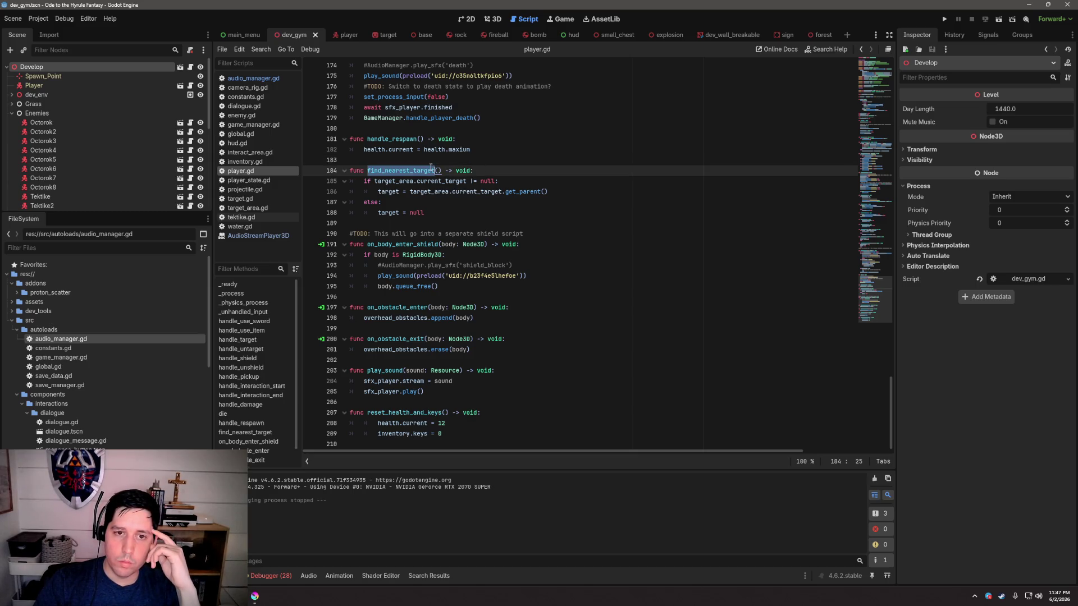
double_click(423, 191)
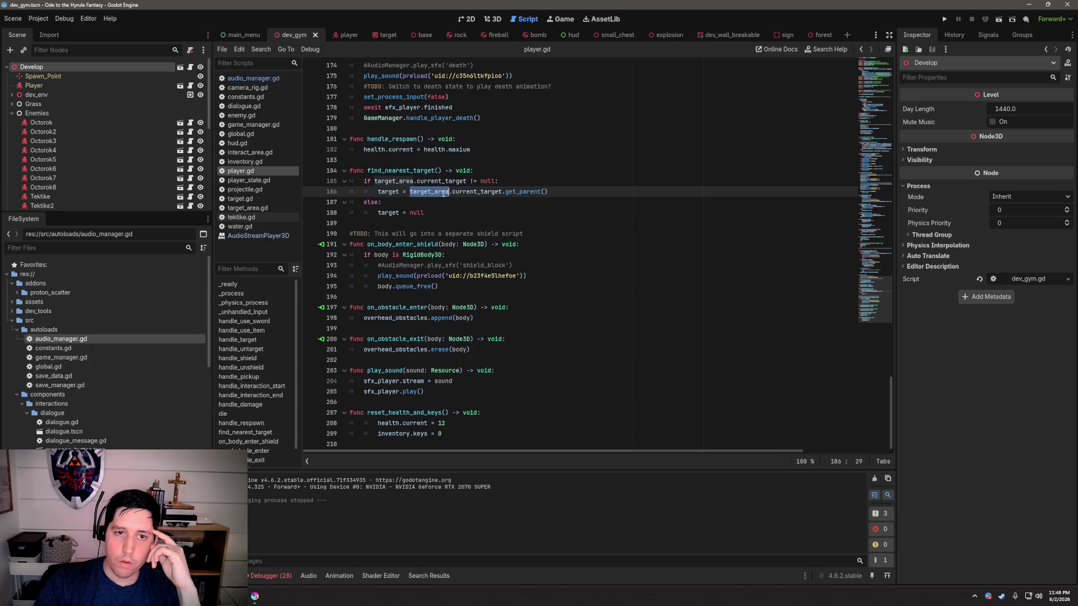
mouse_move(445, 193)
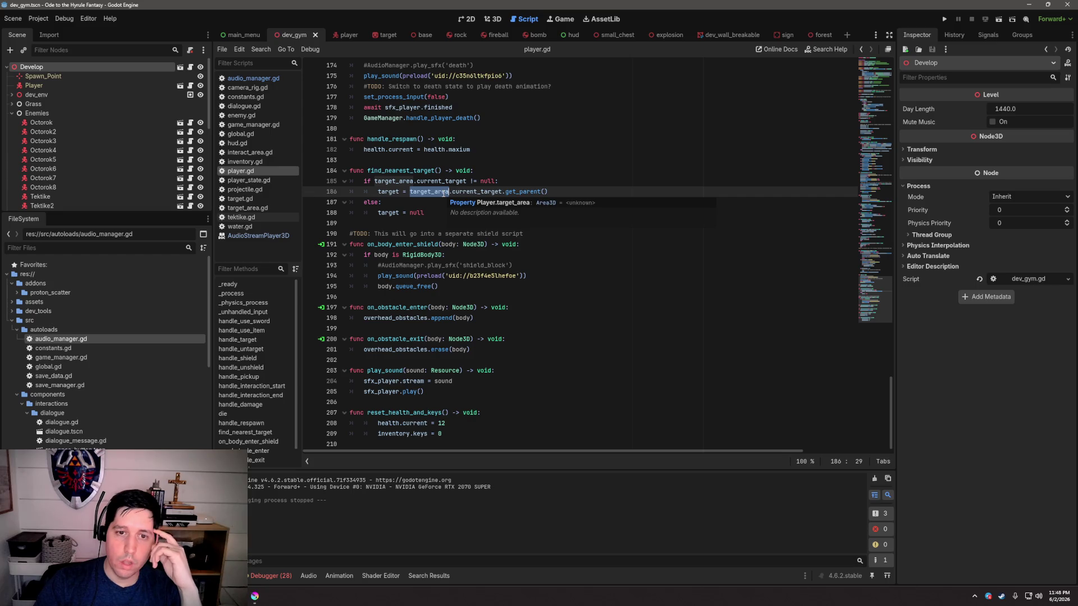
left_click(12, 113)
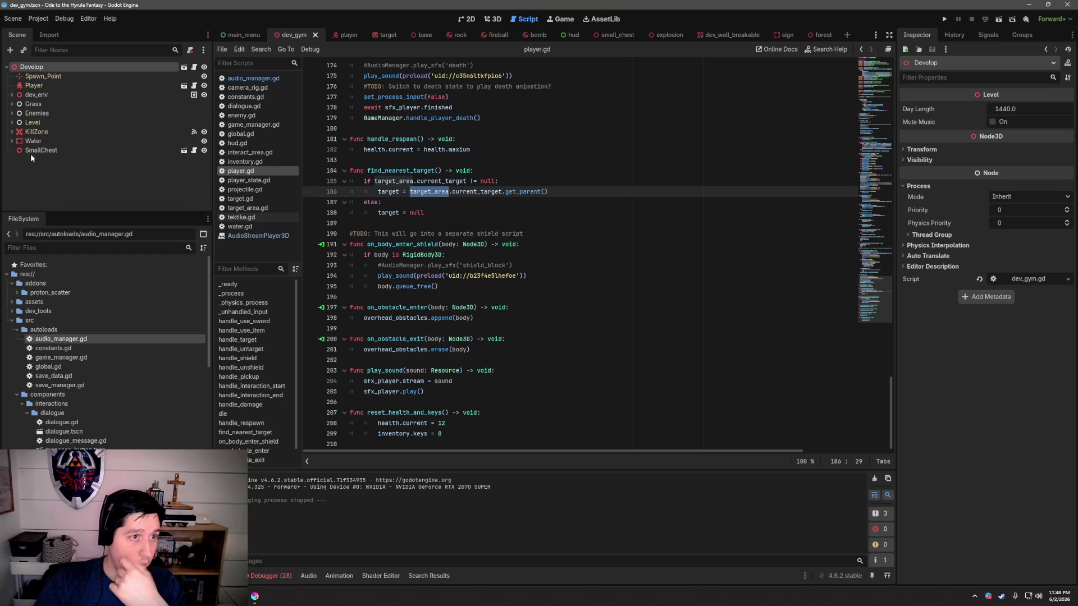
Open the player scene and the TargetArea node's script, target_area.gd.
left_click(353, 32)
left_click(166, 159)
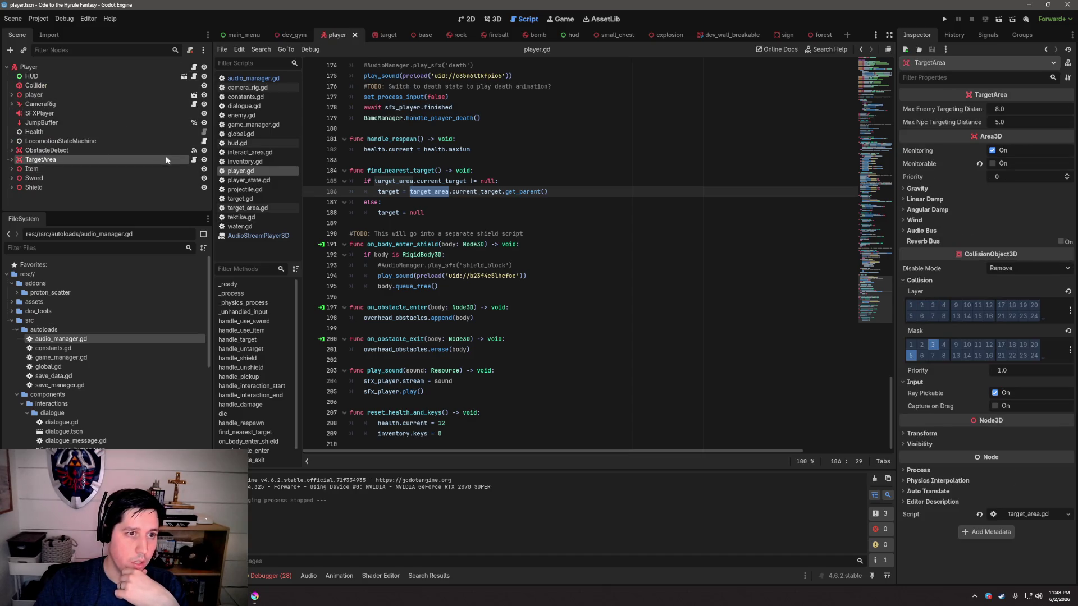
left_click(195, 160)
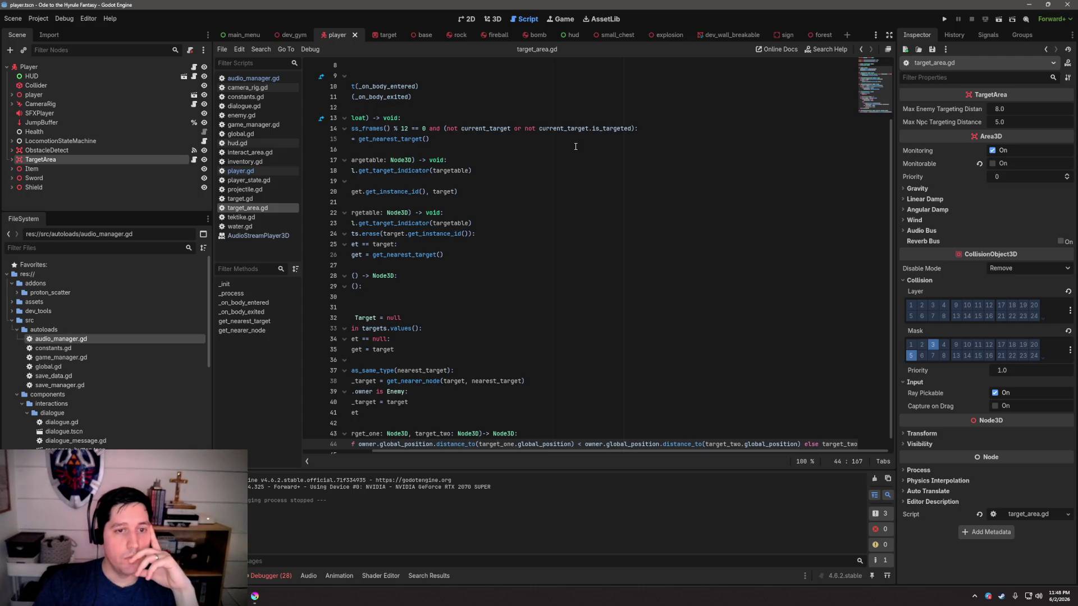
scroll(527, 450, "left", 3)
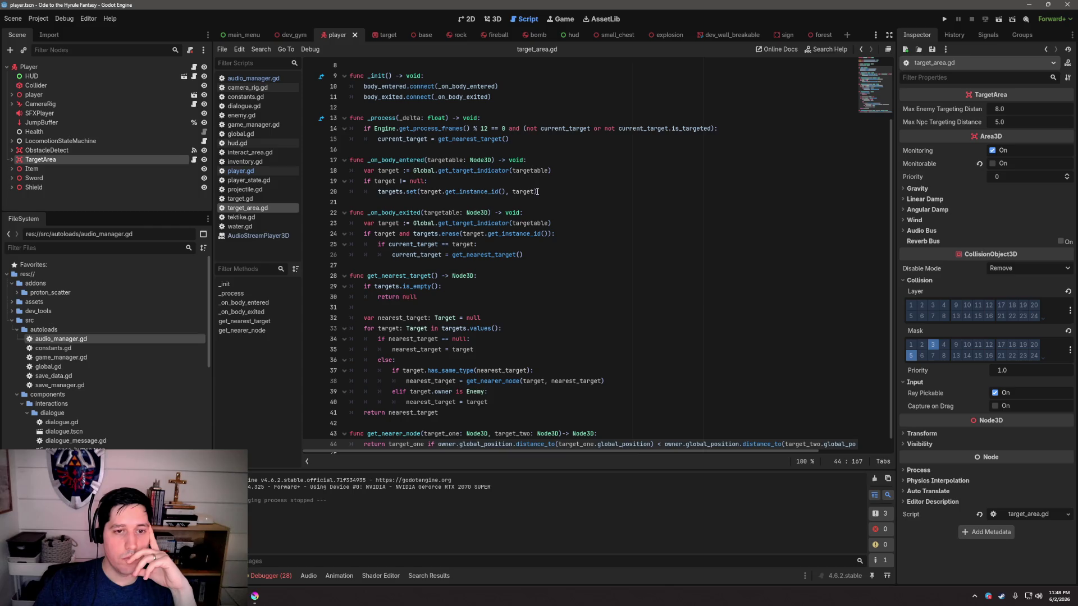
Highlight get_nearest_target on line 28 and its call on line 15 inside _process.
double_click(404, 265)
scroll(480, 163, "up", 3)
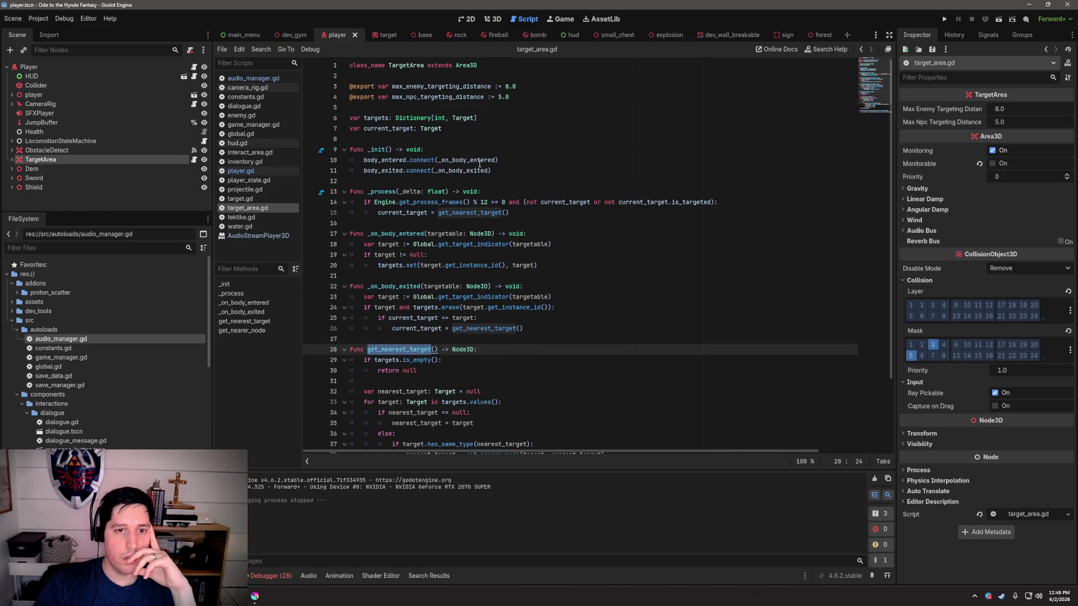
left_click(493, 201)
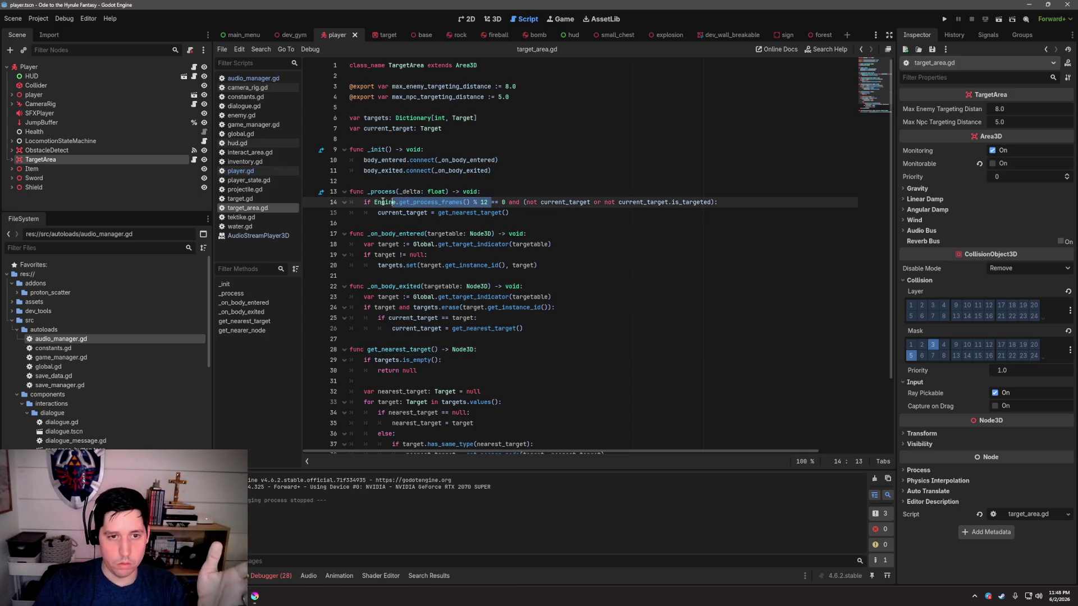
left_click(635, 219)
left_click(747, 203)
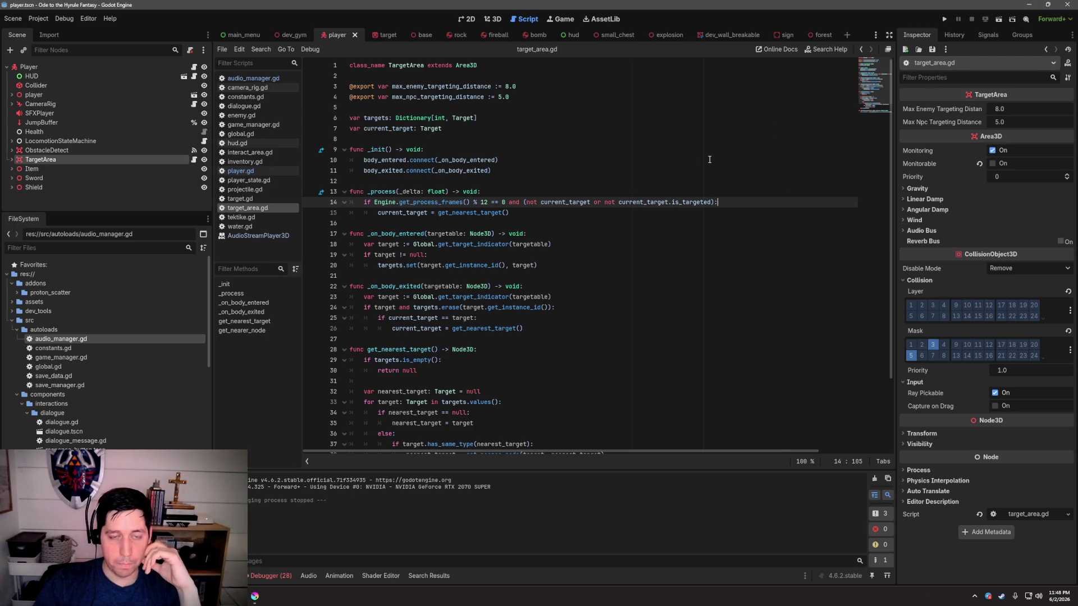
double_click(445, 213)
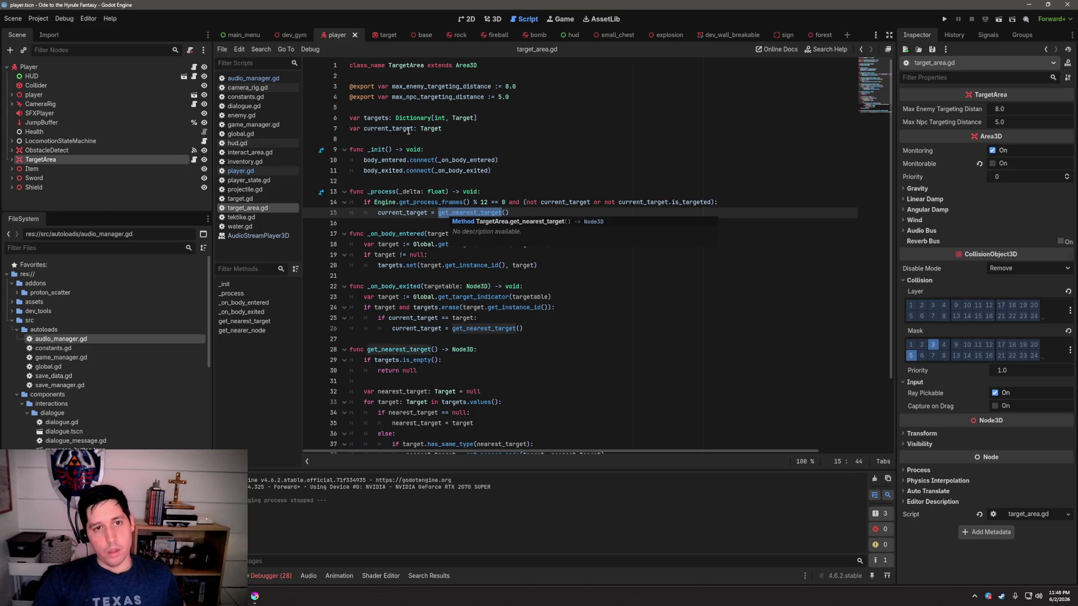
Select the _on_body_entered function (lines 17–20) and the frame-count modulo check on line 14.
scroll(588, 286, "down", 2)
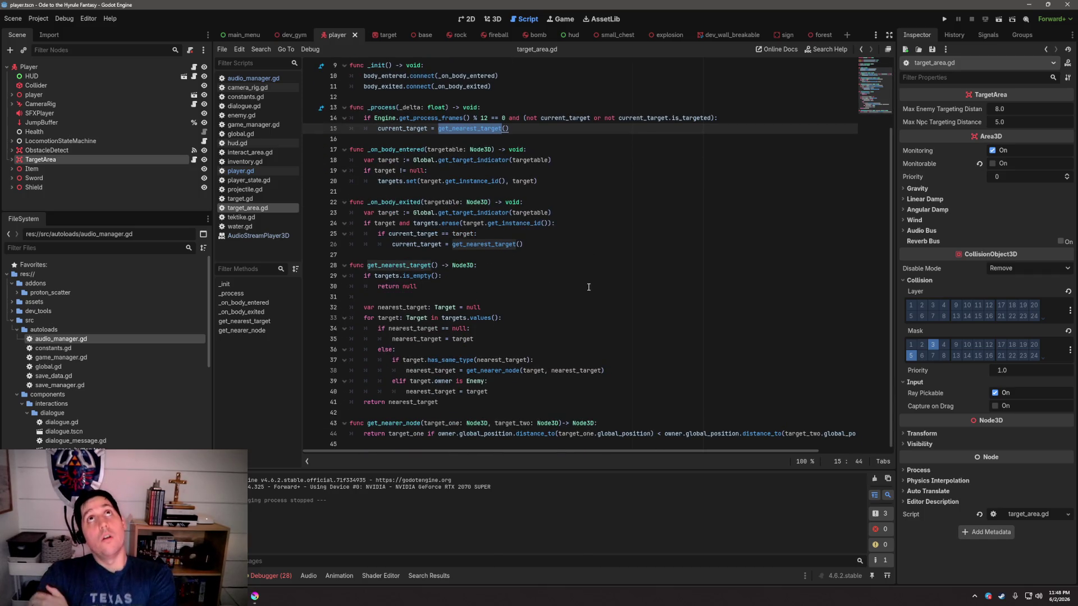
scroll(588, 278, "up", 2)
mouse_move(351, 212)
left_mouse_down()
mouse_move(562, 277)
mouse_move(576, 236)
mouse_move(588, 244)
left_mouse_up()
left_click(582, 245)
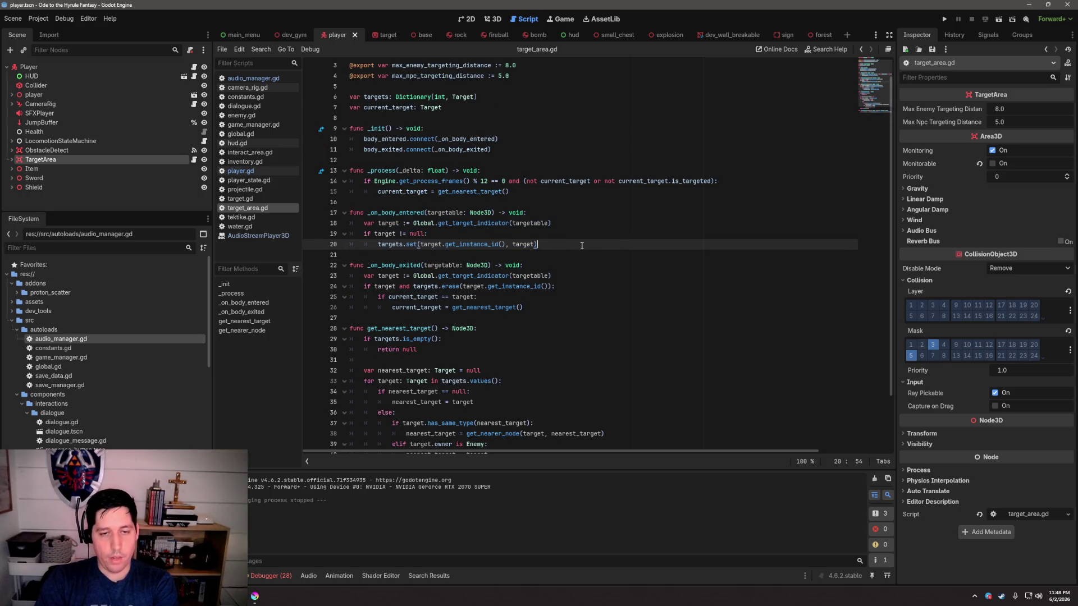
left_click_drag(488, 180, 375, 183)
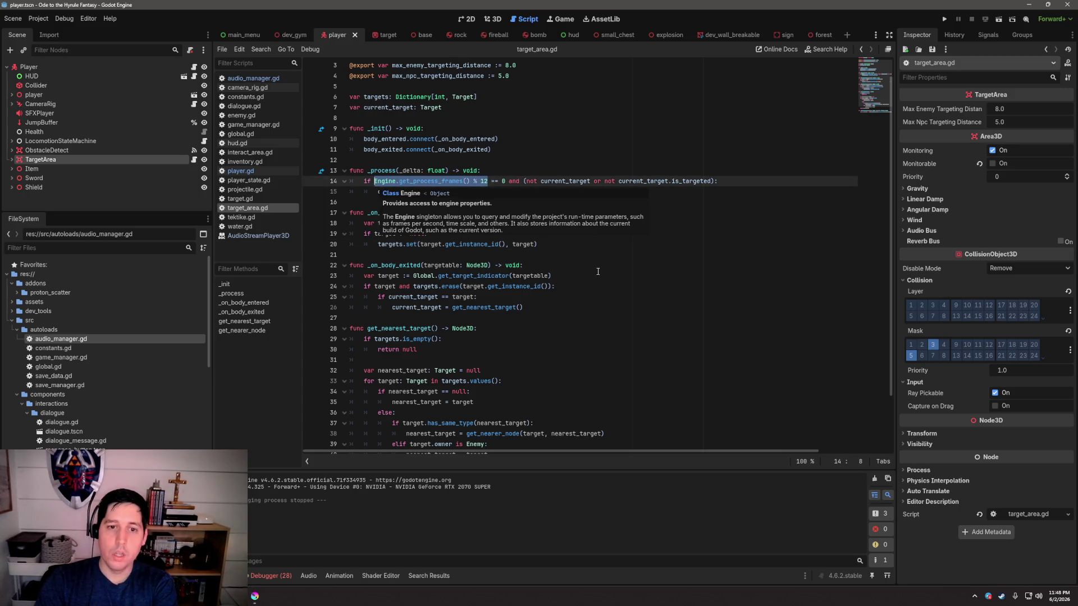
left_click(611, 259)
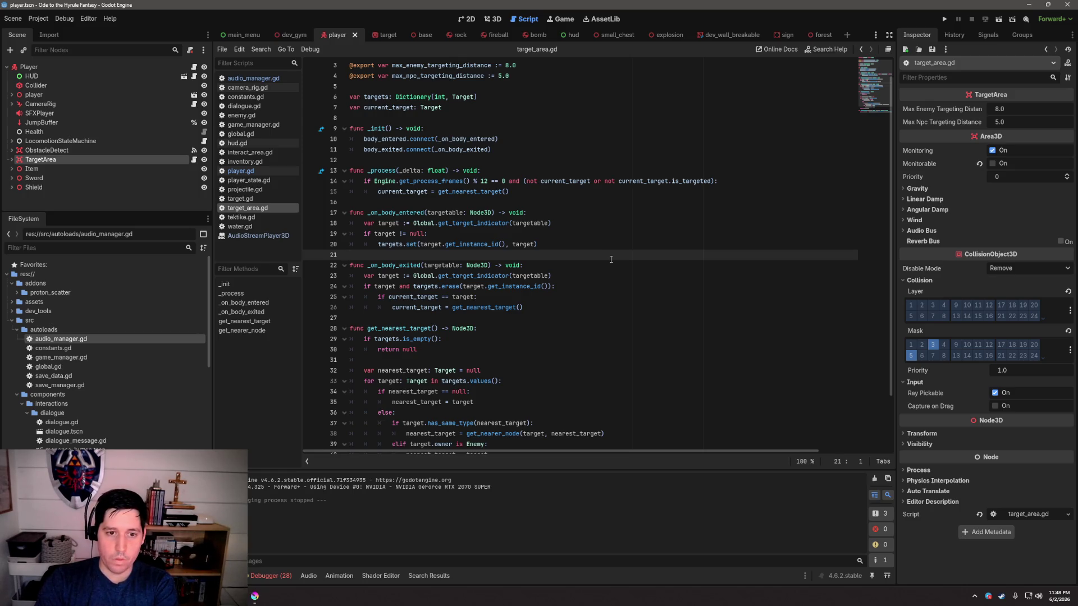
Select the whole _process function, then place the caret at the end of line 14.
scroll(611, 260, "down", 1)
mouse_move(517, 156)
left_mouse_down()
mouse_move(350, 138)
mouse_move(746, 150)
left_mouse_up()
left_click(473, 138)
left_click(746, 150)
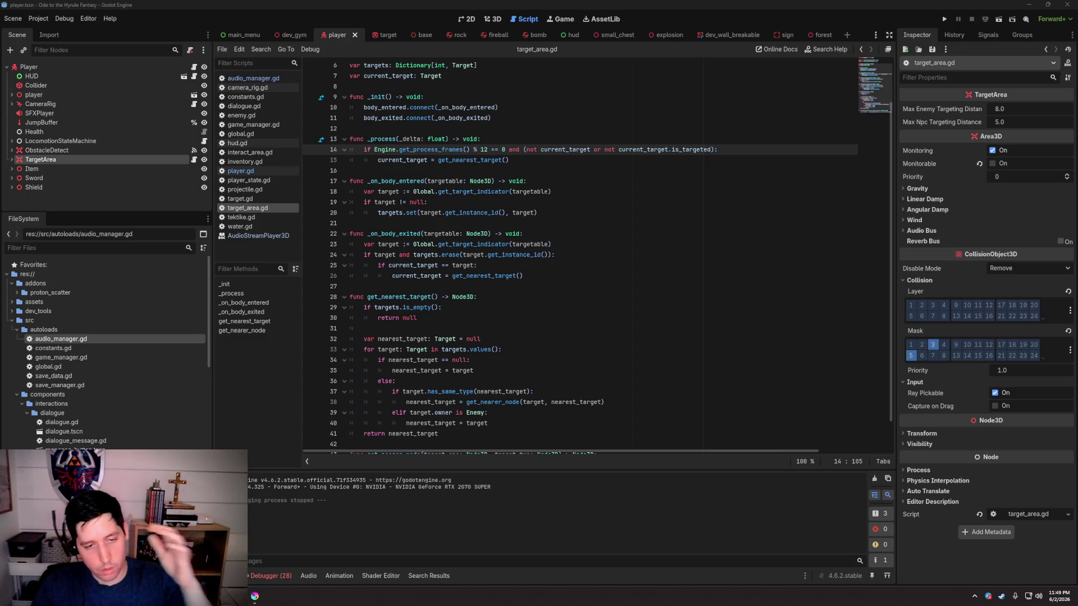
left_click_drag(0, 219, 0, 257)
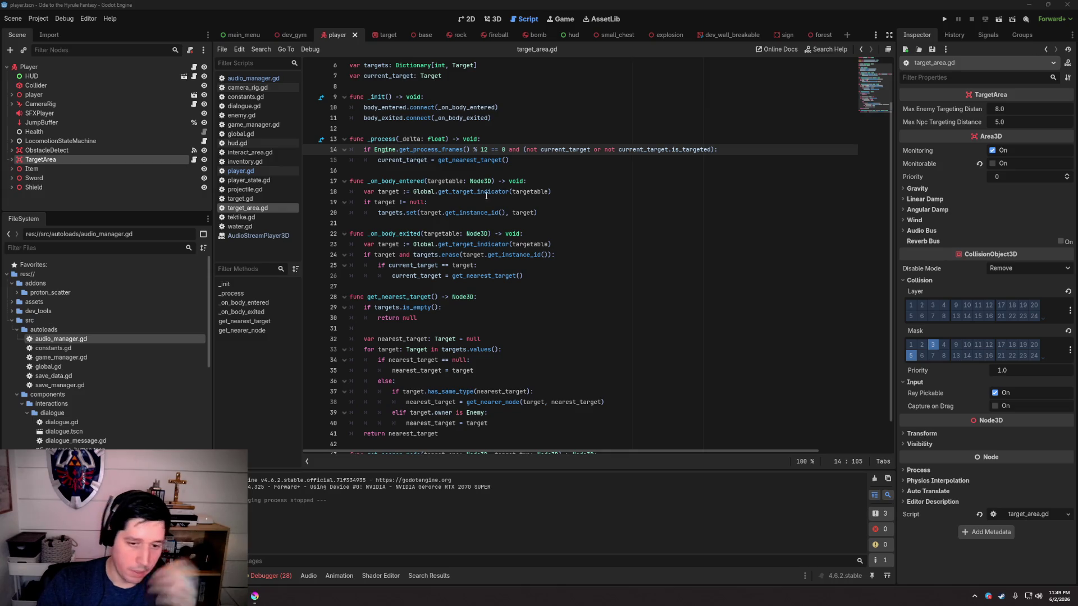
left_click(588, 291)
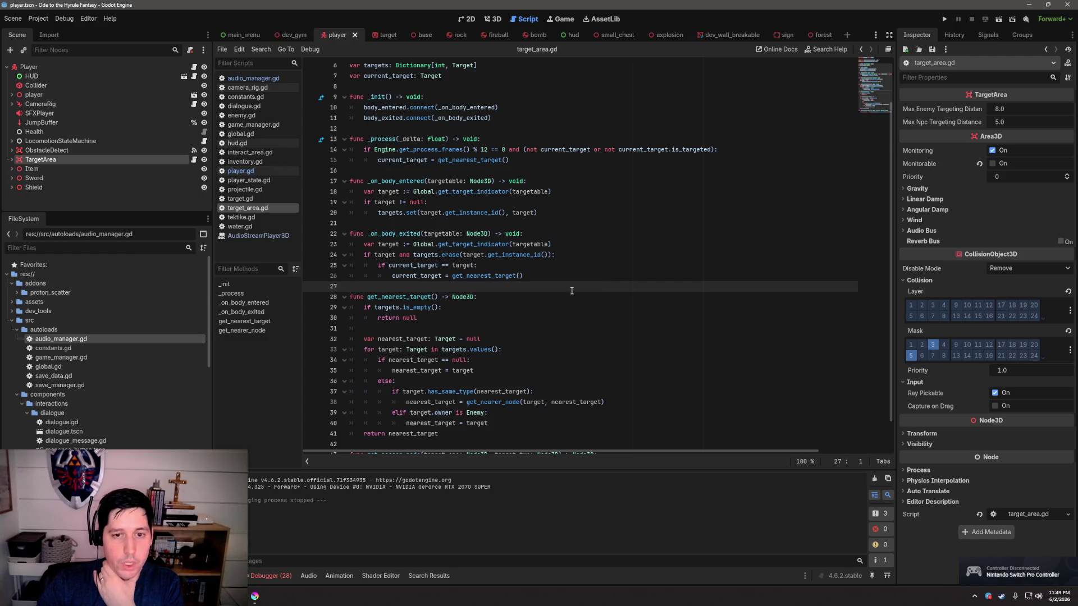
left_click(593, 331)
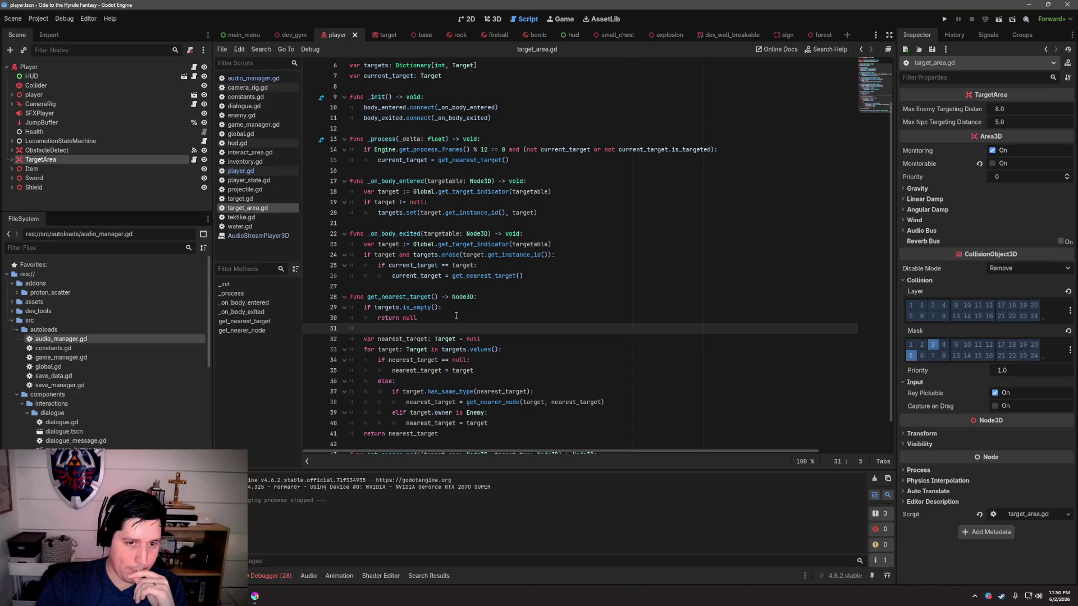
scroll(384, 157, "up", 2)
left_click(375, 192)
left_click(240, 171)
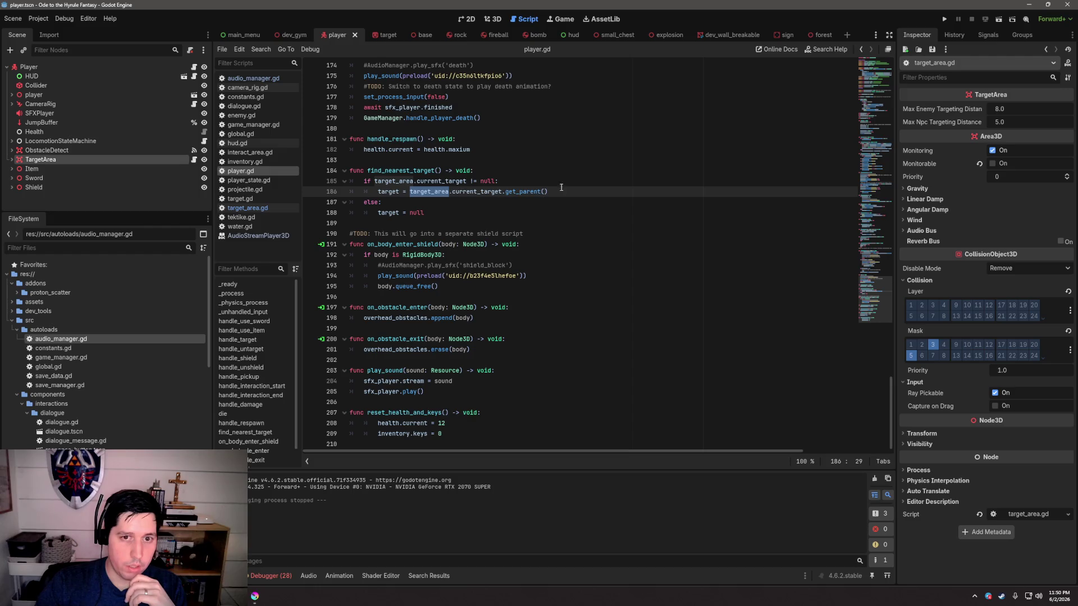
left_click(558, 163)
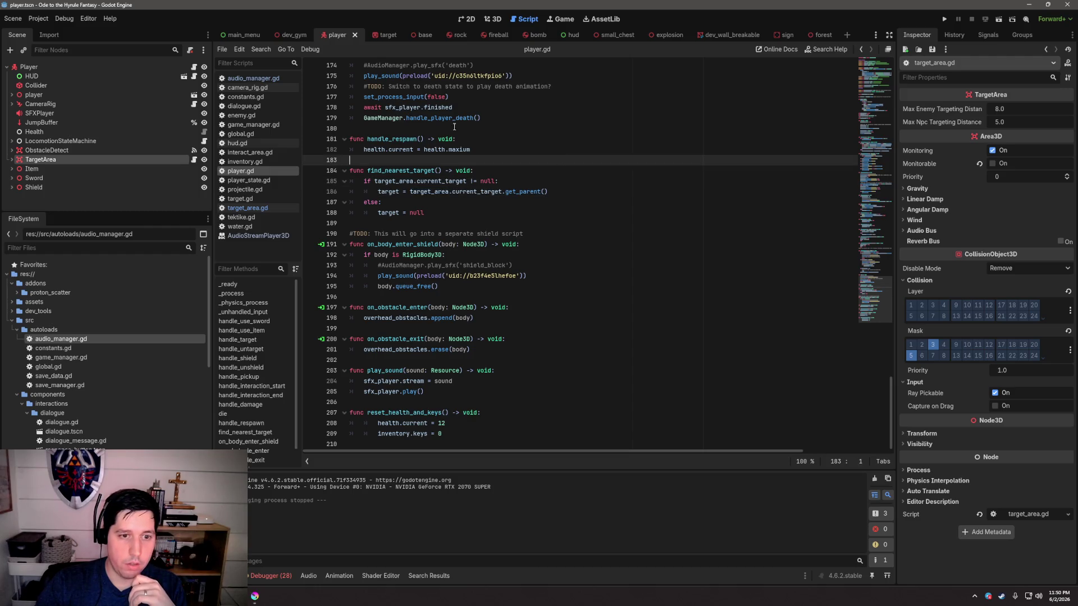
left_click(248, 208)
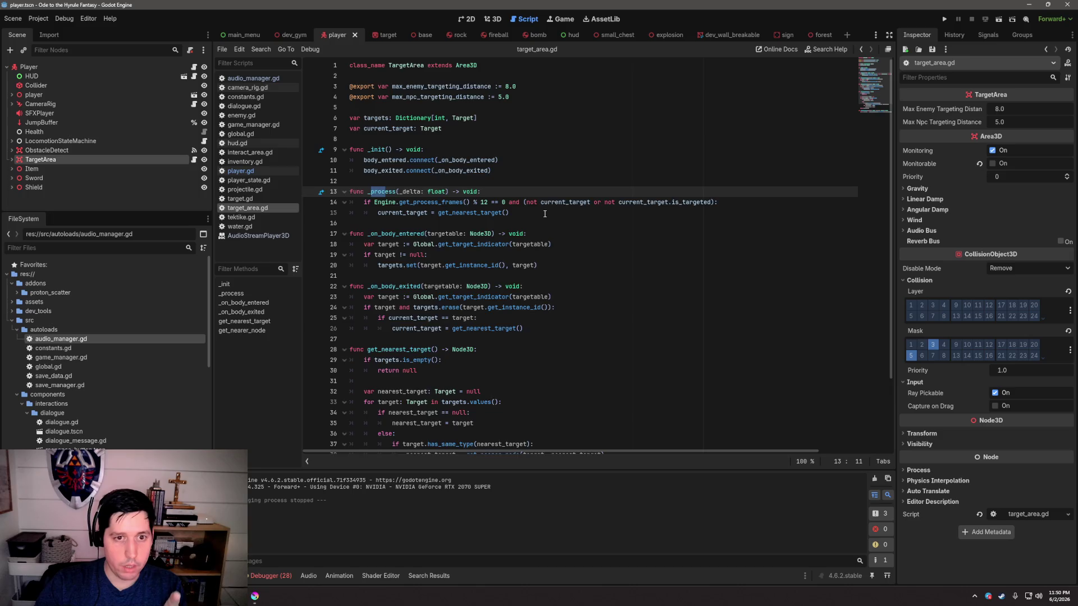
scroll(545, 213, "down", 3)
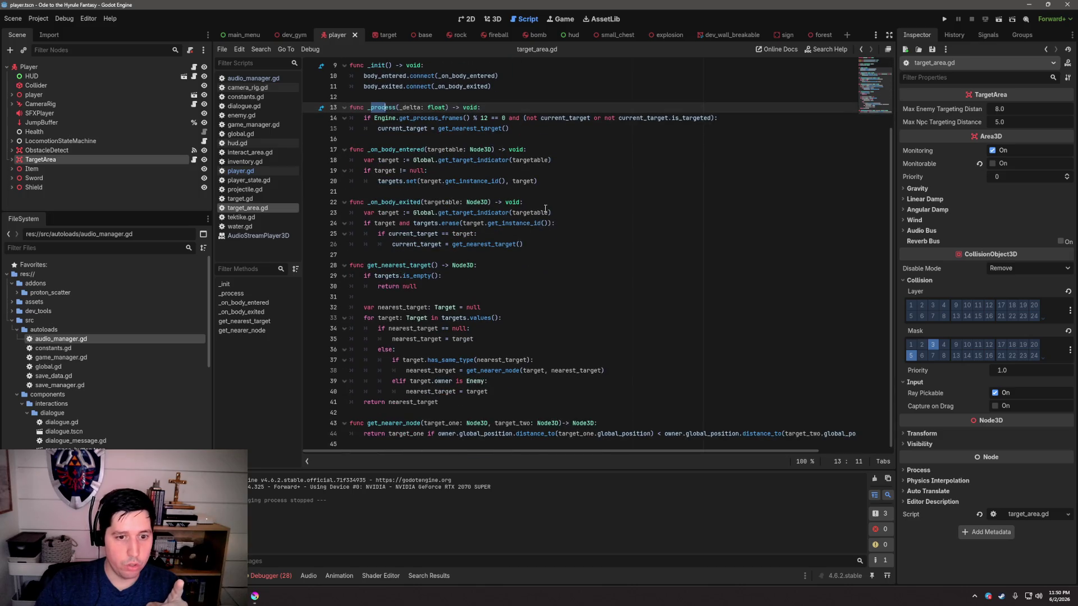
double_click(439, 406)
scroll(526, 311, "up", 3)
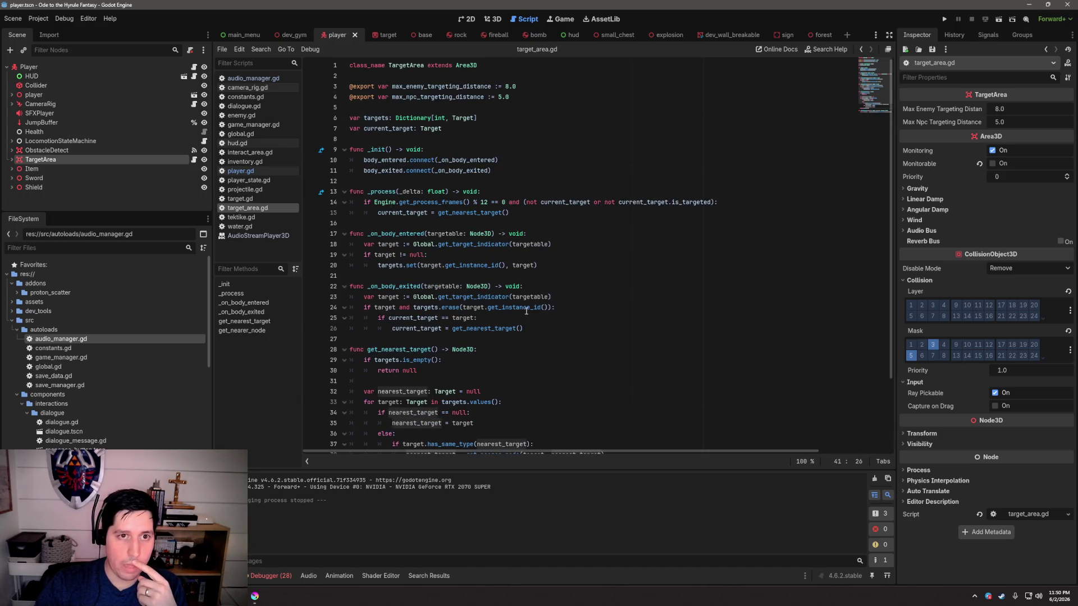
left_click(540, 138)
Add 'signal target_changed(target: Target)' on a new line 6 below the exports.
key("Return")
key("Return")
key("Up")
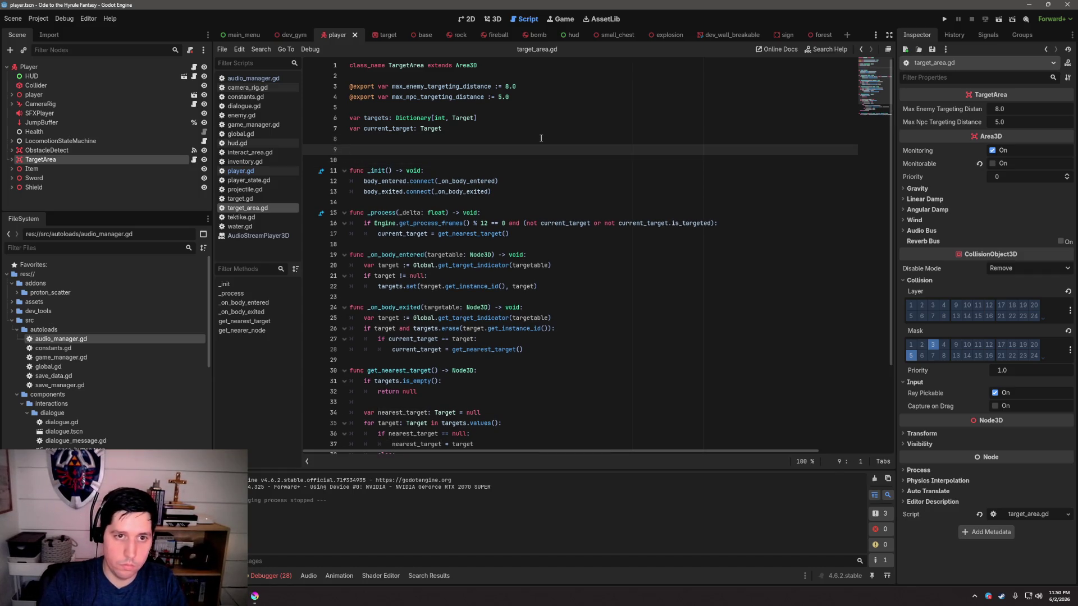
key("BackSpace")
key("Up")
key("Up")
key("Up")
key("Return")
key("Up")
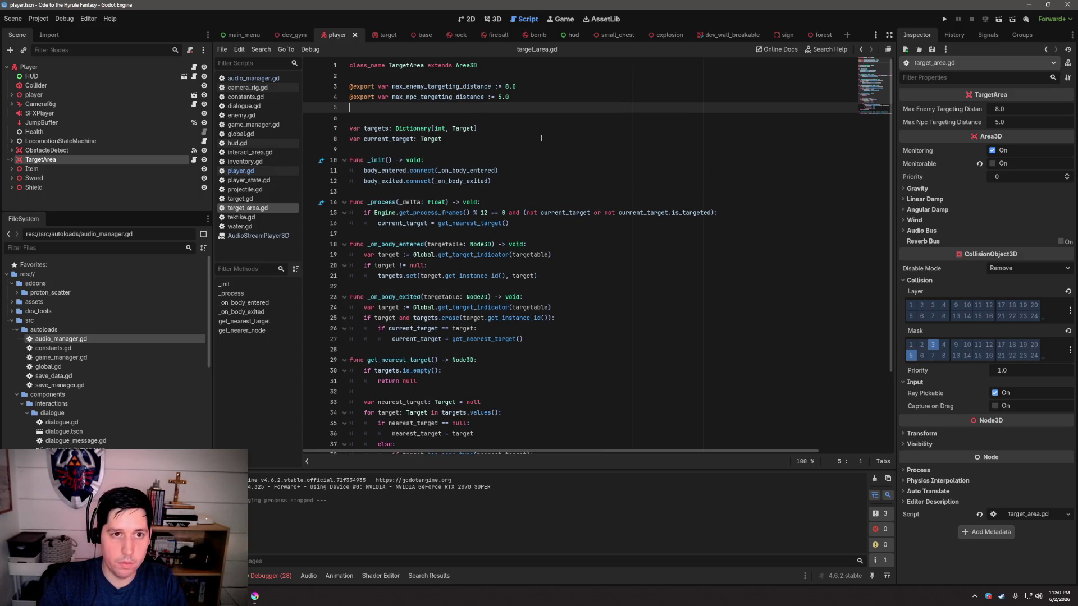
key("Return")
type("signal ")
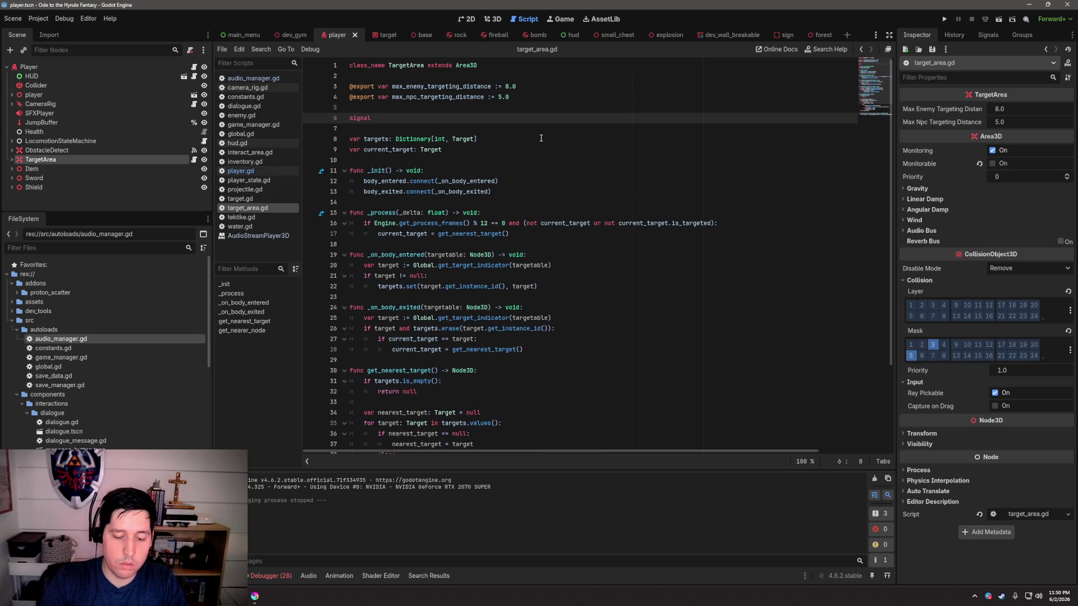
type("target_changed(")
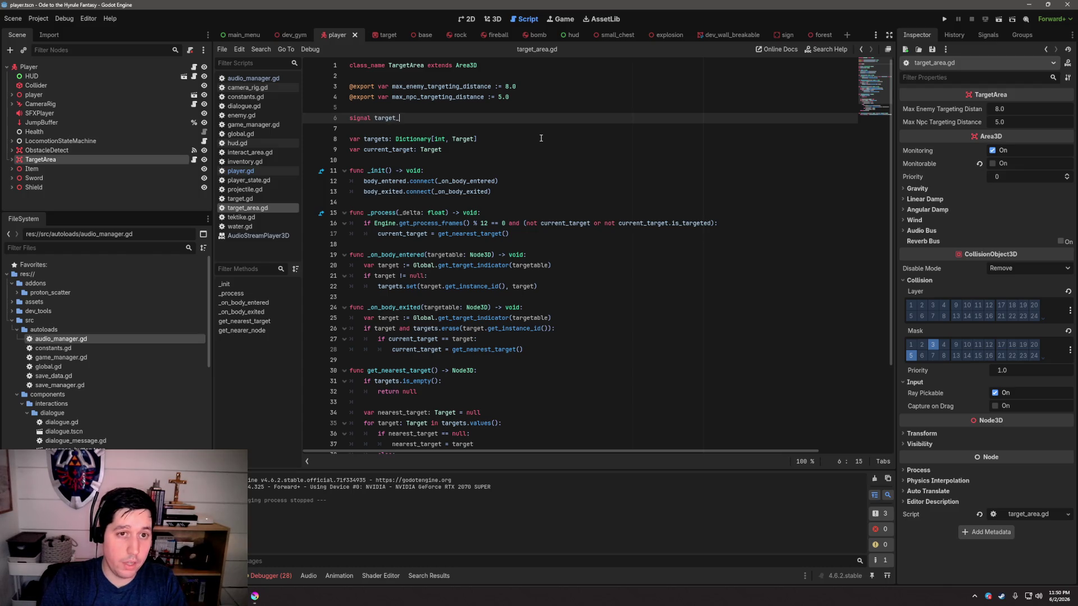
type("target: Targ")
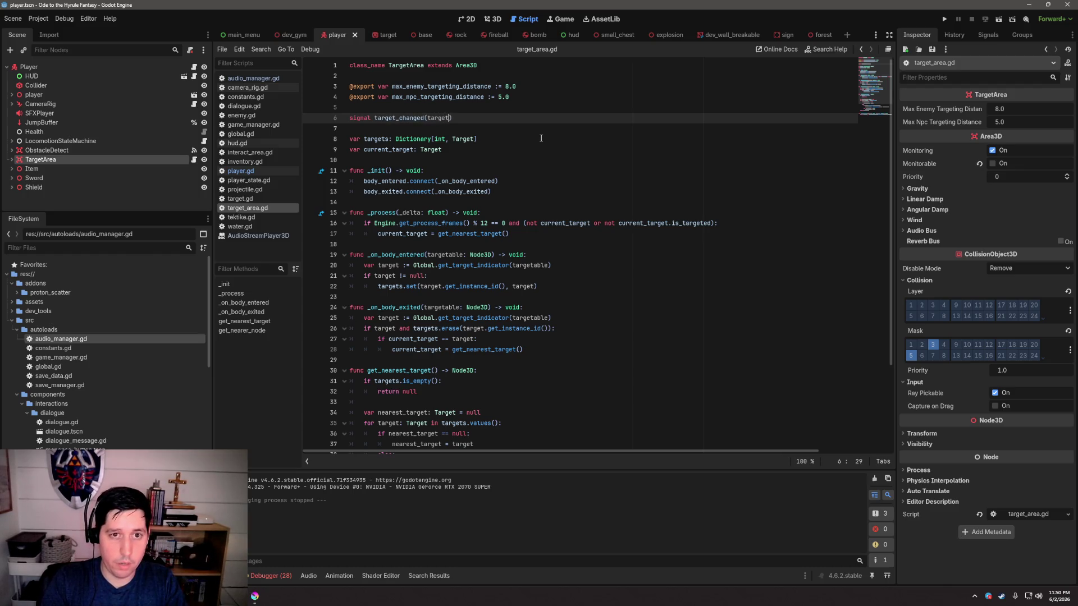
type("et)")
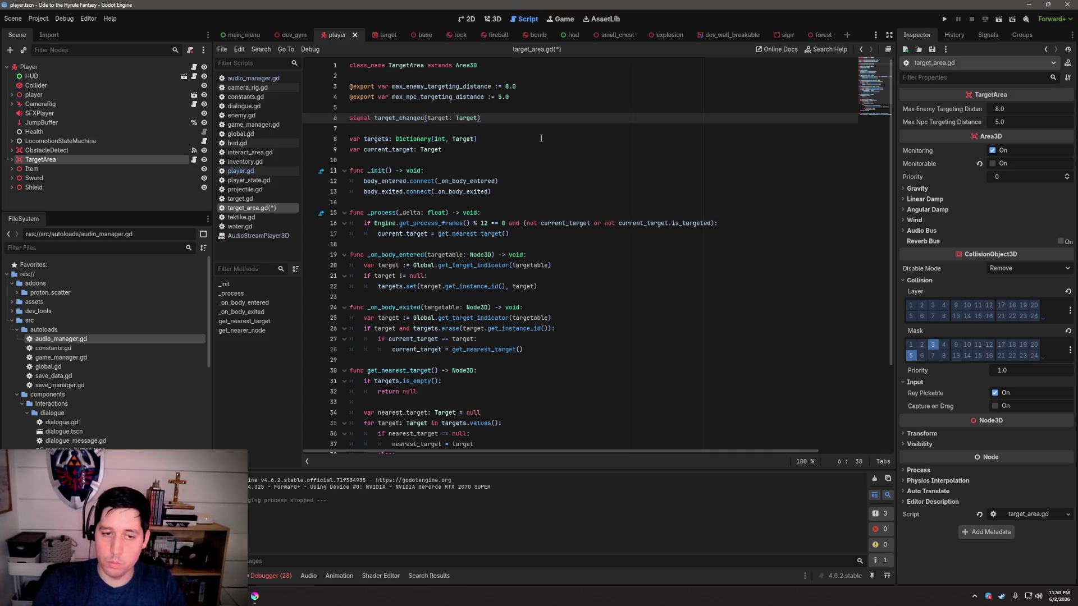
Highlight the uses of target_changed, get_nearest_target, get_nearer_node and nearest_target.
double_click(404, 118)
scroll(408, 183, "down", 3)
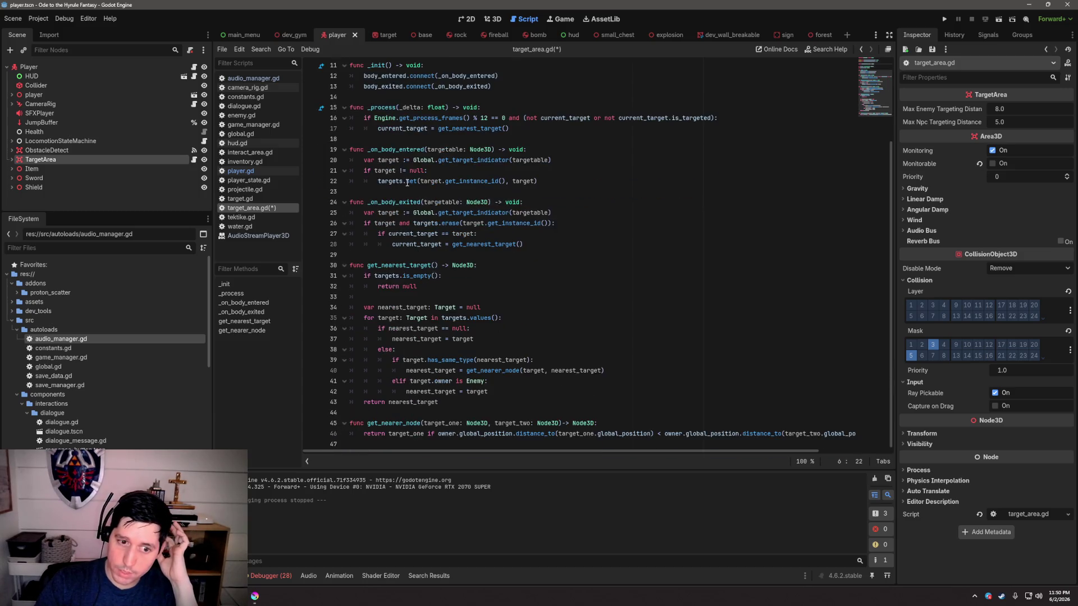
double_click(406, 266)
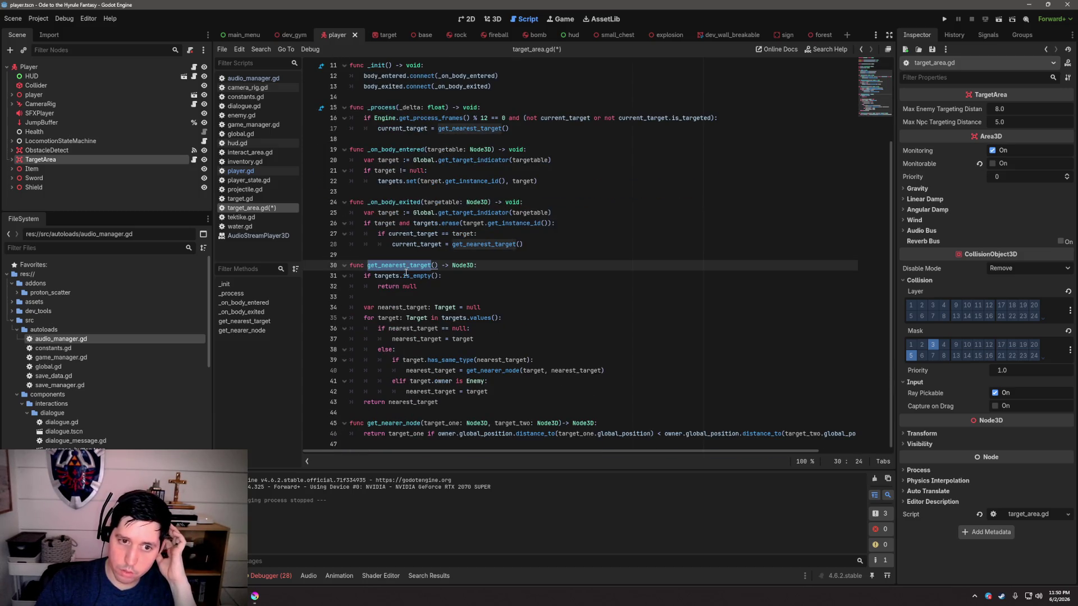
double_click(412, 423)
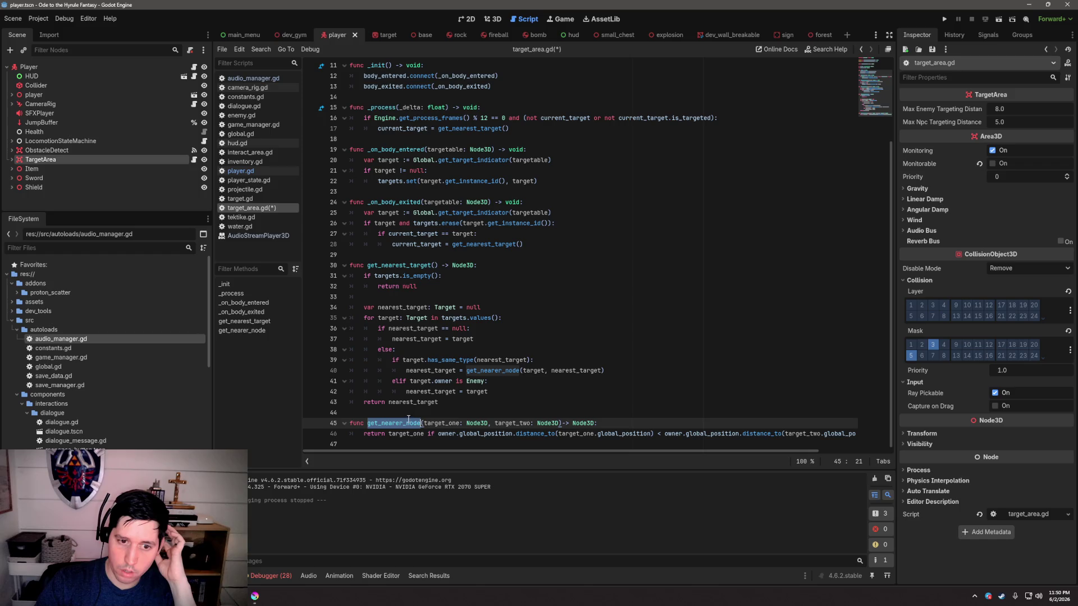
double_click(453, 370)
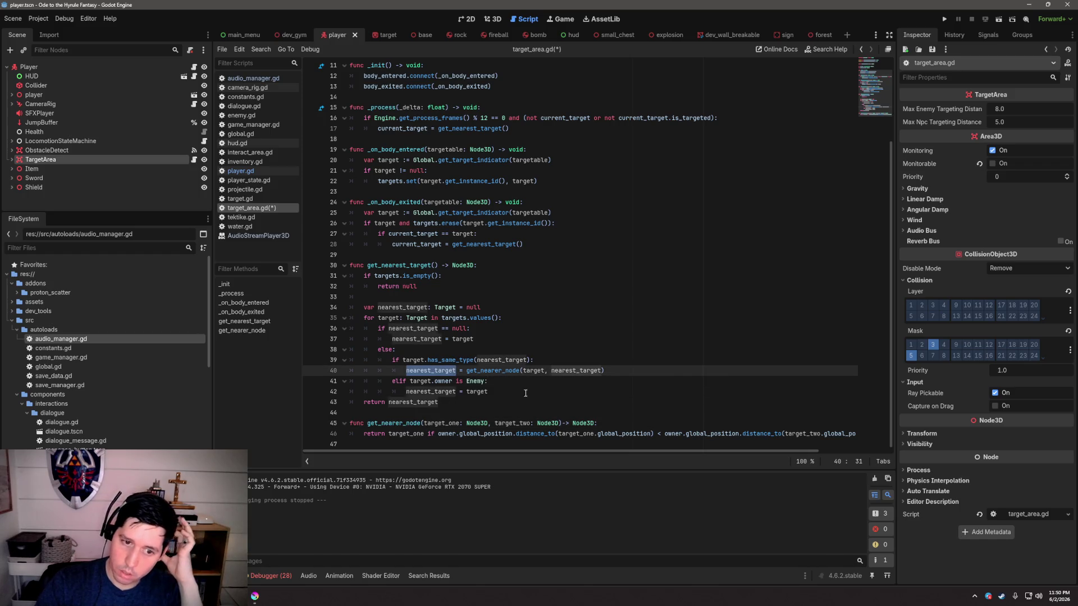
left_click(625, 381)
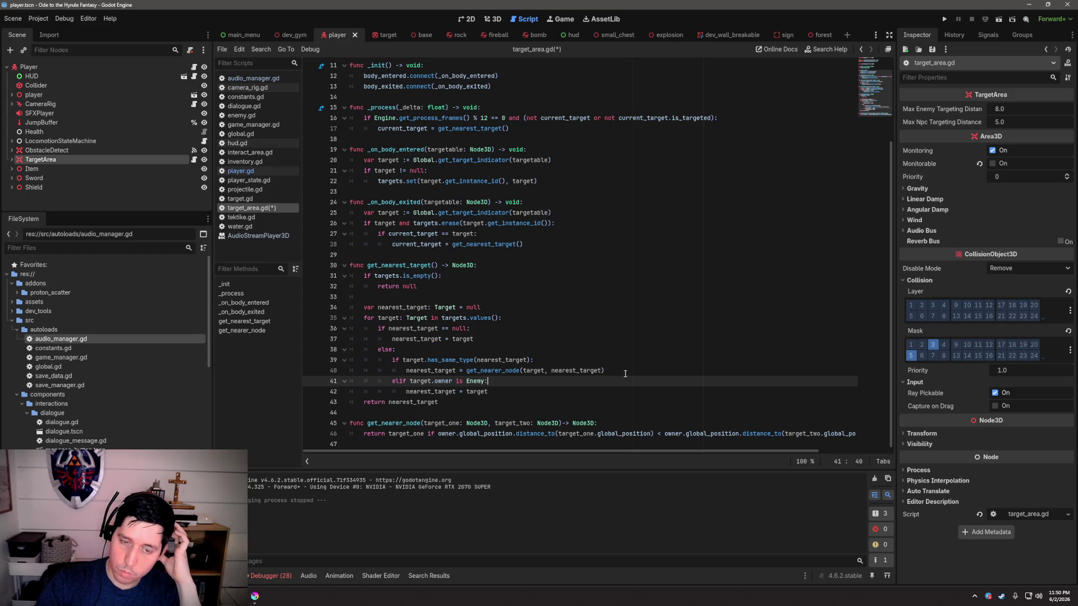
left_click(622, 393)
left_click(506, 328)
left_click(505, 339)
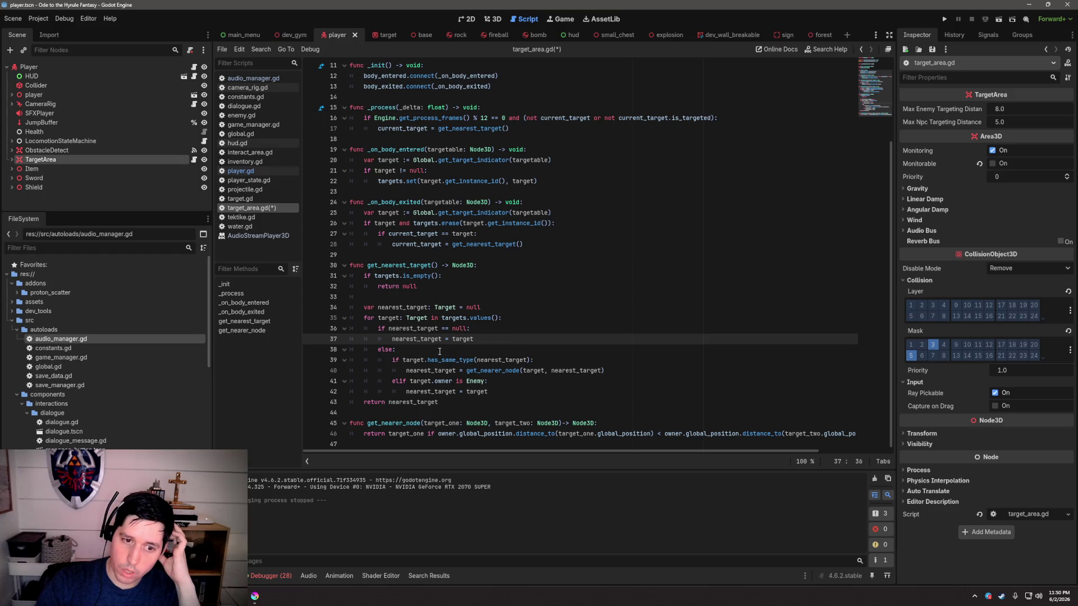
left_click(507, 392)
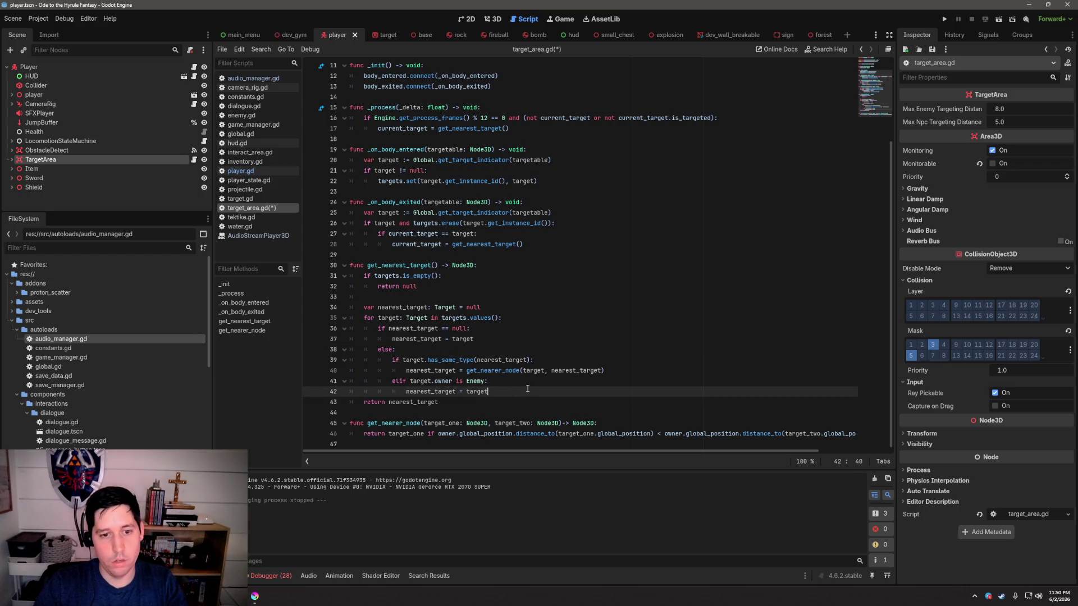
double_click(438, 403)
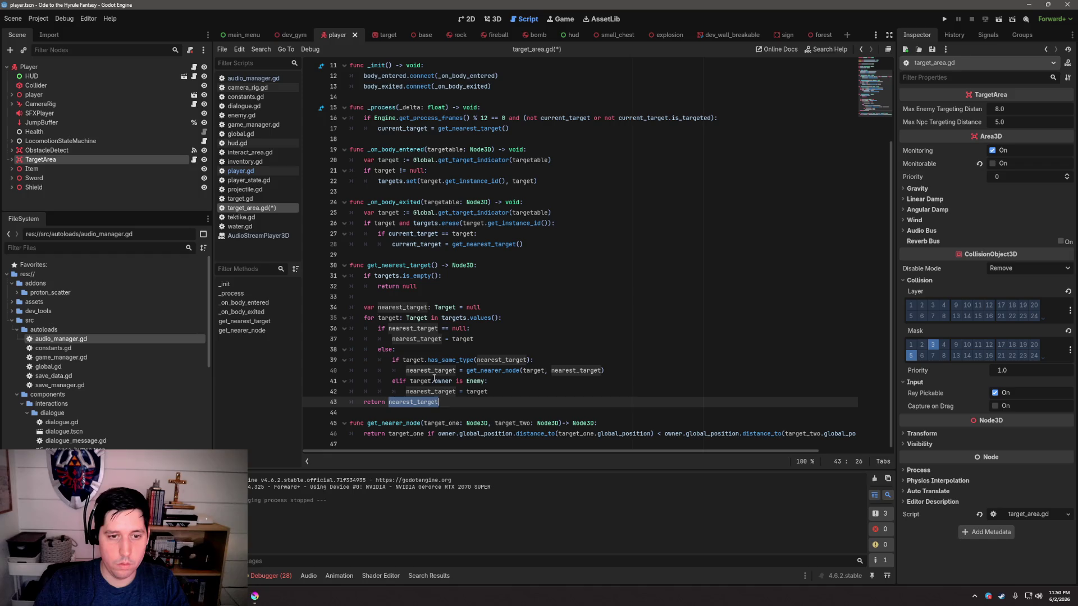
left_click(419, 266)
scroll(418, 264, "up", 3)
left_click(418, 225)
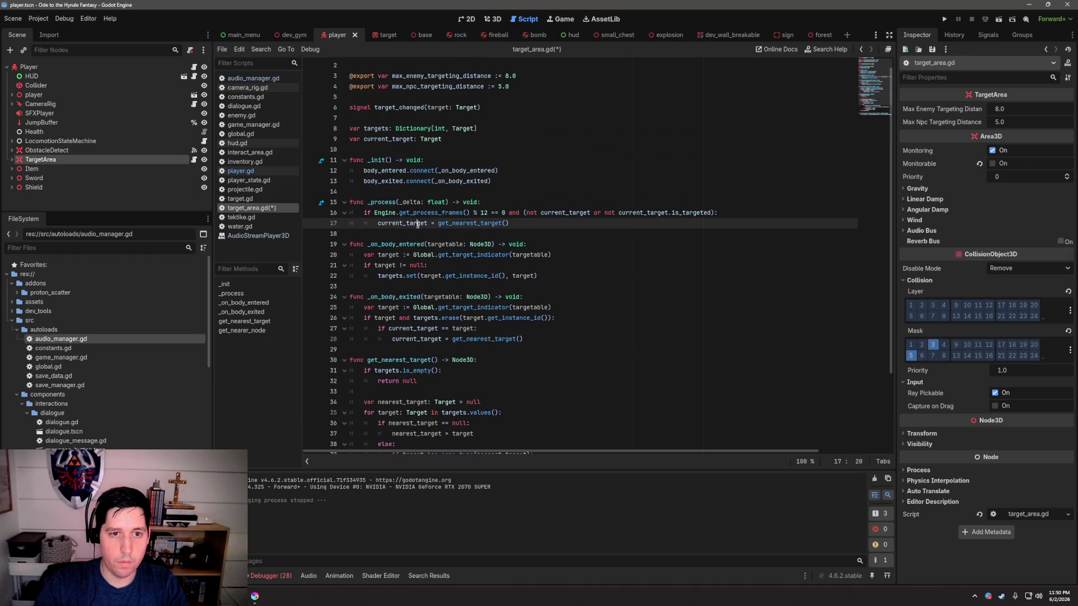
double_click(417, 223)
scroll(534, 238, "up", 1)
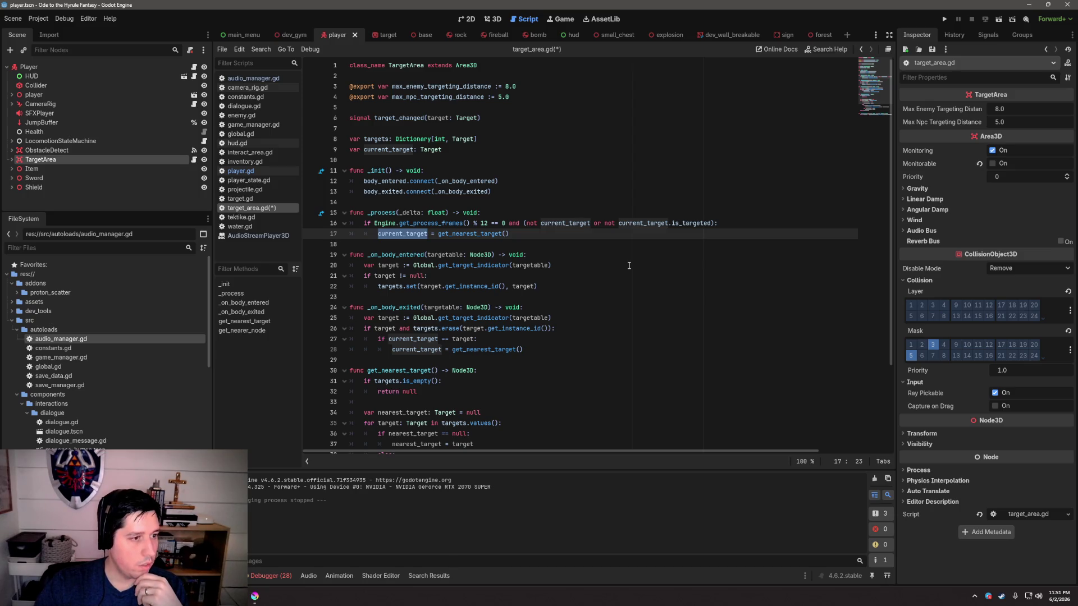
key("ctrl+s")
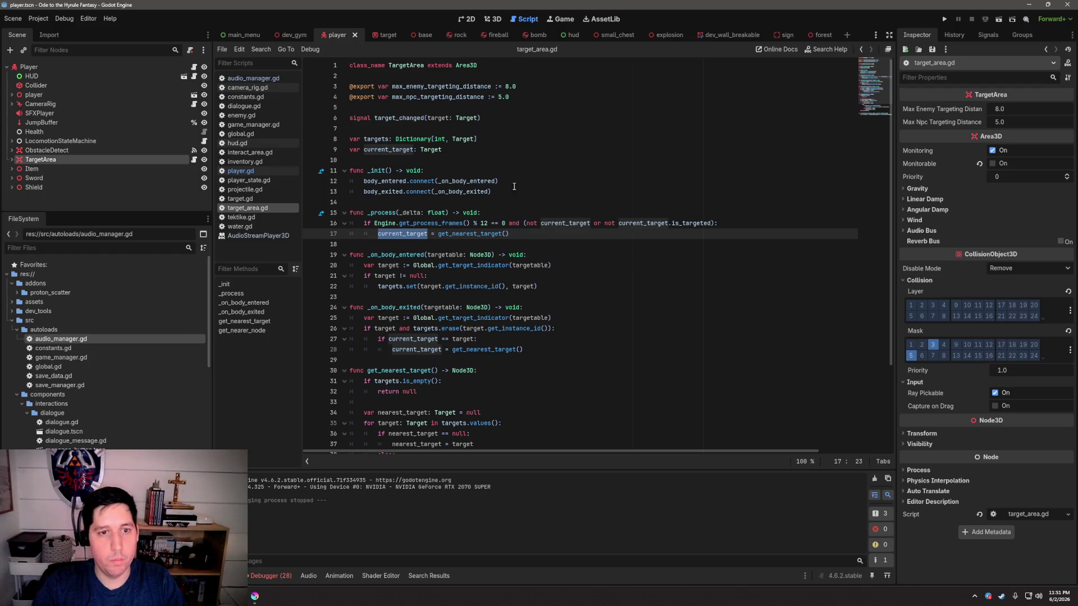
Rename _init on line 11 to _ready, then bring up the code review notes.
scroll(428, 218, "down", 1)
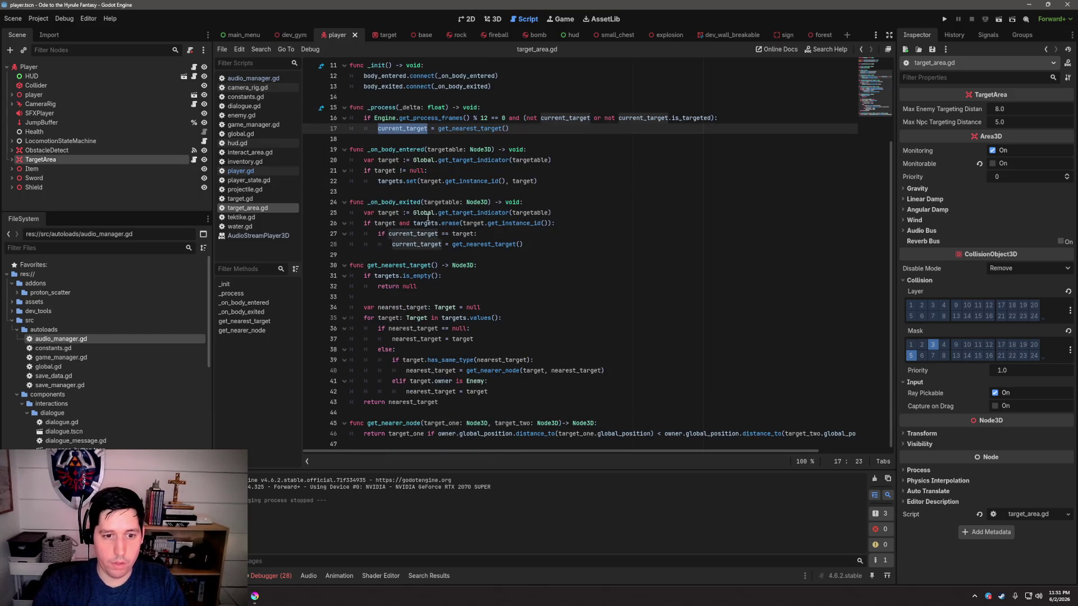
scroll(417, 187, "up", 2)
double_click(382, 173)
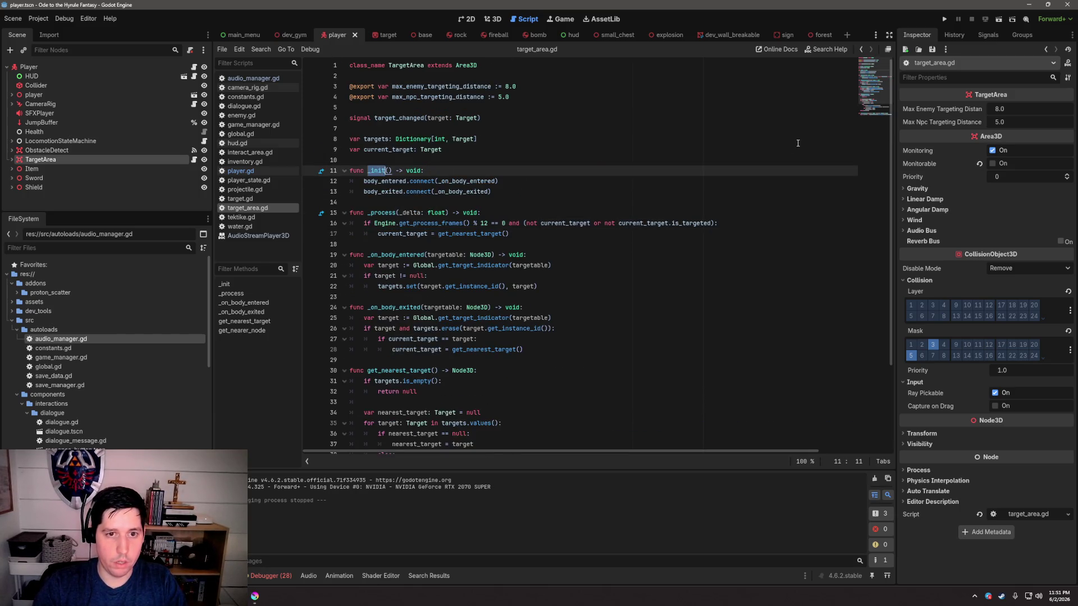
type("_")
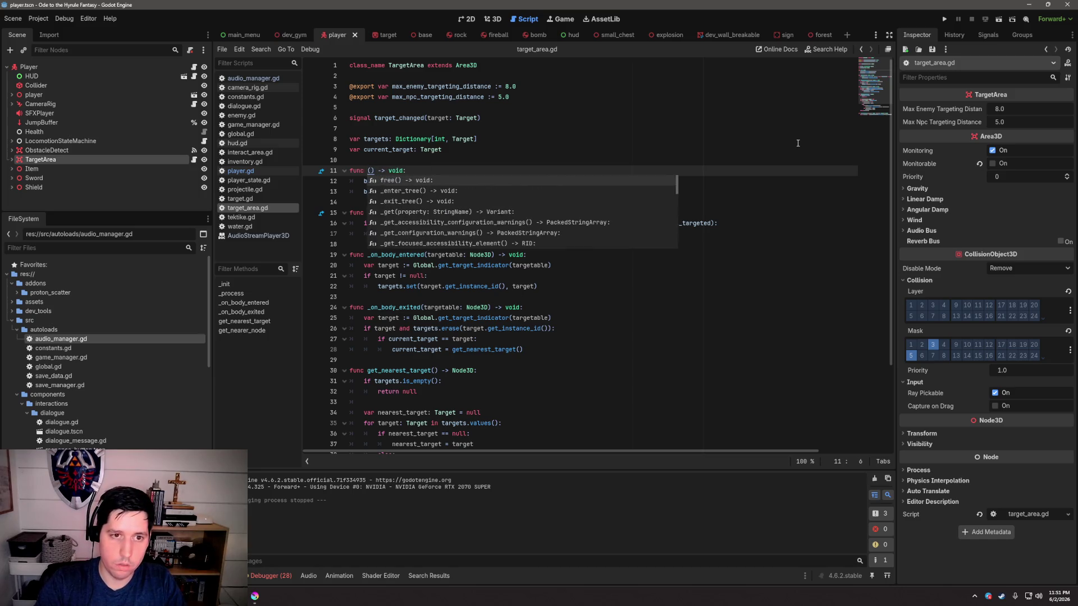
type("ready")
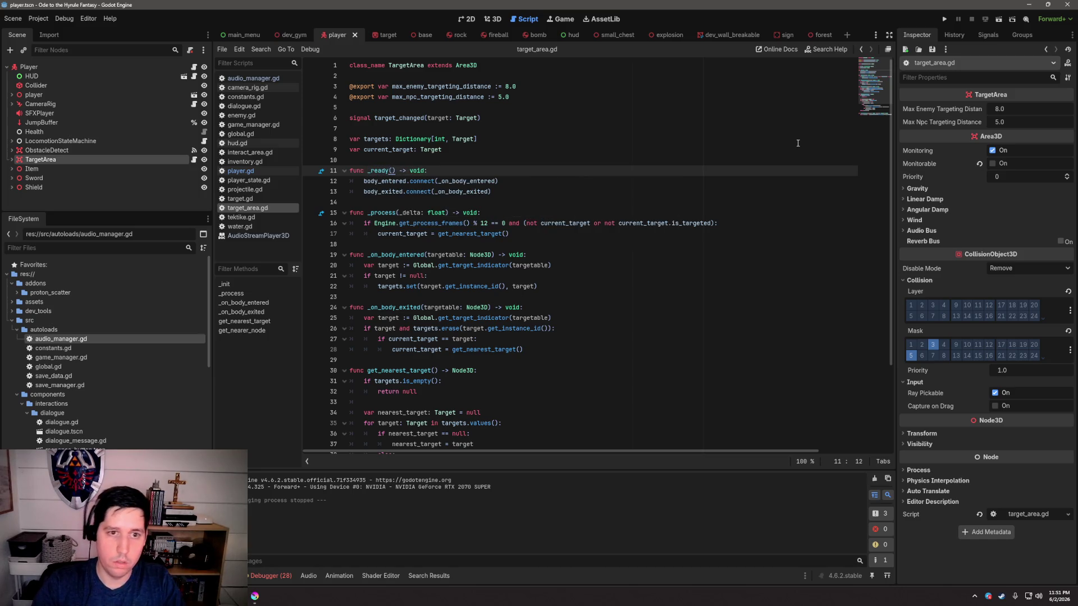
left_click(468, 158)
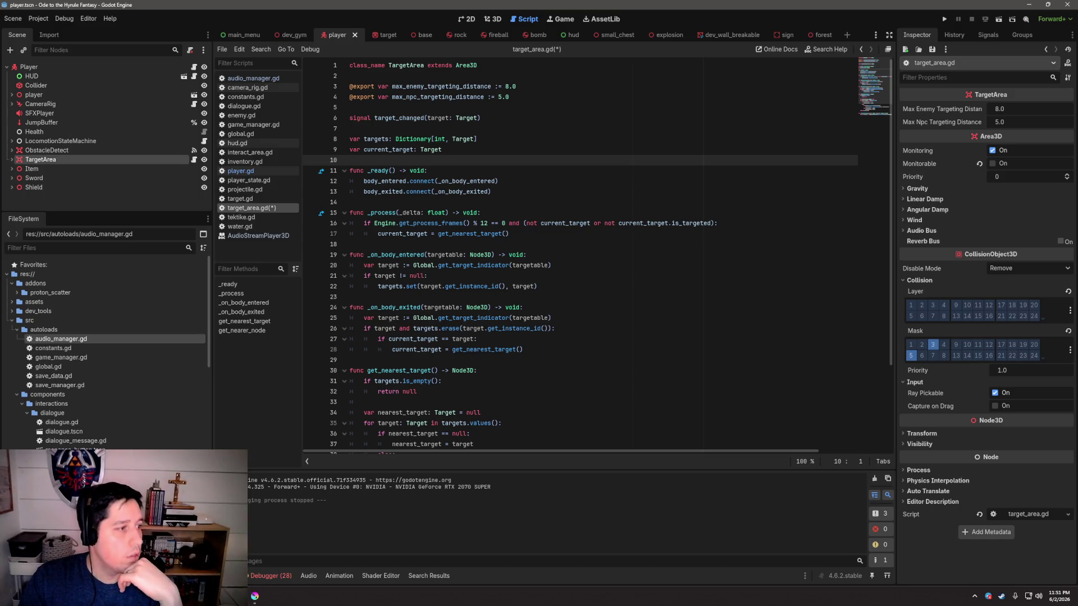
key("alt+Tab")
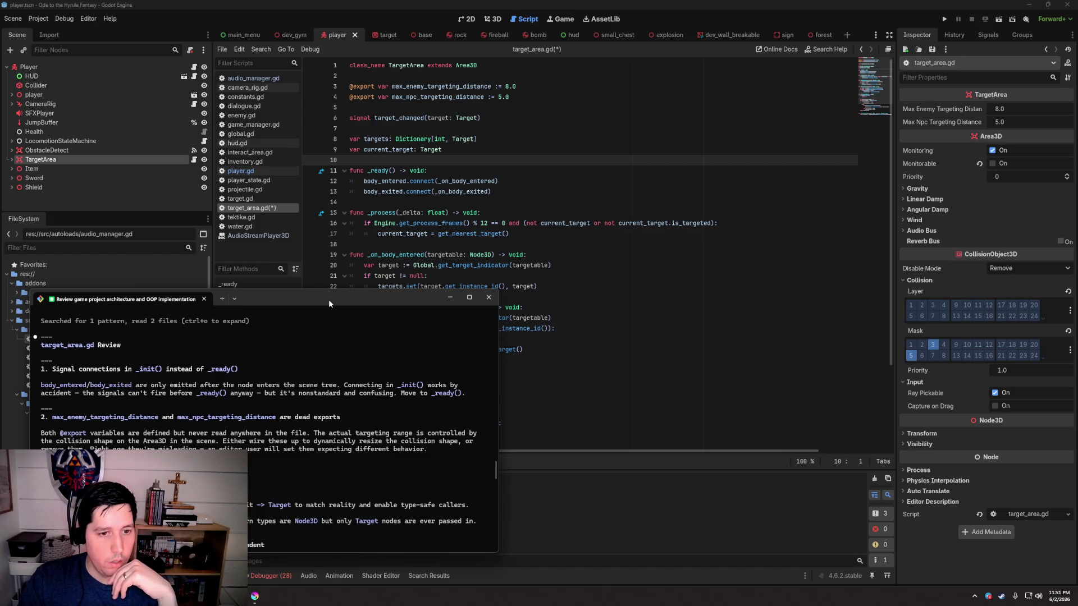
Back in Godot, delete the two exported enemy and NPC targeting-distance variables.
key("alt+Tab")
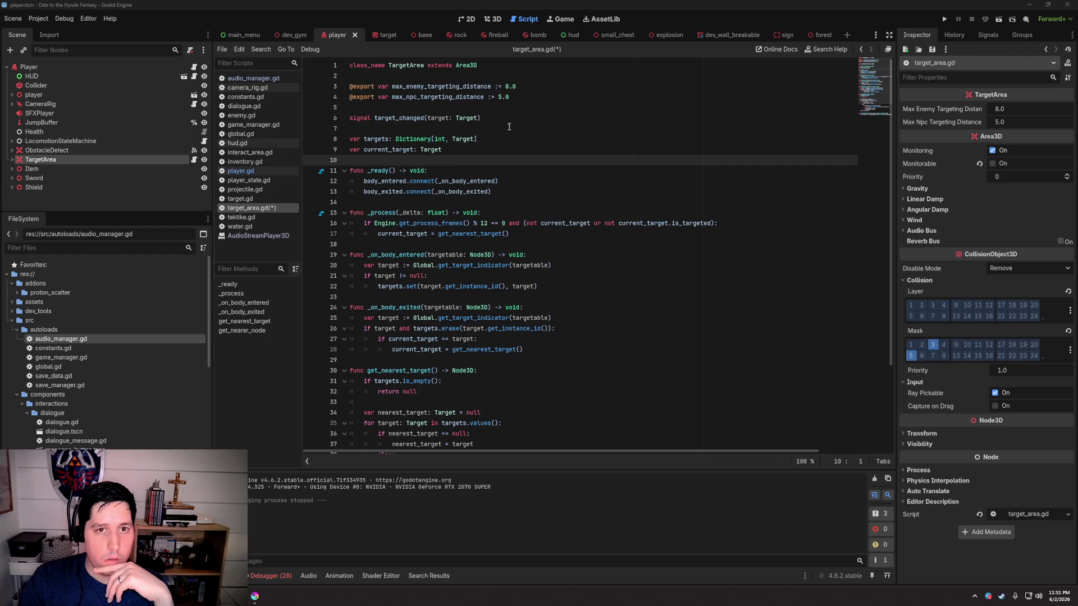
left_click(518, 110)
left_click(468, 77)
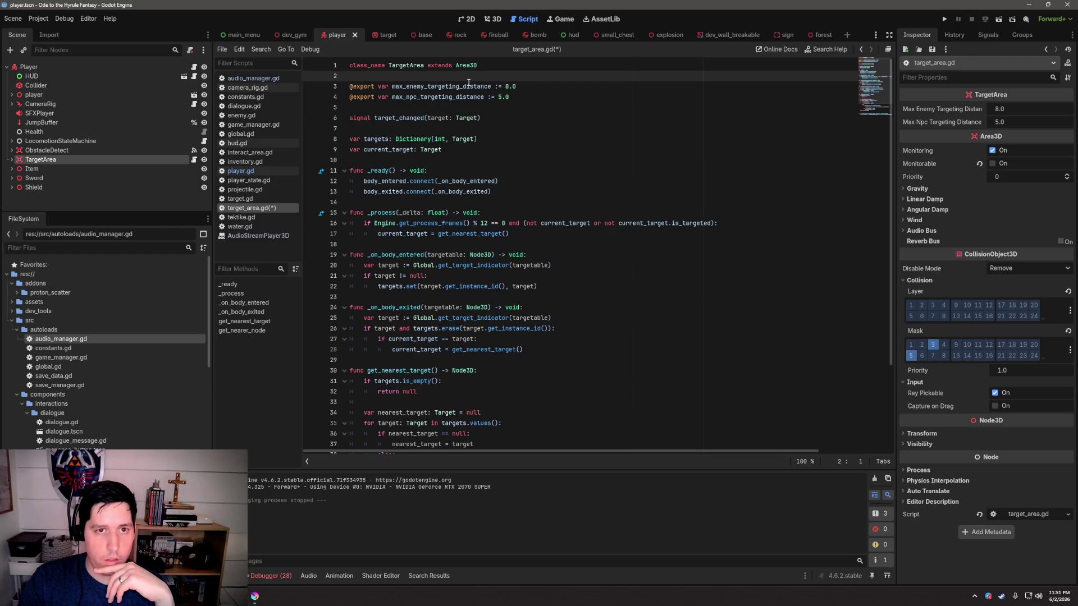
double_click(468, 85)
scroll(611, 171, "down", 3)
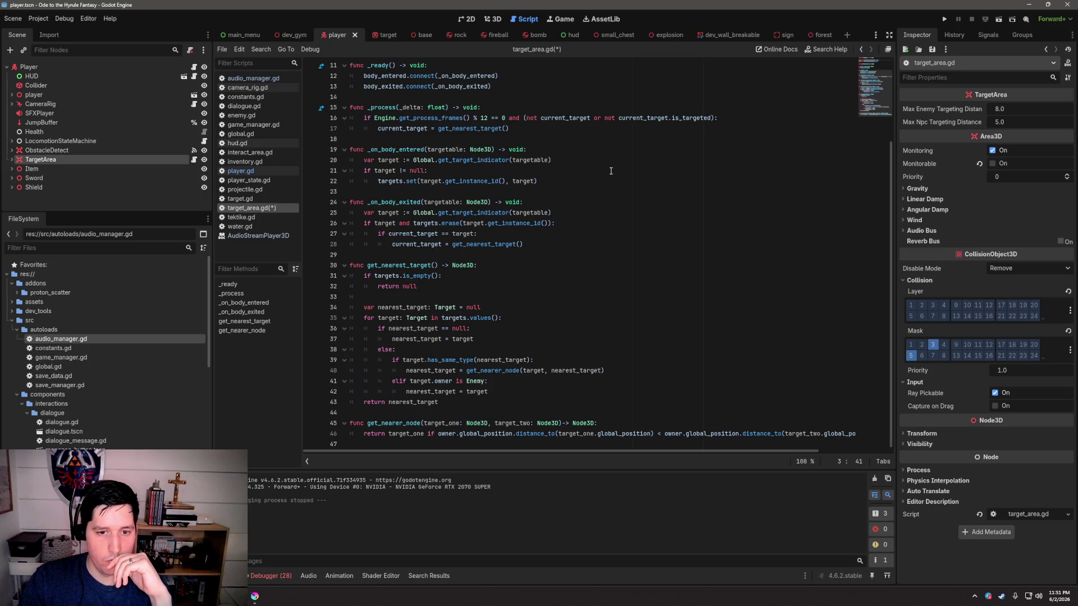
scroll(611, 170, "up", 3)
left_click_drag(541, 100, 549, 76)
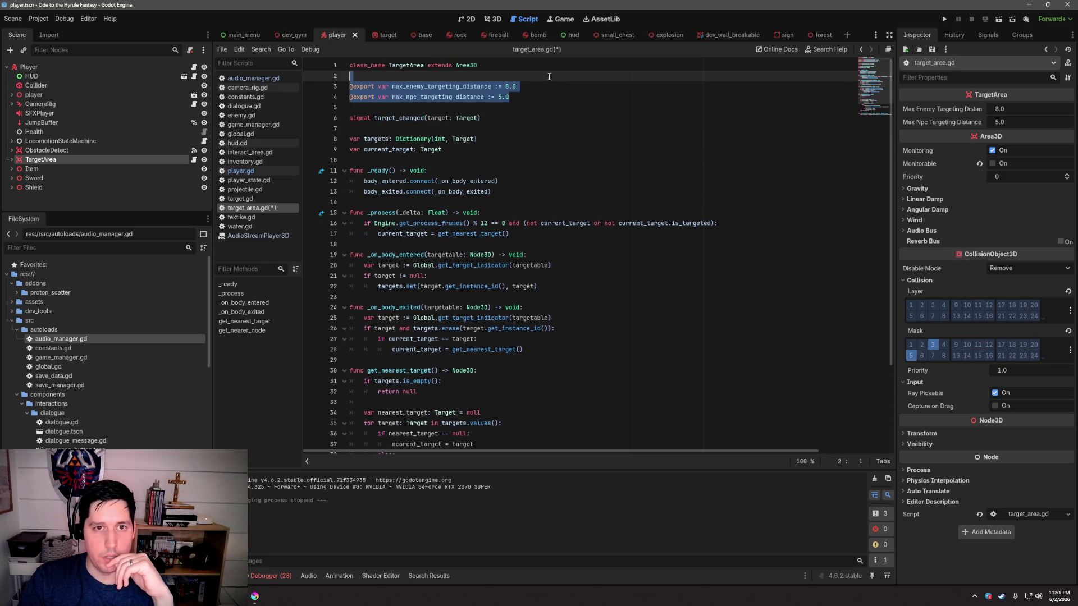
key("BackSpace")
key("BackSpace")
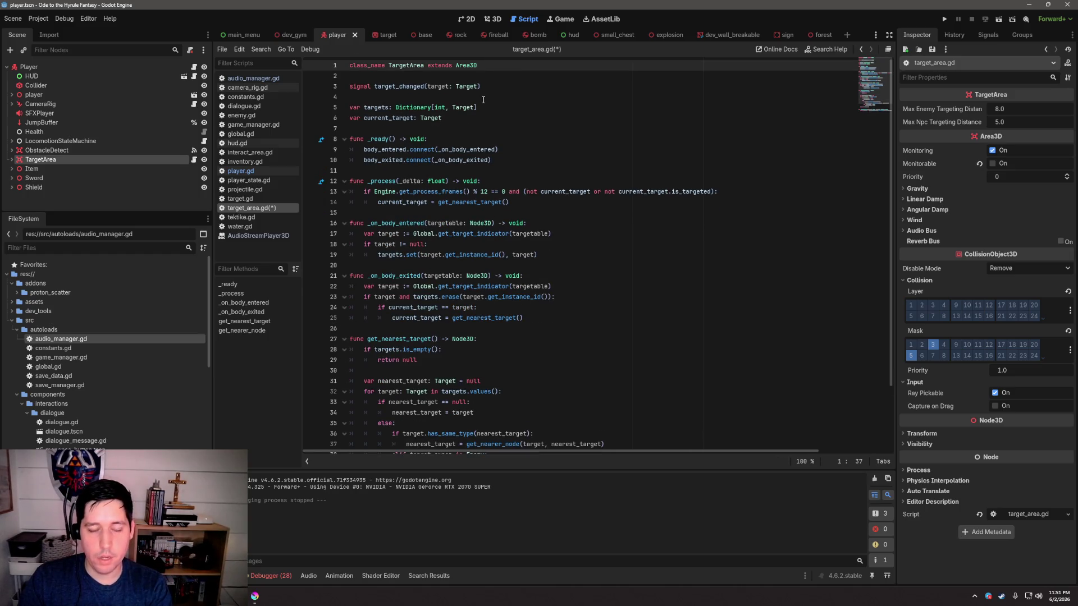
Inspect the Enemy elif branch and the has_same_type condition on line 36, and save.
scroll(483, 100, "down", 2)
left_click(392, 381)
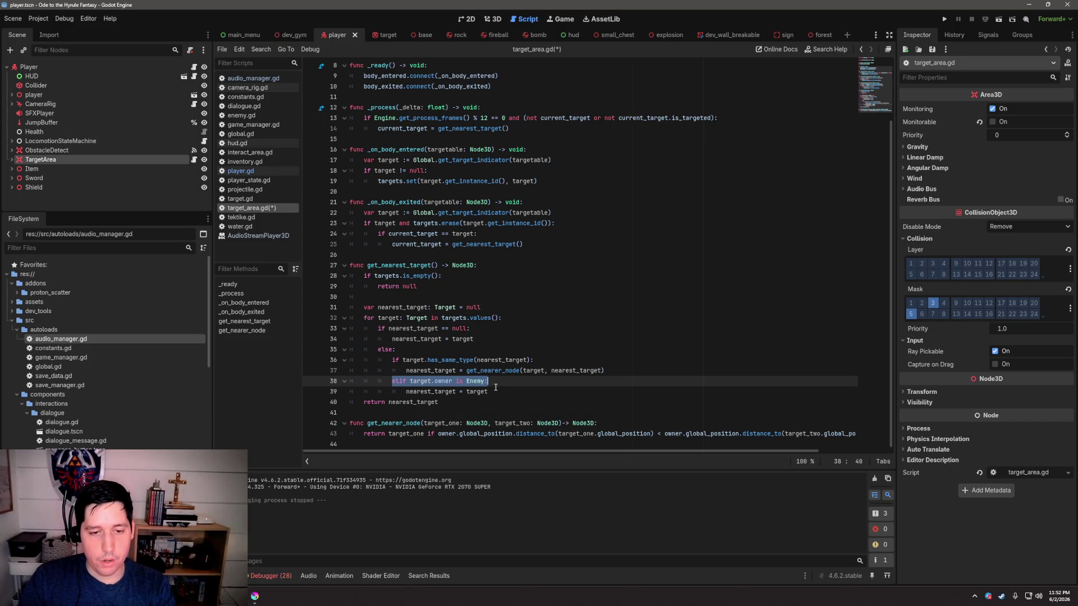
left_click(479, 353)
left_click_drag(391, 360, 560, 361)
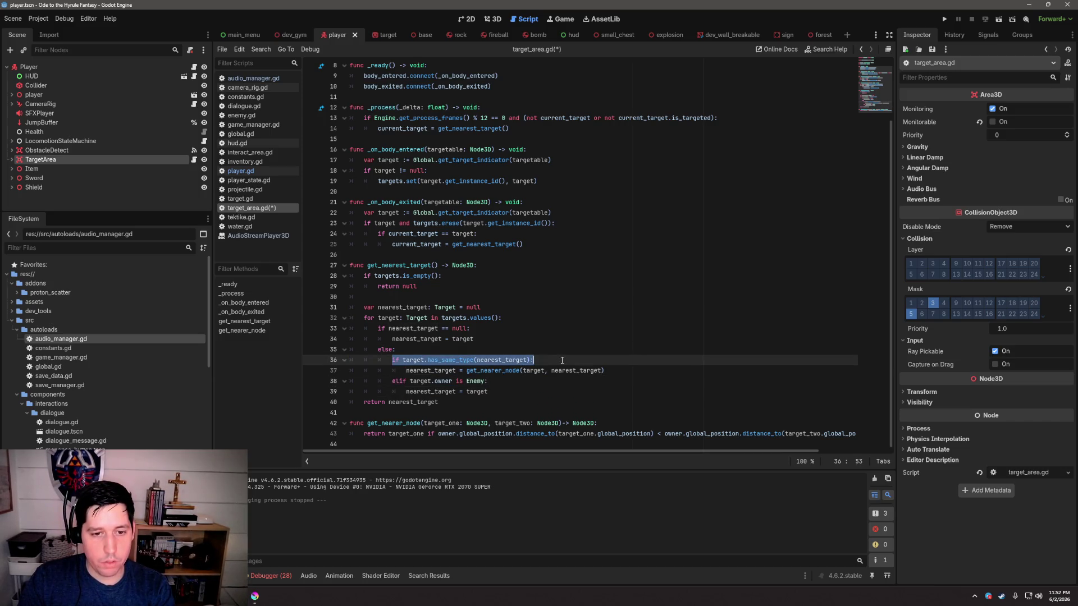
double_click(453, 359)
key("ctrl+s")
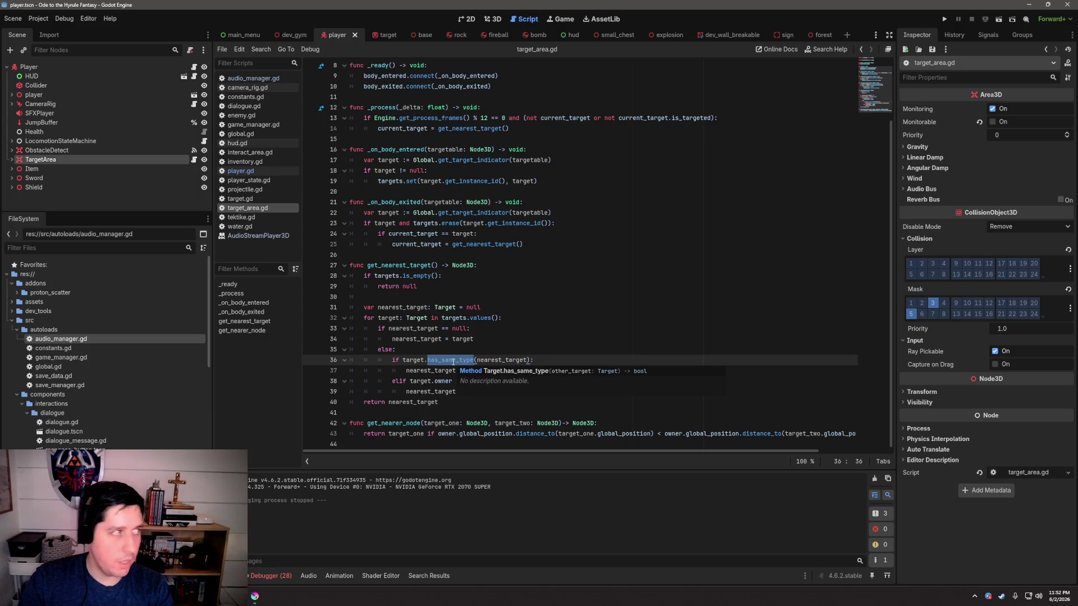
Review the get_nearer_node assignment on line 37 and nearest_target on line 39.
key("End")
left_click_drag(438, 370, 648, 371)
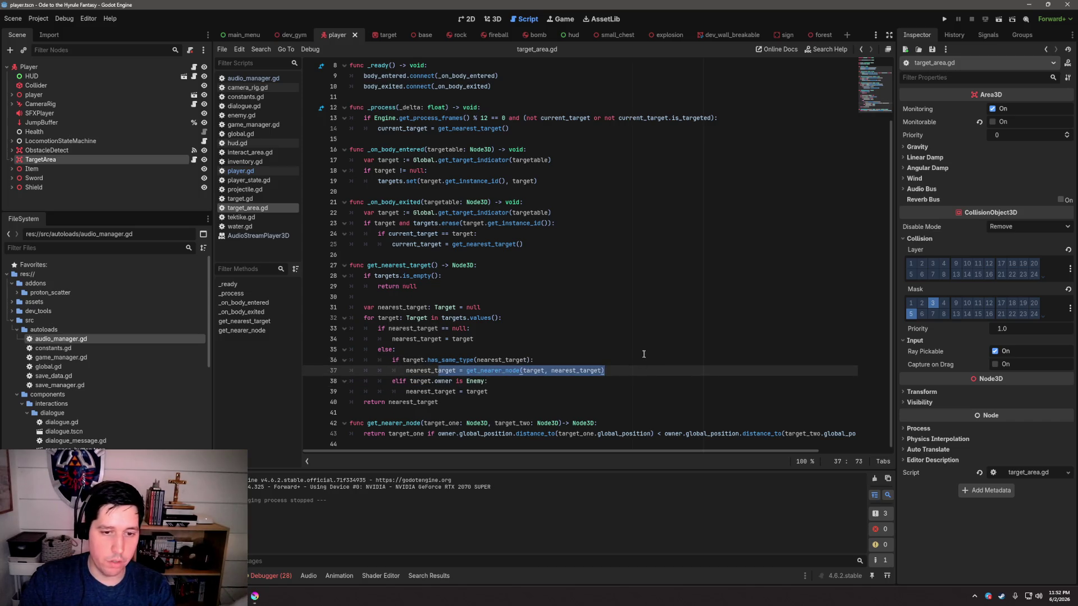
left_click(649, 371)
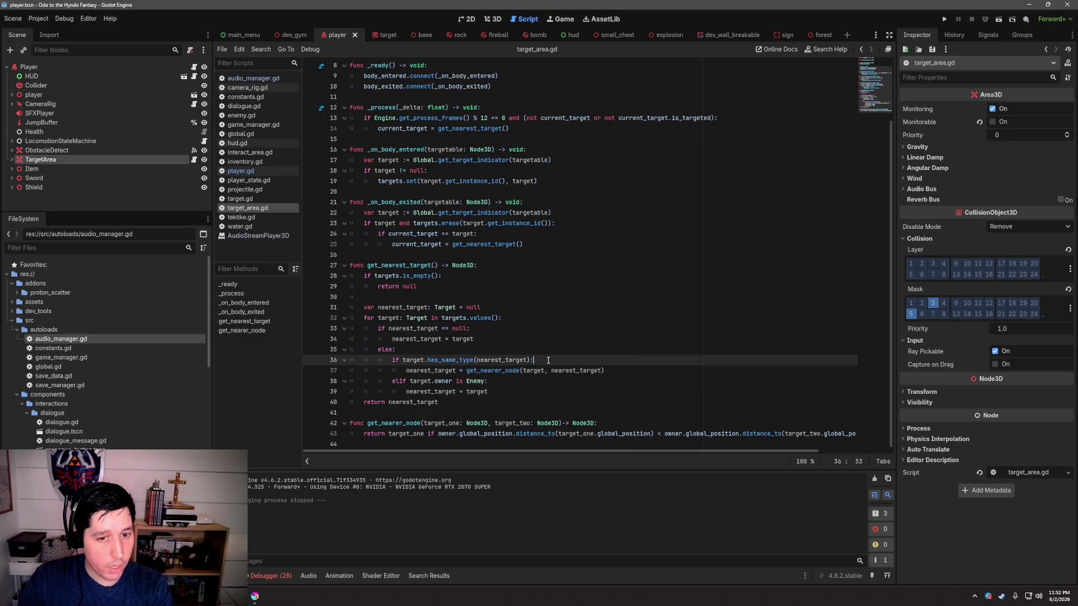
left_click(487, 382)
left_click(453, 393)
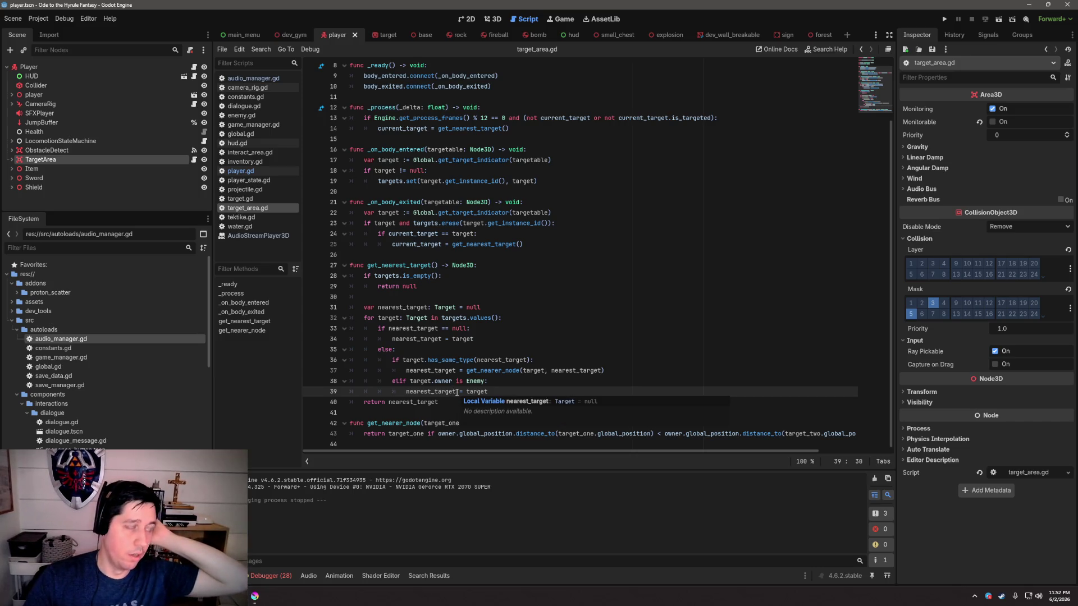
left_click(499, 392)
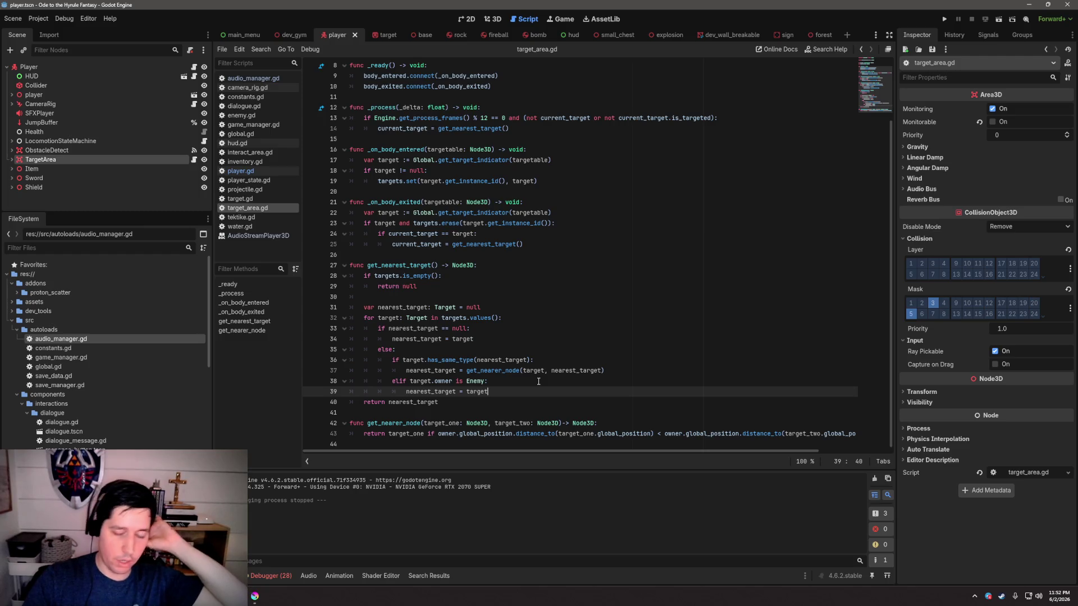
left_click(452, 413)
scroll(438, 322, "up", 3)
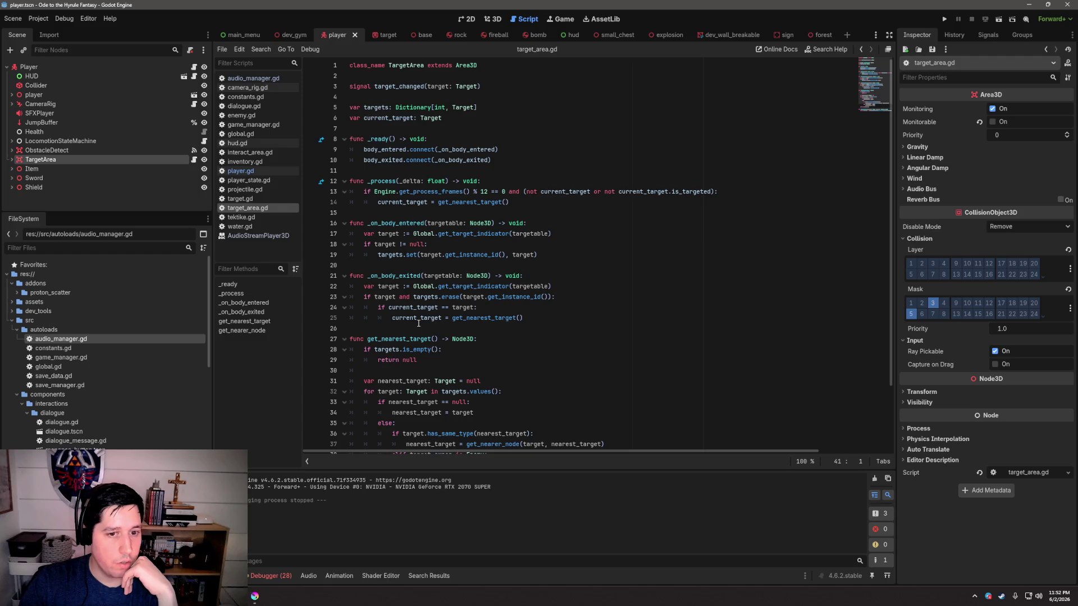
scroll(418, 324, "down", 2)
Change get_nearest_target's return type from Node3D to Target and highlight current_target's uses.
double_click(463, 275)
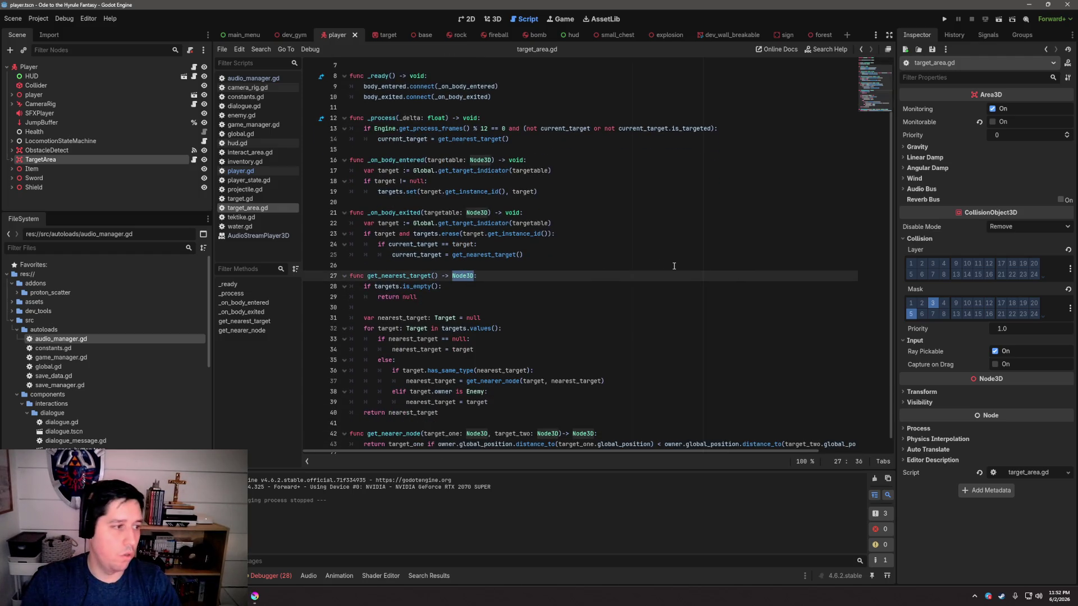
type("Target")
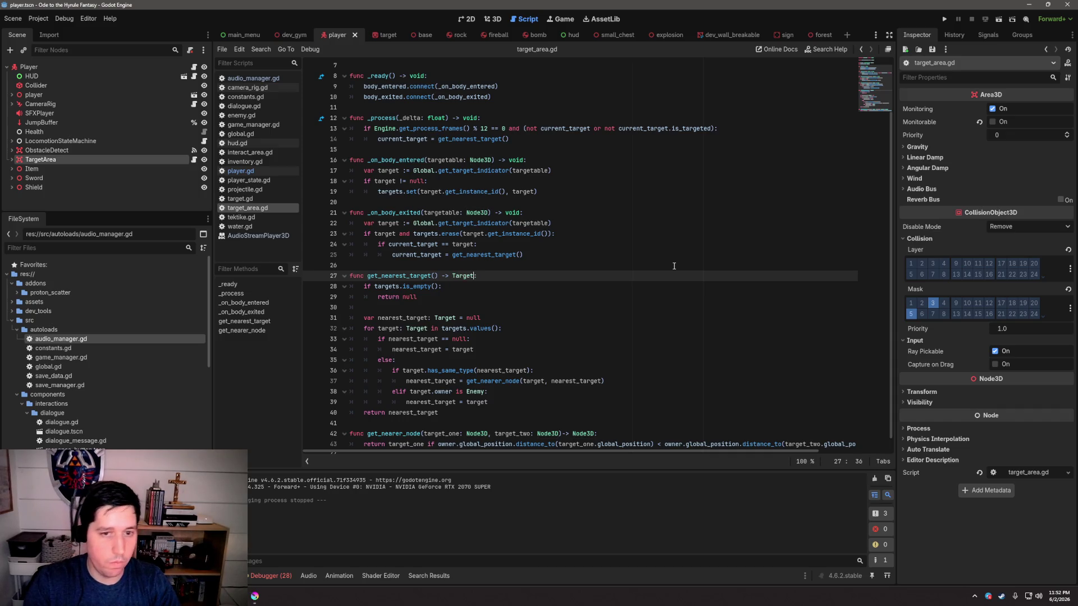
left_click(674, 265)
scroll(430, 232, "up", 2)
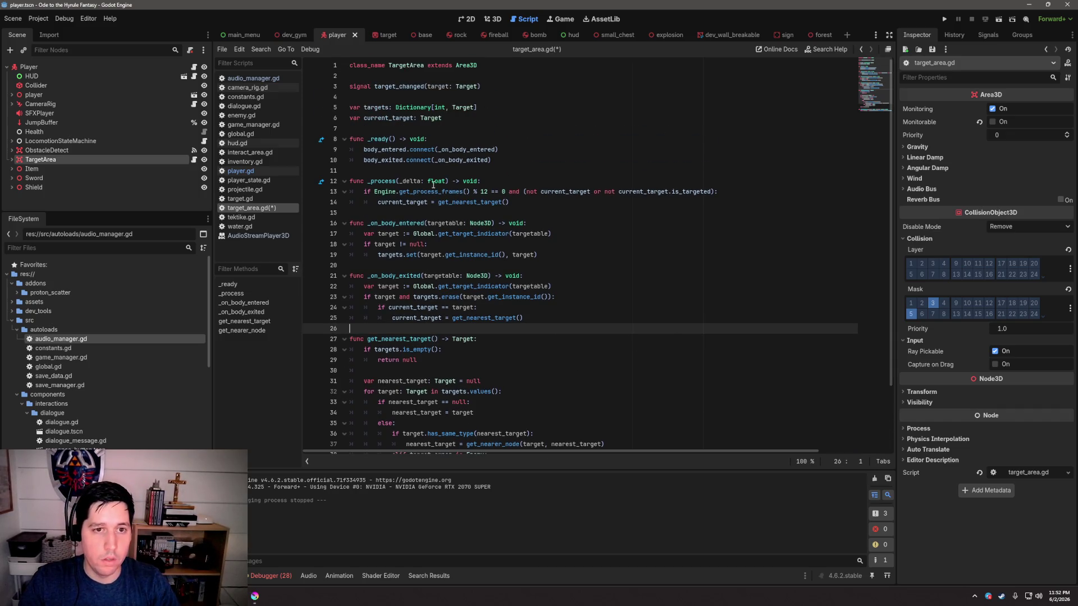
double_click(413, 202)
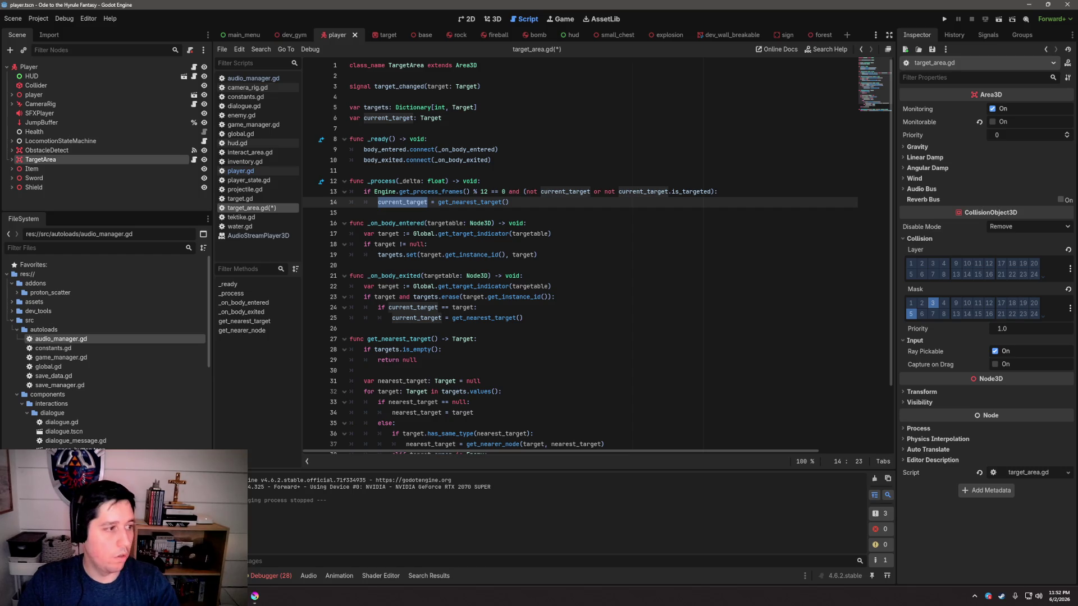
scroll(566, 422, "down", 2)
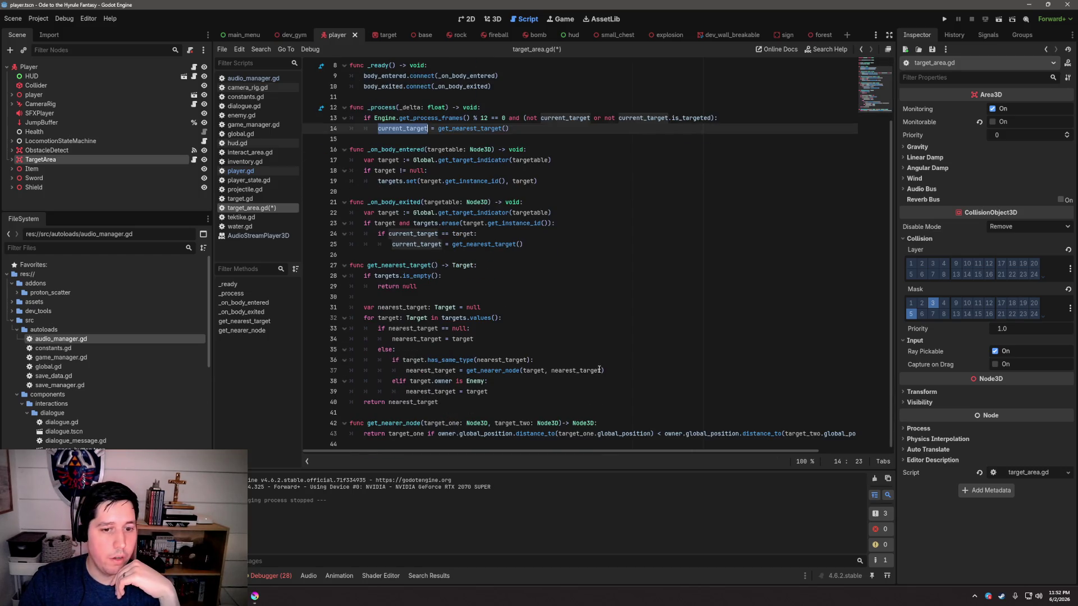
Retype get_nearer_node's return type and both target_one and target_two parameters as Target.
double_click(581, 423)
type("Target")
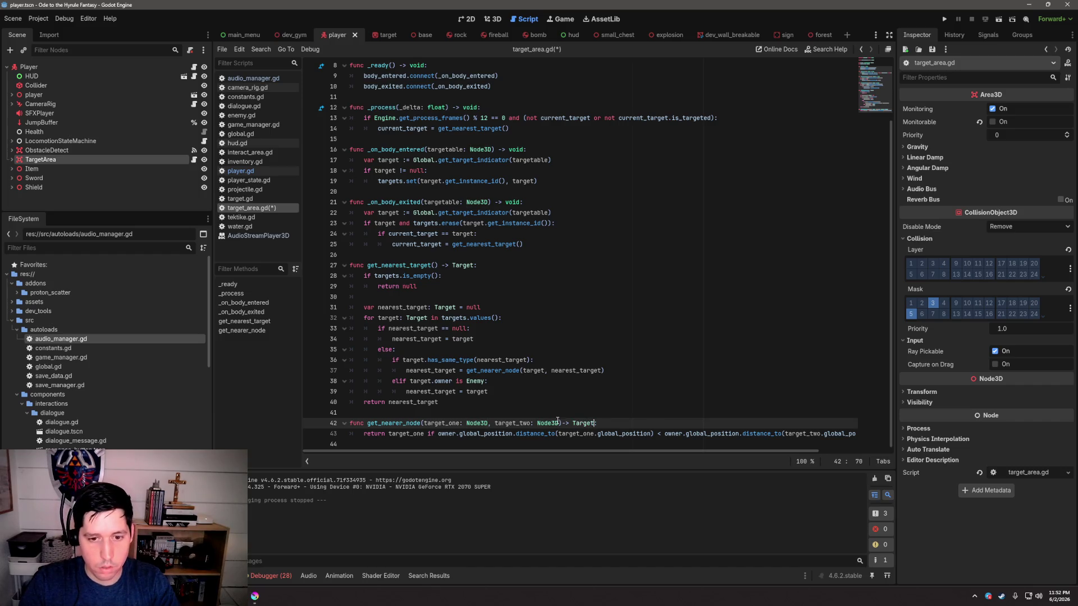
key("ctrl+Left")
key("ctrl+Left")
key("ctrl+Left")
key("ctrl+shift+Right")
type("Target")
double_click(556, 423)
type("Target")
left_click(442, 423)
Check the uses of target_one and nearest_target in the loop, then save the script.
double_click(442, 422)
left_click(402, 319)
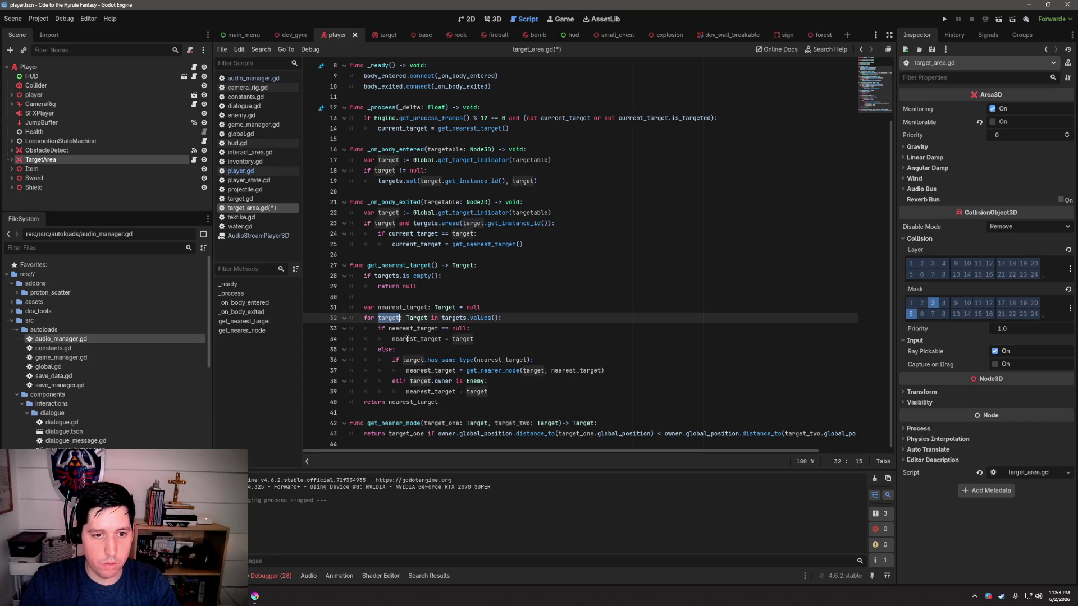
left_click(420, 339)
double_click(421, 339)
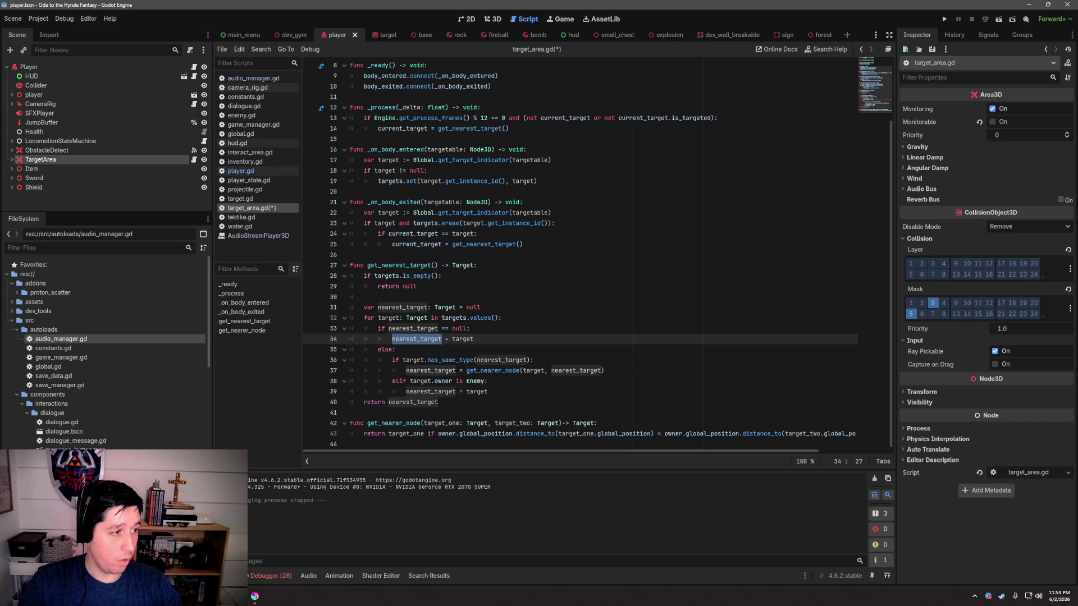
key("ctrl+s")
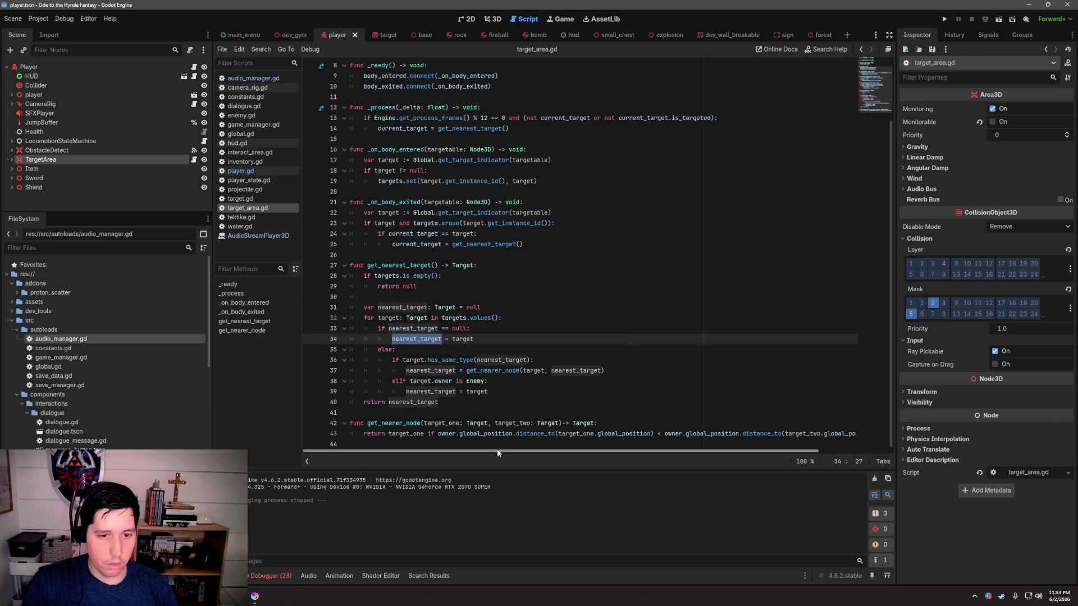
left_click(501, 393)
left_click_drag(501, 393, 393, 382)
left_click(510, 386)
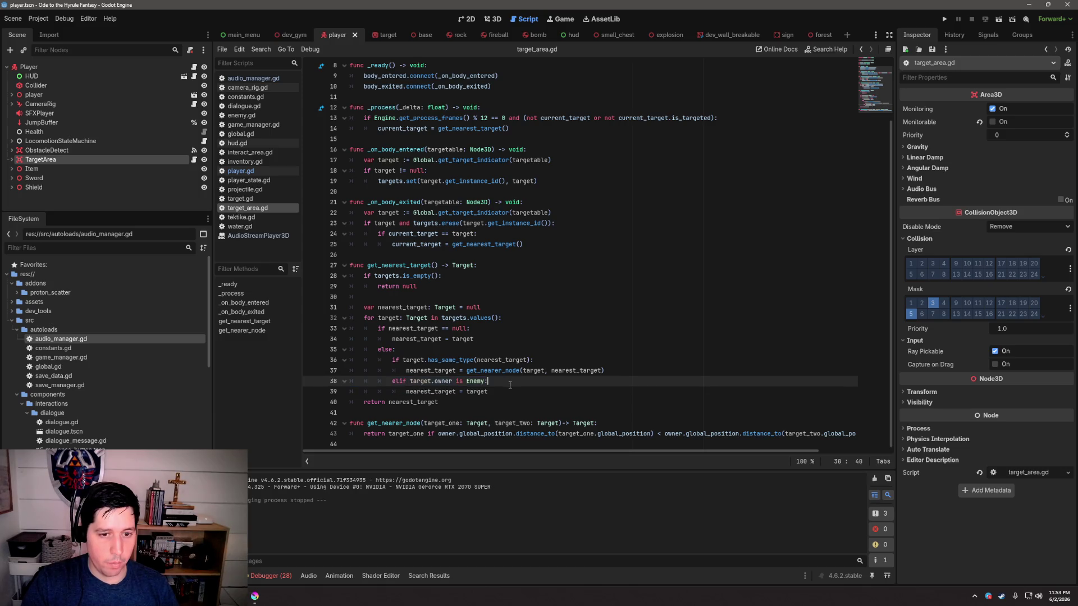
double_click(427, 380)
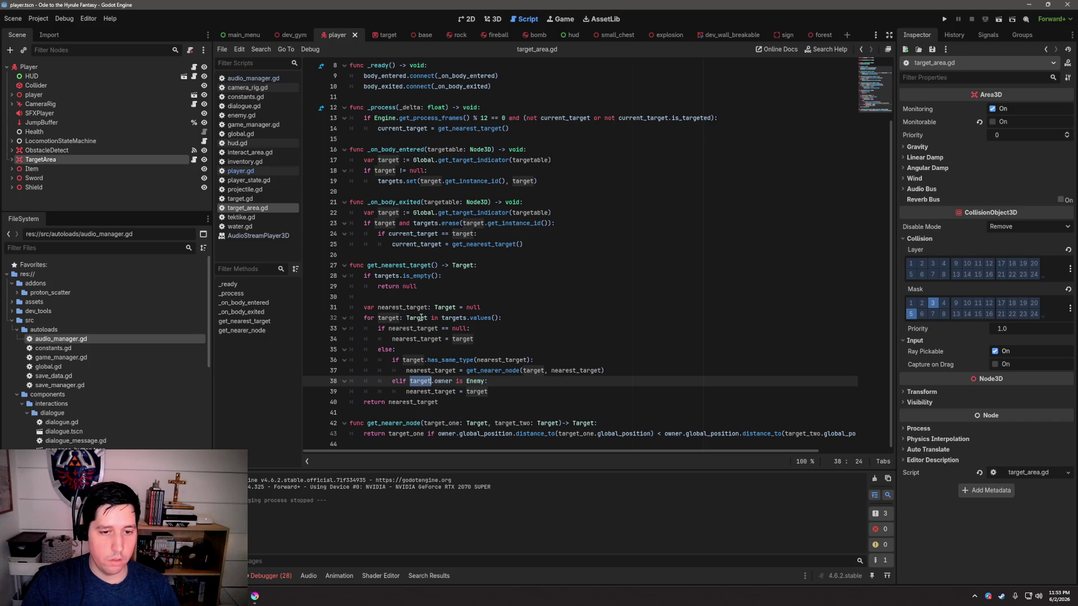
left_click_drag(392, 360, 533, 360)
left_click(533, 359)
left_click_drag(438, 370, 604, 370)
left_click_drag(522, 371, 486, 381)
left_click(509, 380)
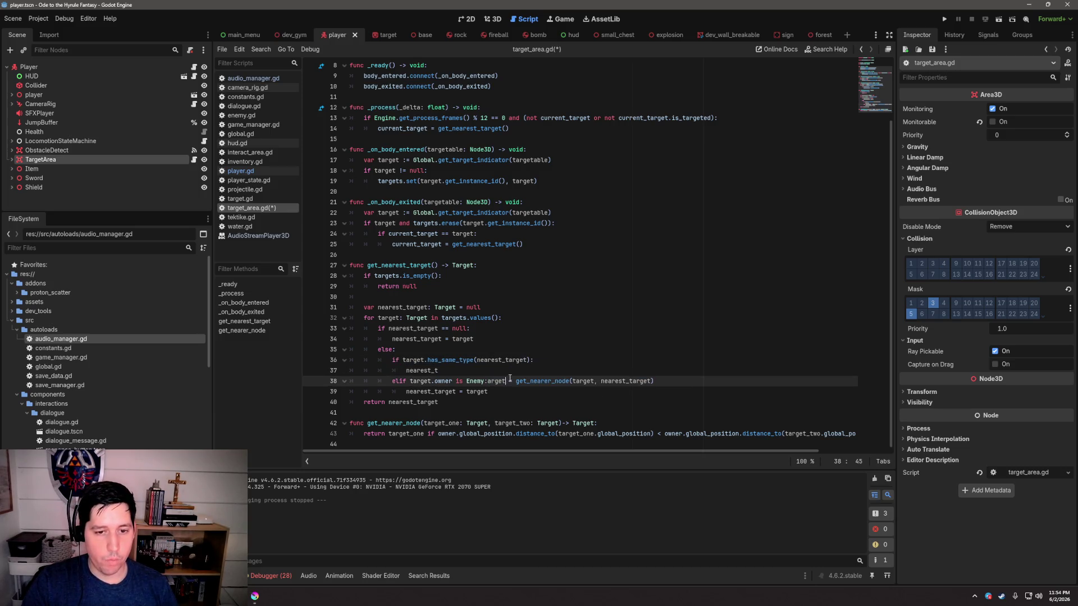
key("ctrl+z")
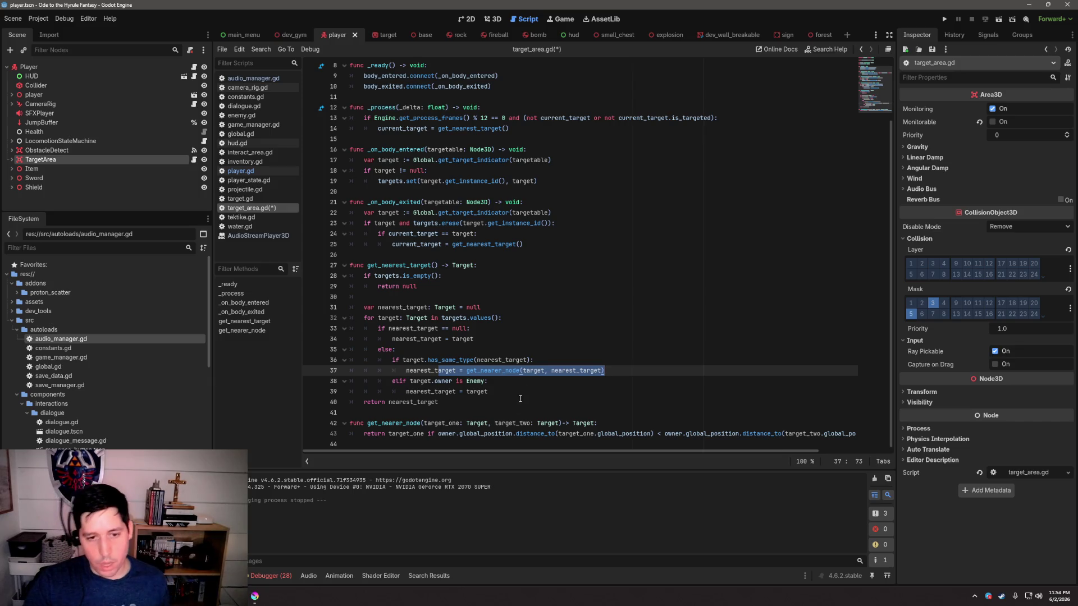
key("ctrl+s")
left_click_drag(410, 381, 499, 382)
left_click(499, 381)
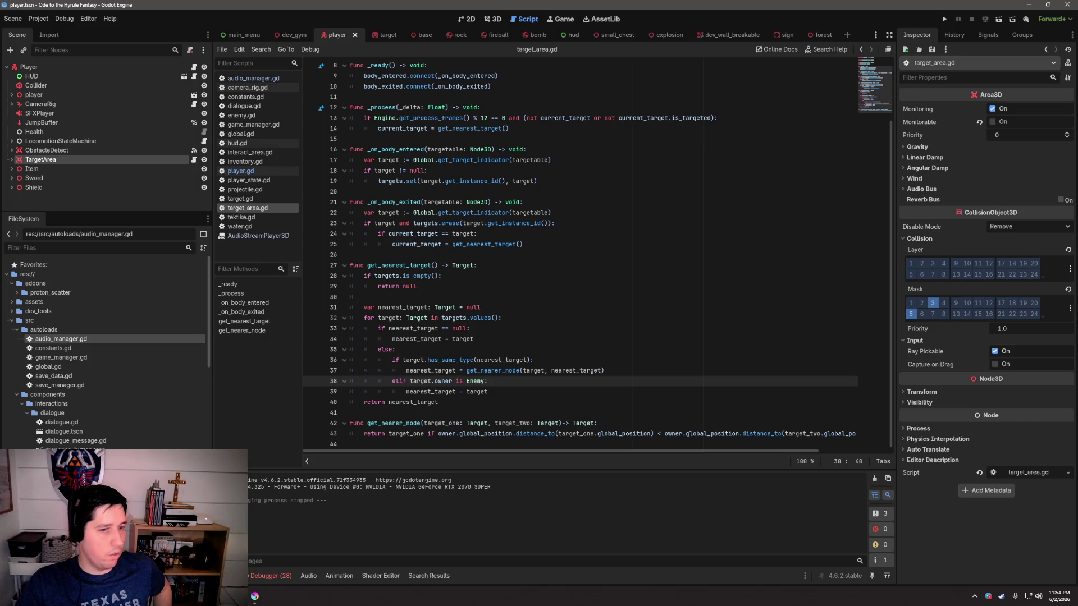
left_click(409, 265)
Highlight every get_nearest_target call and bring the architecture review notes to the front.
double_click(409, 265)
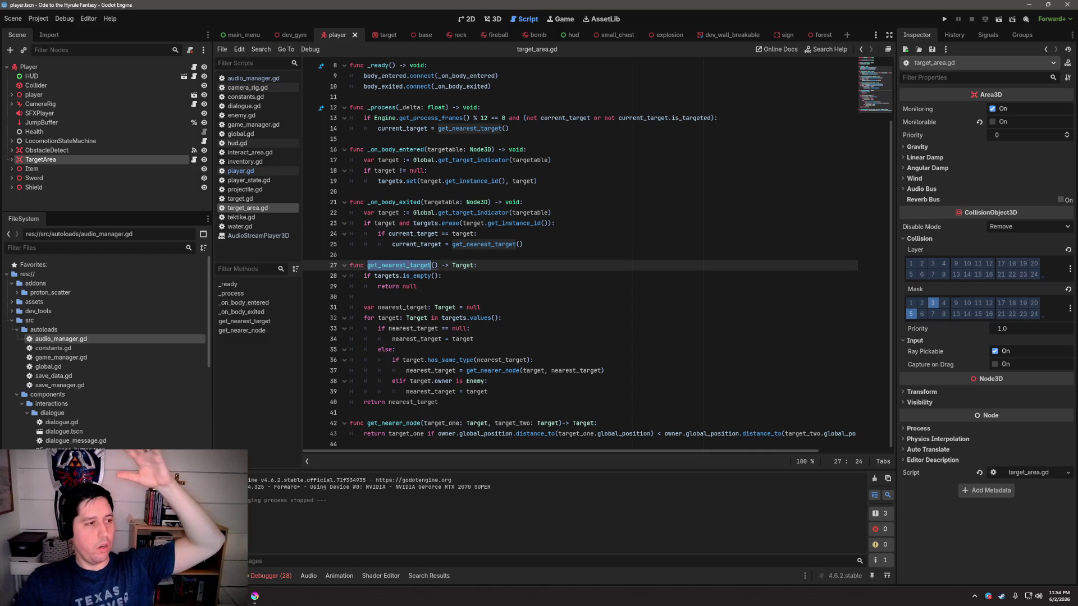
key("alt+Tab")
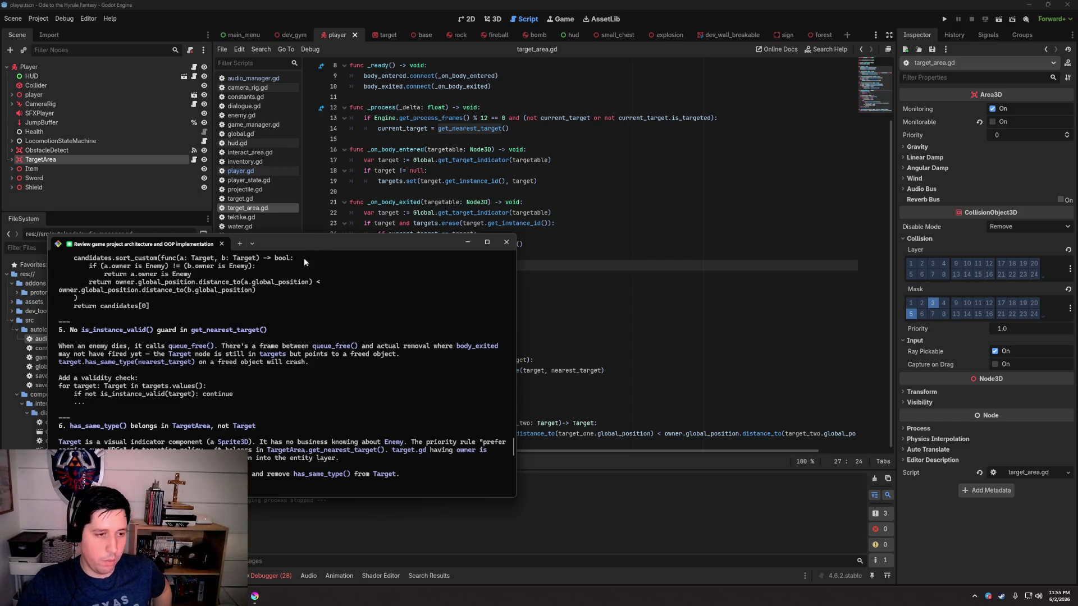
Hide the review notes and open a new line after the targets loop header on line 32.
key("alt+Tab")
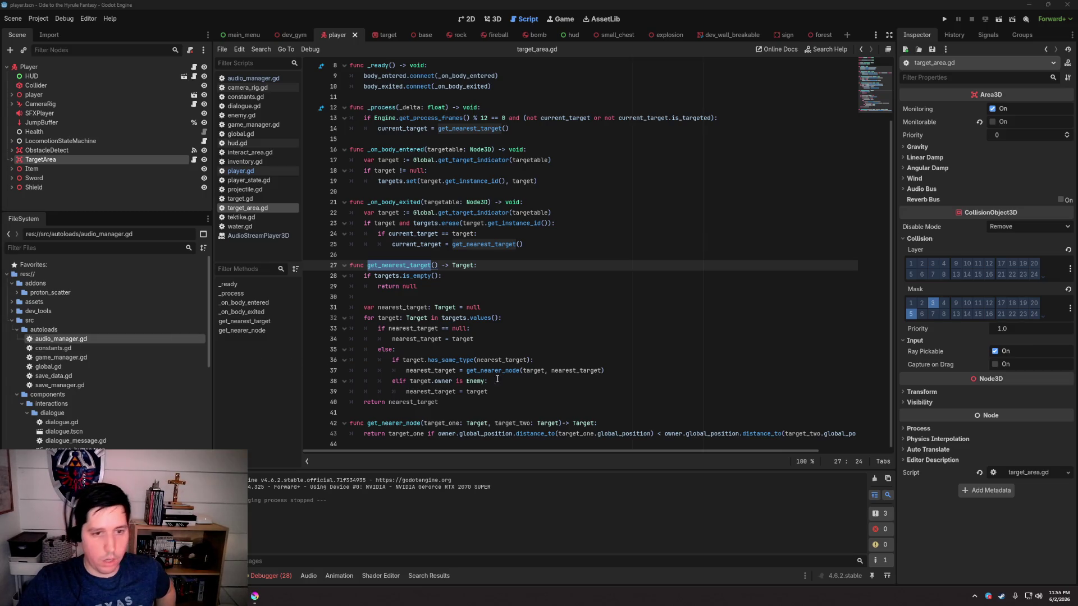
left_click(532, 318)
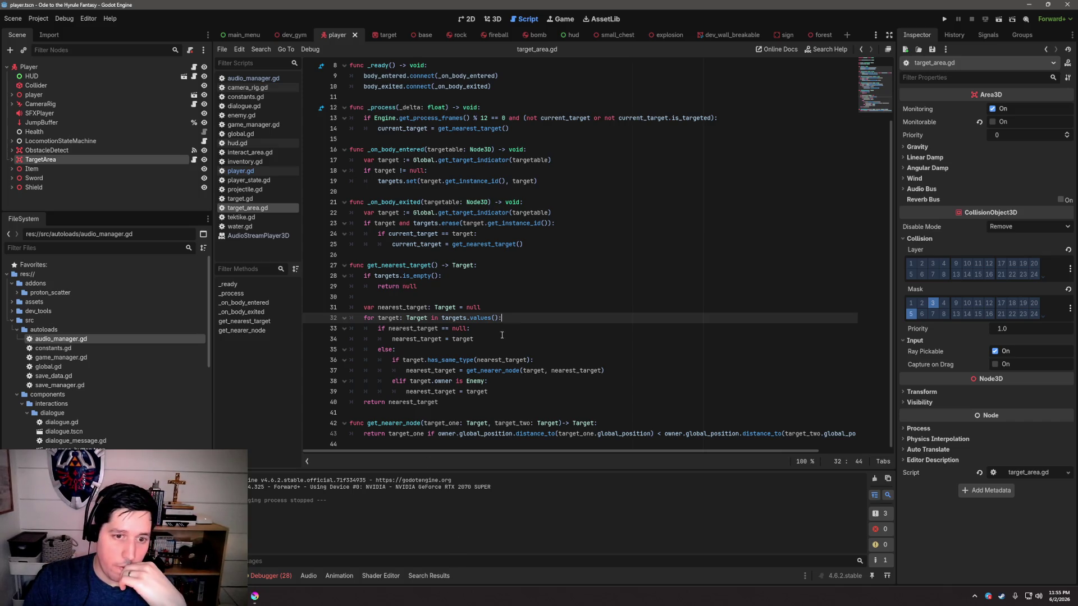
key("Return")
Start the targets loop with 'if not is_instance_valid(target): continue' to skip freed targets.
type("if not")
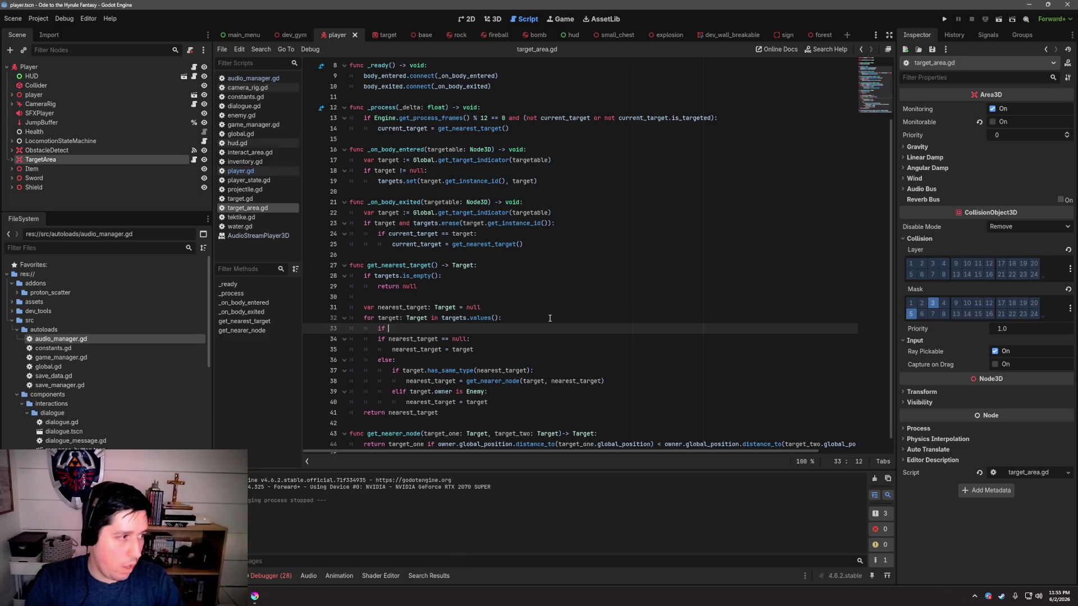
type("_instance_")
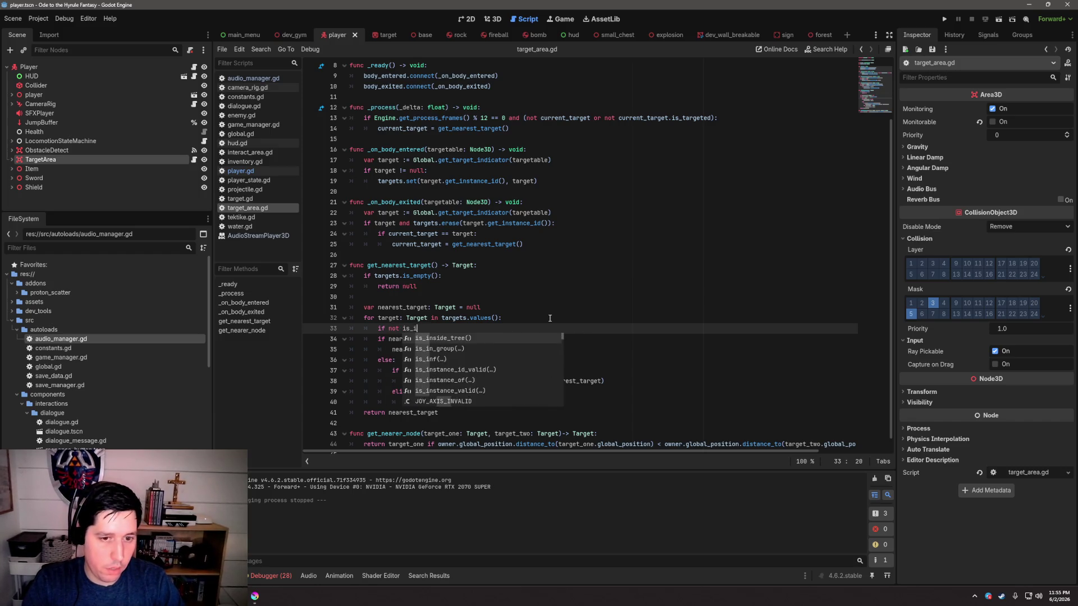
type("v")
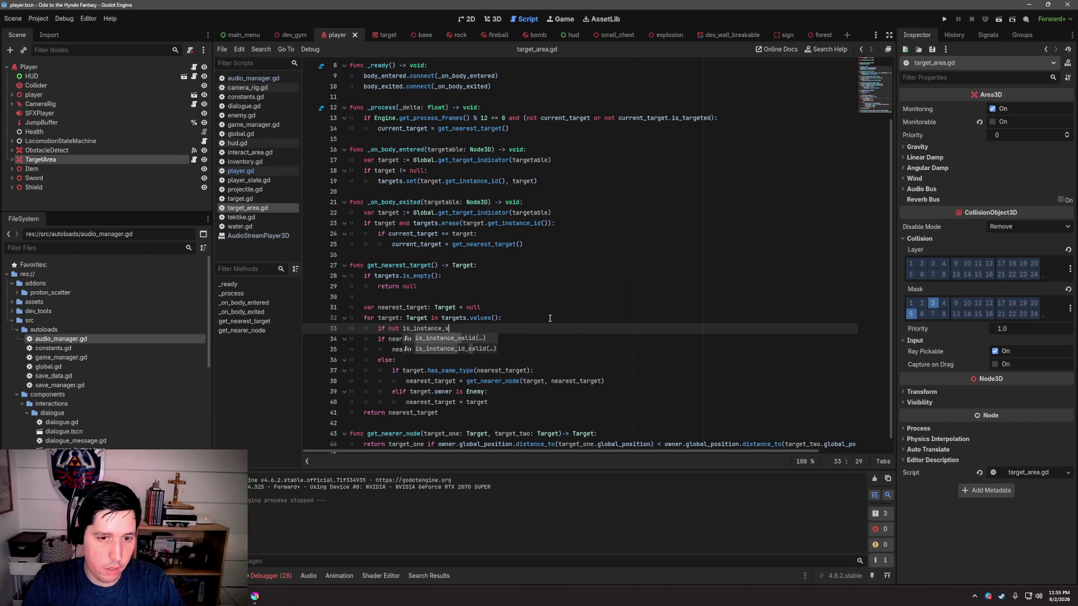
key("Return")
type("target): continue")
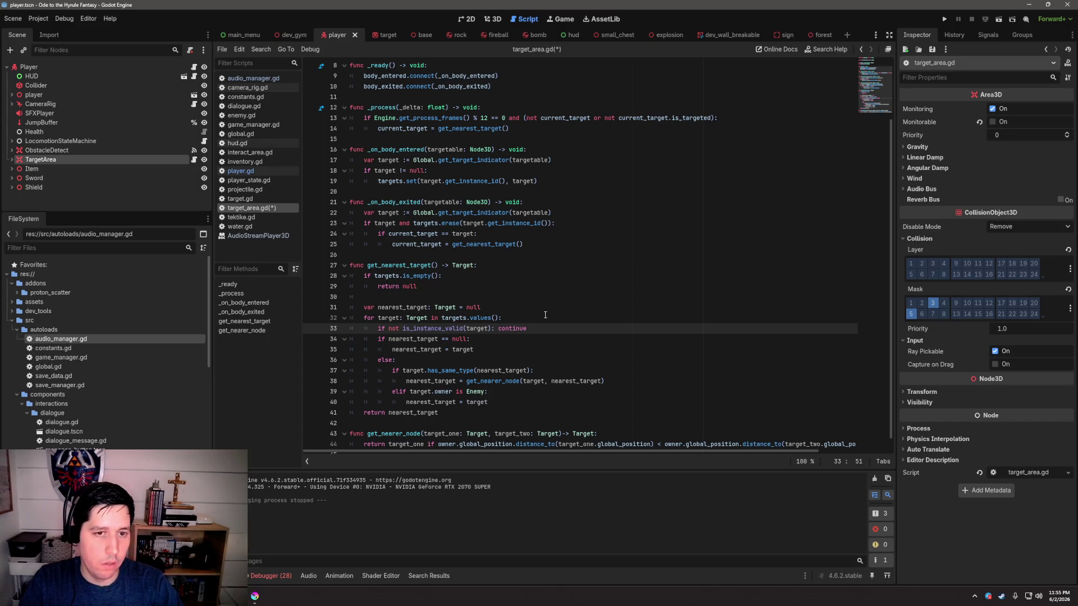
double_click(392, 202)
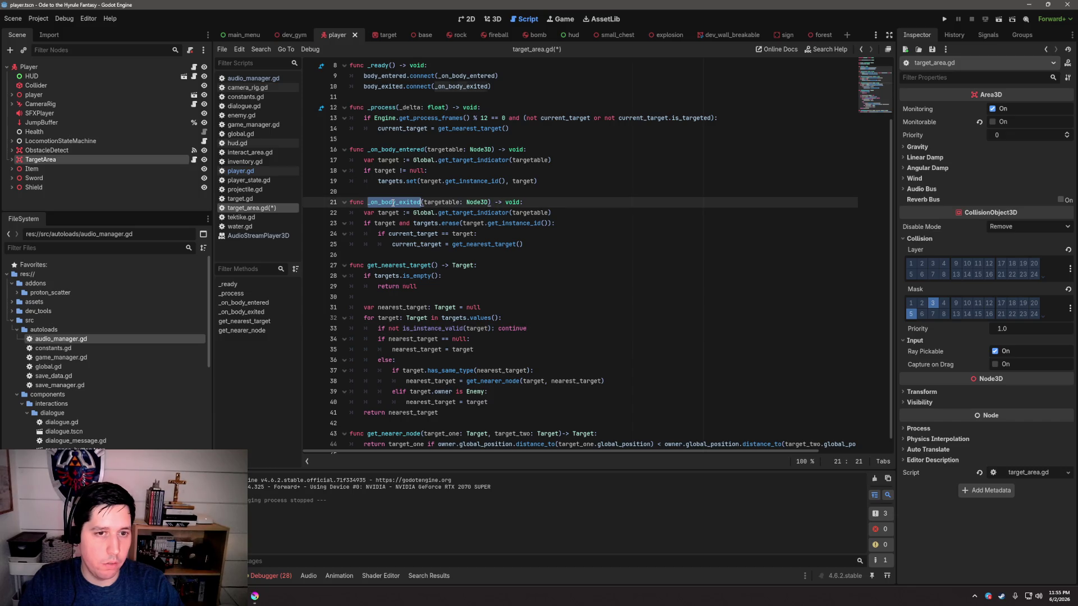
Reselect _on_body_exited in target_area.gd to check its uses, then switch to the target.tscn scene.
left_click(549, 328)
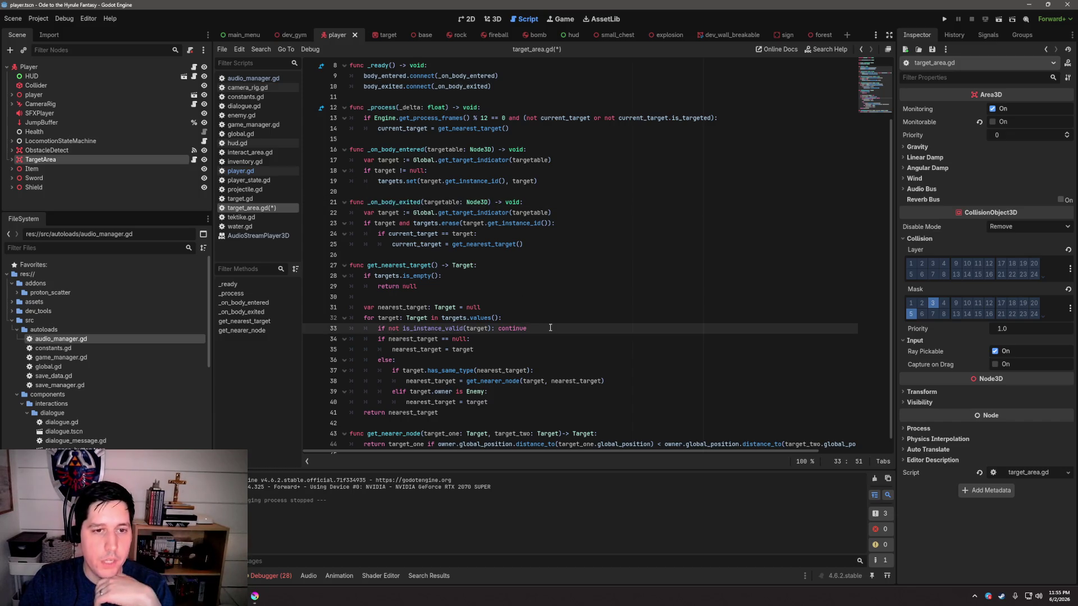
double_click(404, 204)
scroll(404, 204, "down", 1)
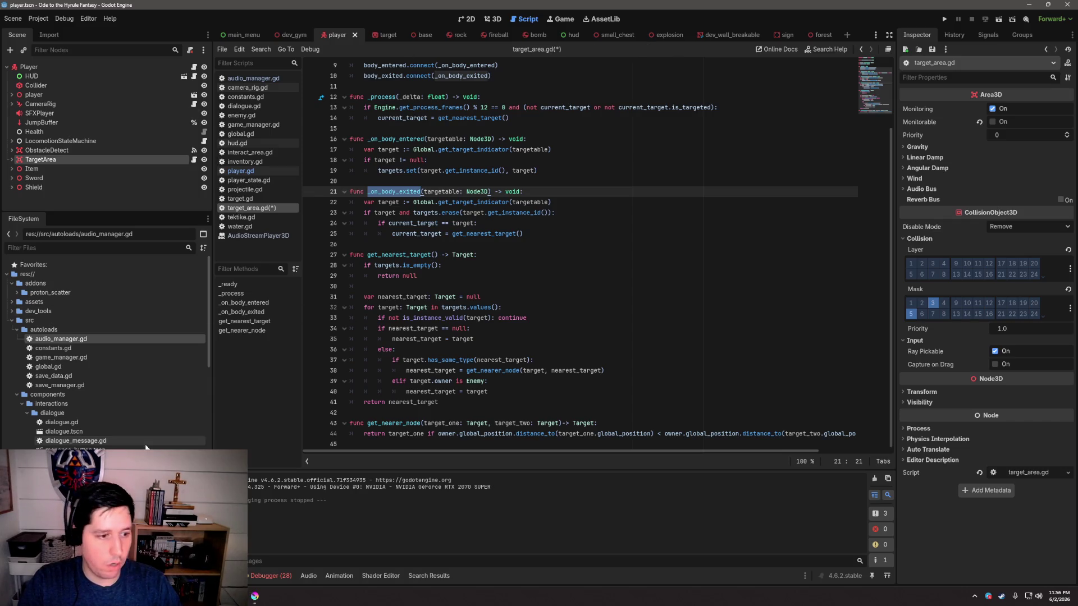
scroll(106, 348, "down", 2)
key("ctrl+Tab")
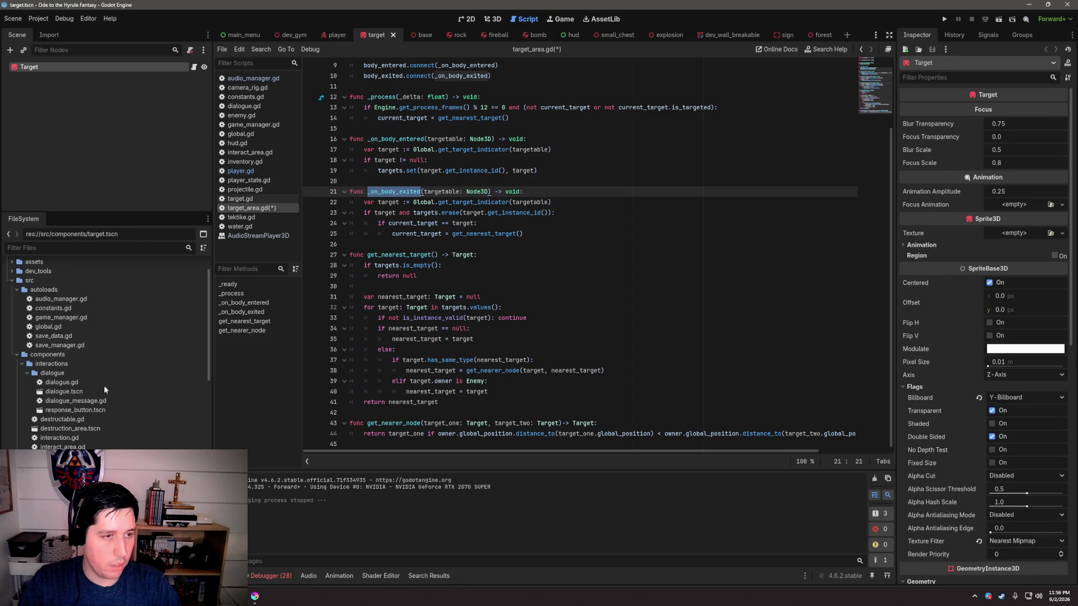
Open target.gd and scroll through the Target class code.
left_click(195, 67)
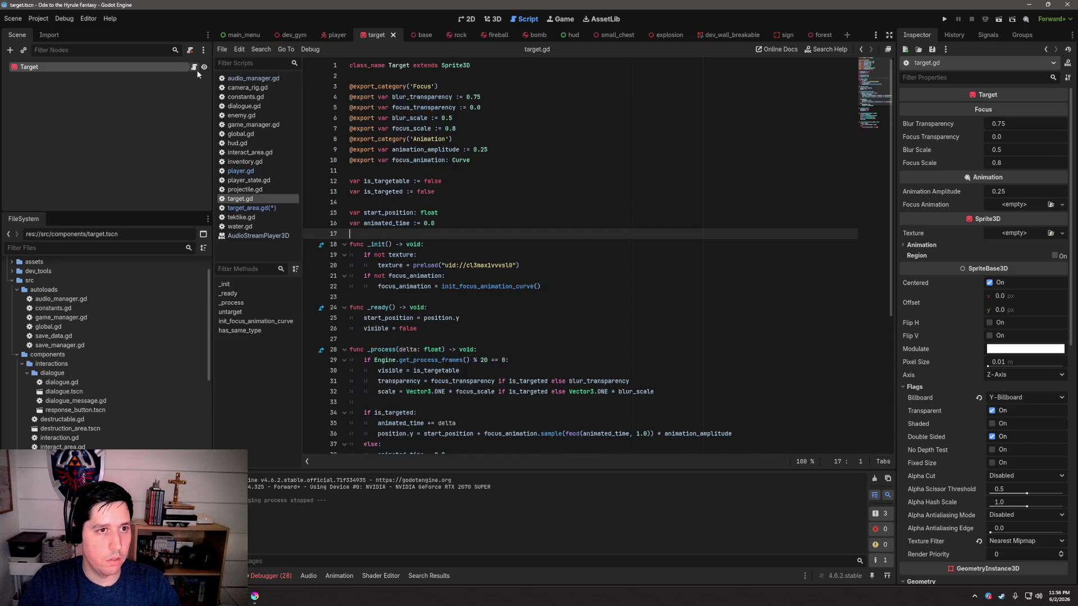
scroll(486, 210, "down", 5)
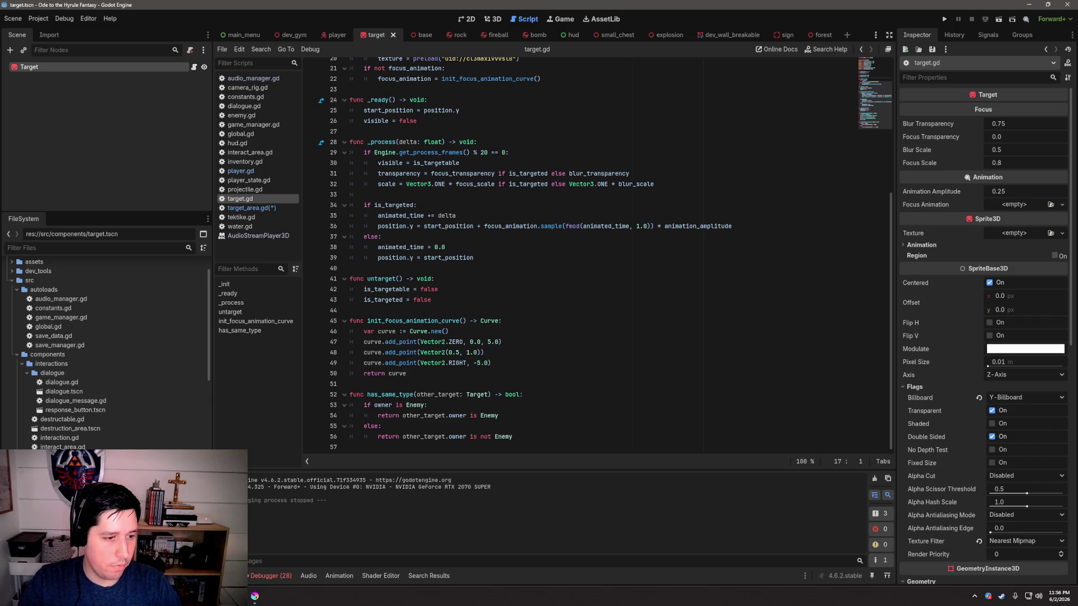
scroll(88, 376, "down", 5)
scroll(78, 323, "up", 3)
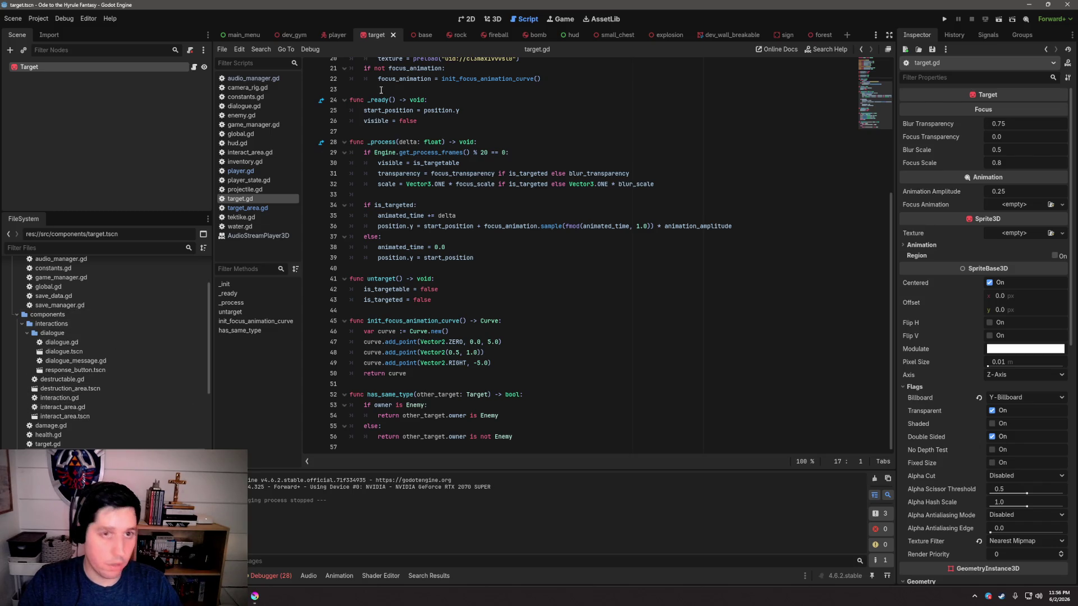
Return to the player scene, expand TargetArea to show its Collider, and reopen target_area.gd.
left_click(343, 36)
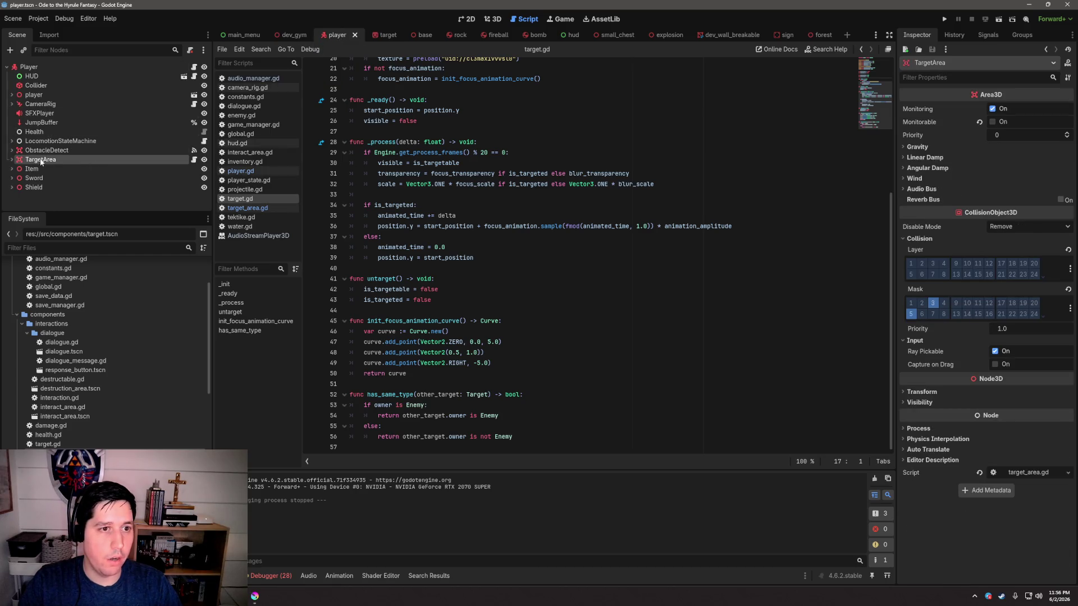
left_click(11, 159)
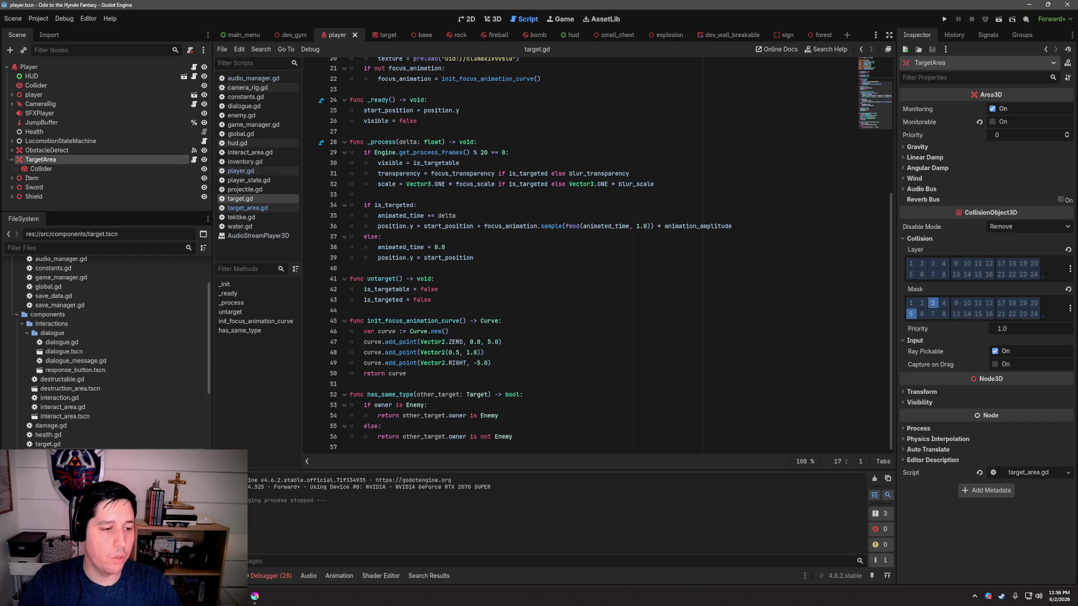
scroll(107, 359, "down", 10)
scroll(106, 359, "down", 5)
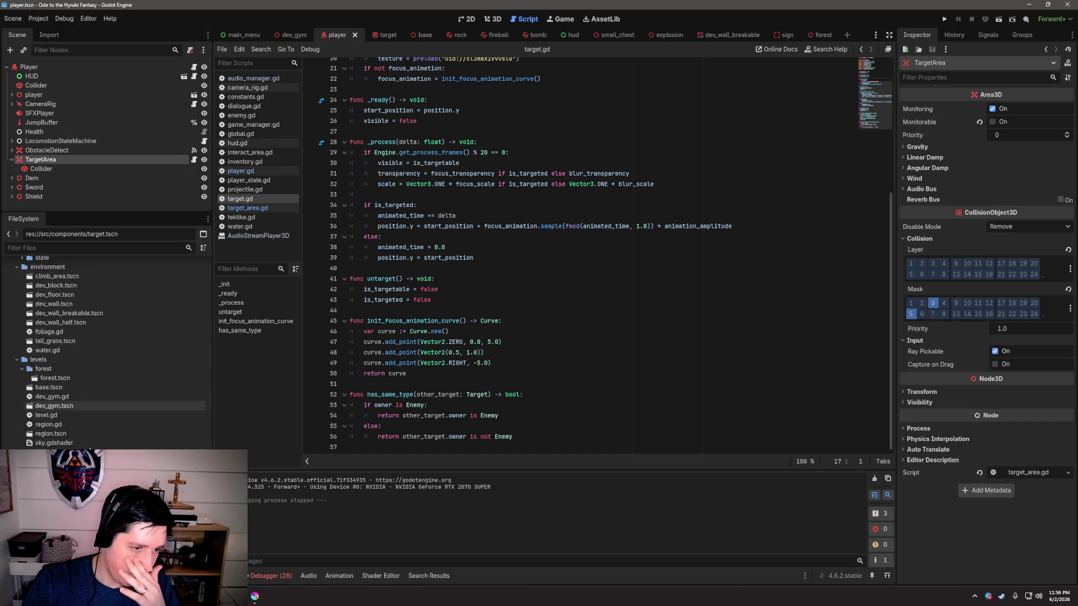
left_click(247, 208)
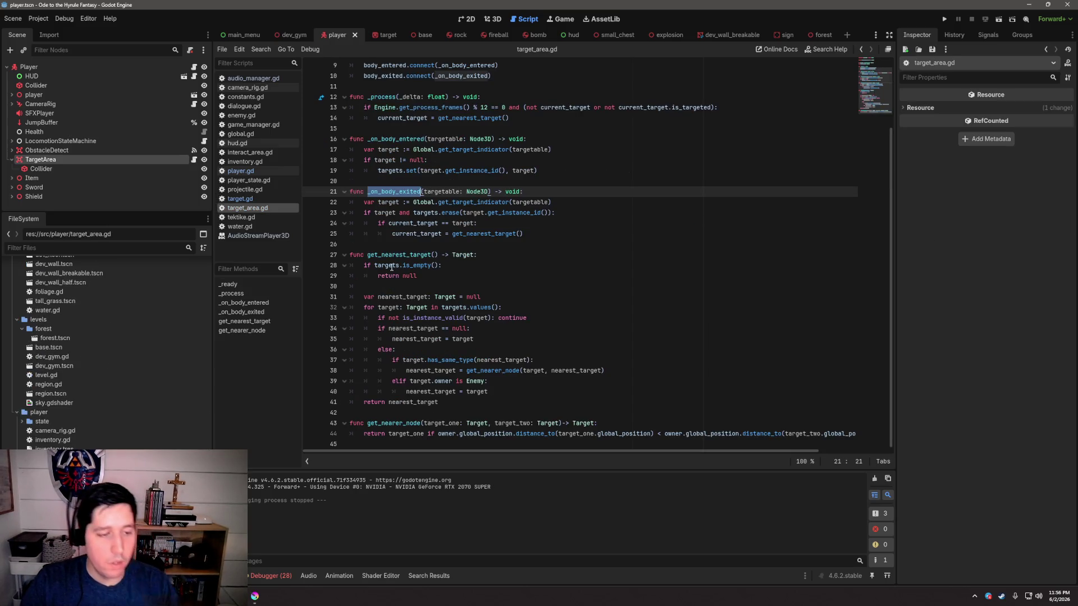
Review the _on_body_entered and _on_body_exited handlers in target_area.gd.
left_click(561, 181)
scroll(567, 260, "up", 2)
scroll(567, 260, "up", 2)
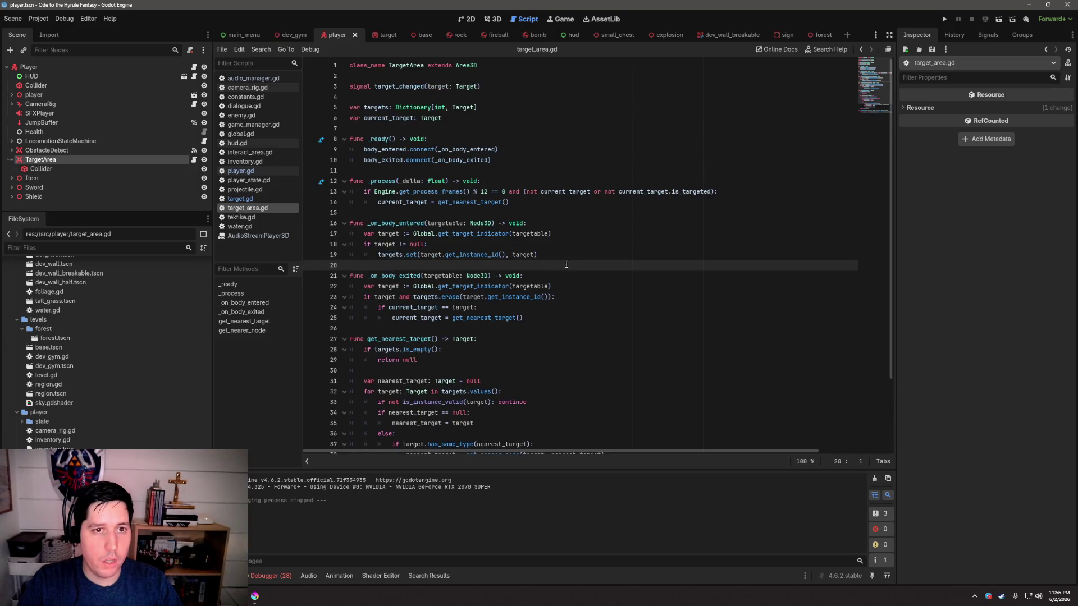
double_click(396, 223)
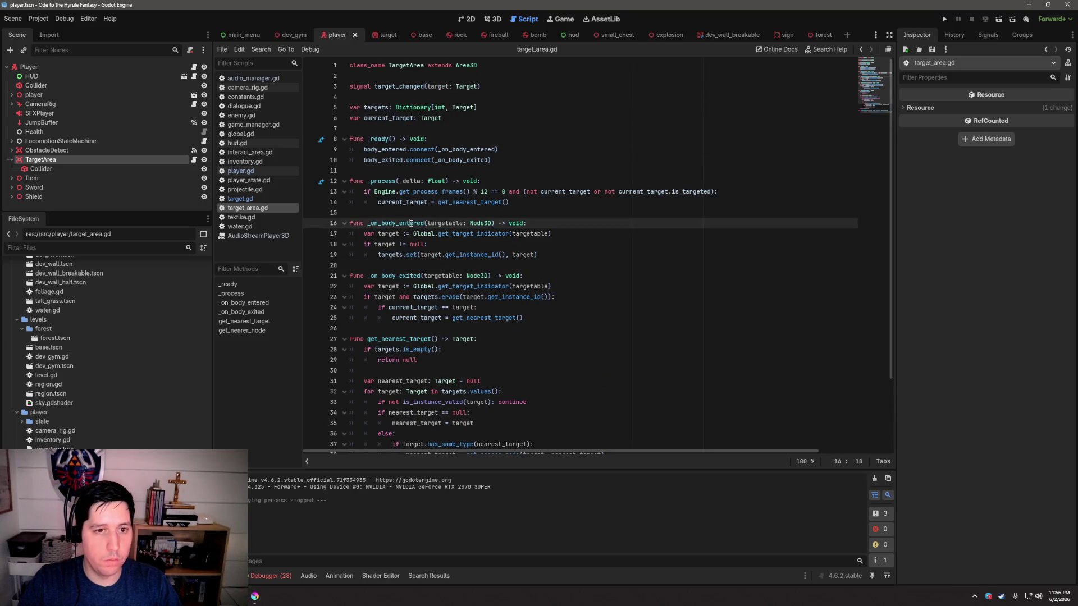
double_click(402, 276)
double_click(405, 224)
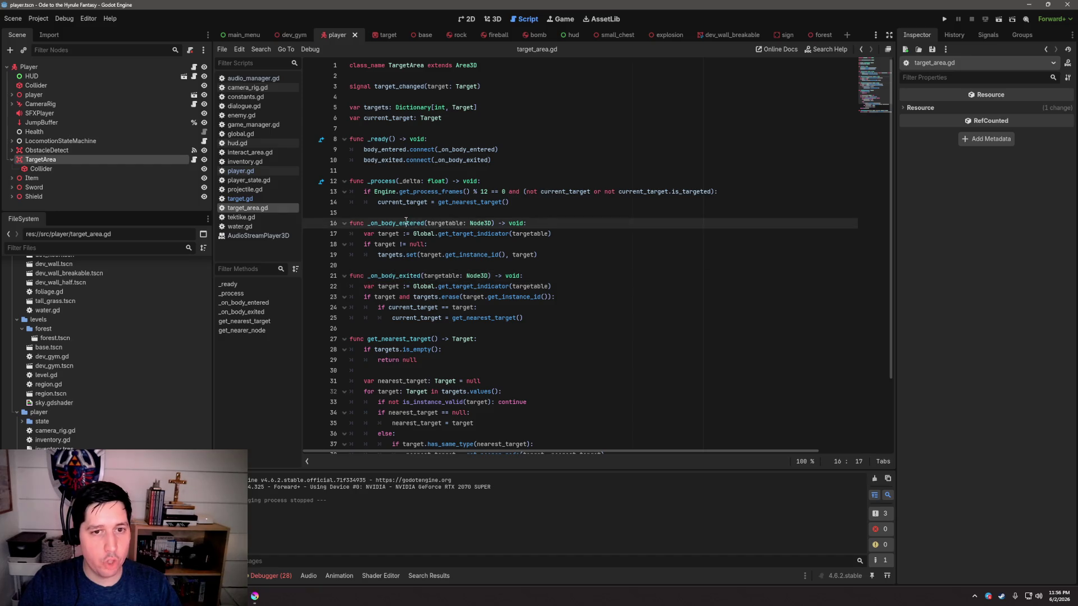
Scroll through target_area.gd, then open target.gd to read untarget and has_same_type.
scroll(579, 227, "down", 3)
scroll(579, 226, "down", 1)
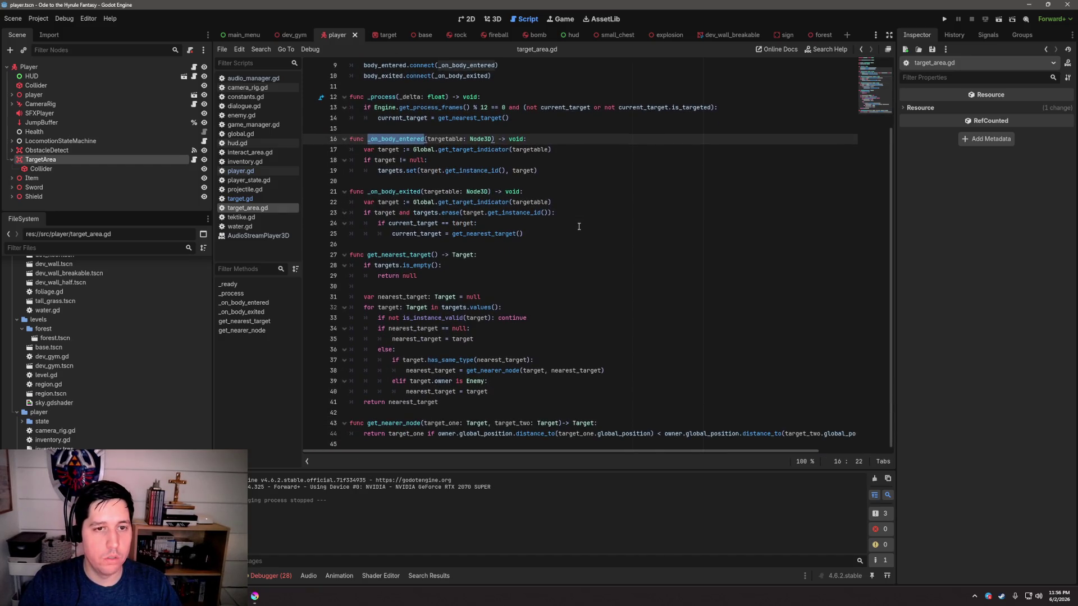
scroll(579, 226, "up", 4)
scroll(579, 226, "down", 4)
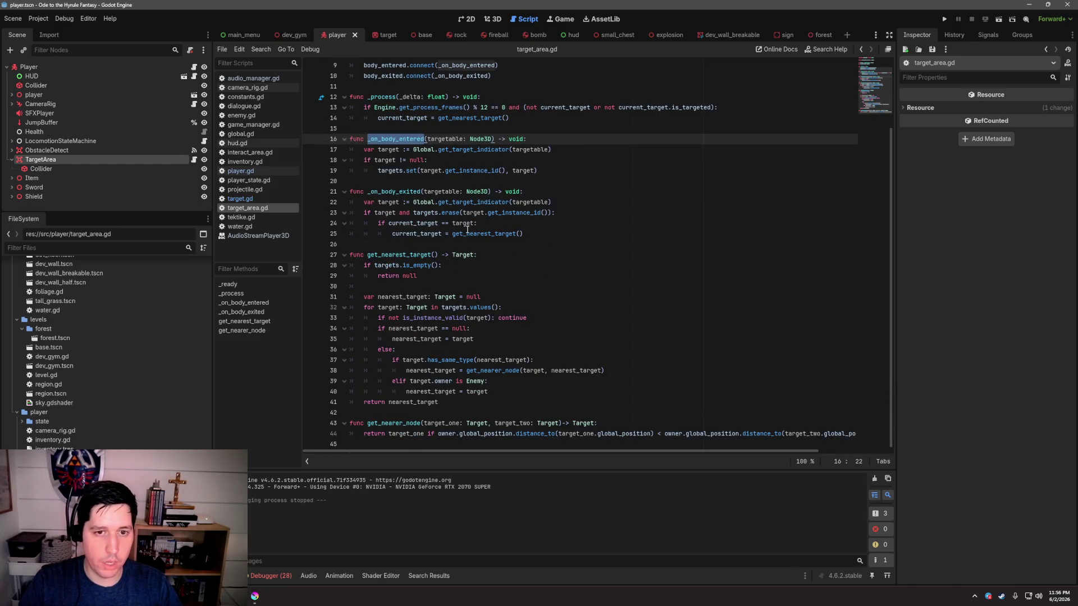
left_click(258, 198)
scroll(482, 195, "down", 8)
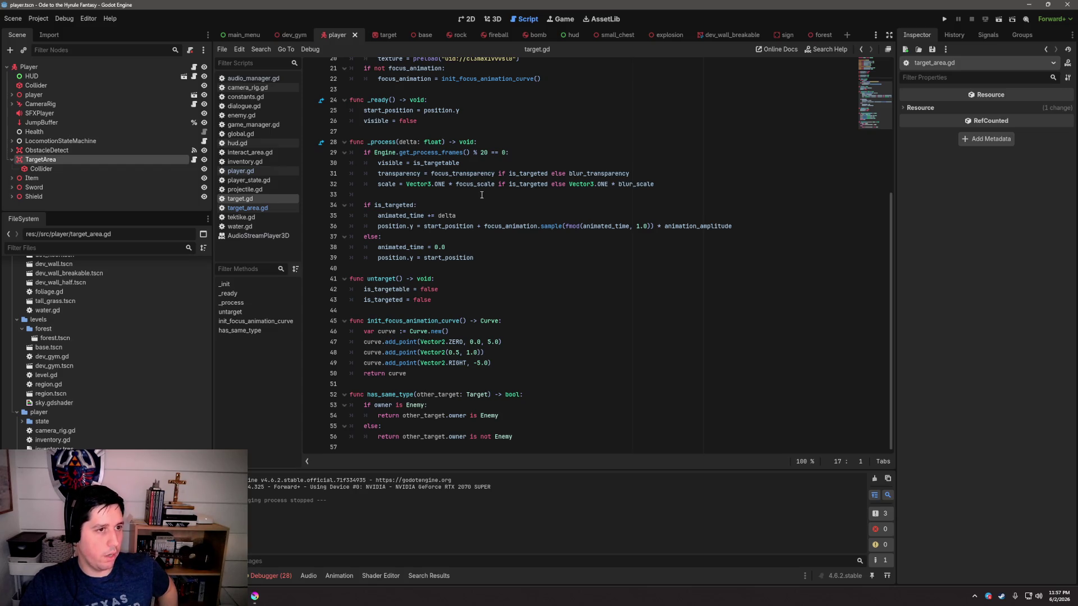
In the target scene, select Sprite3D on line 1 and orbit the Target gizmo in 3D.
left_click(375, 35)
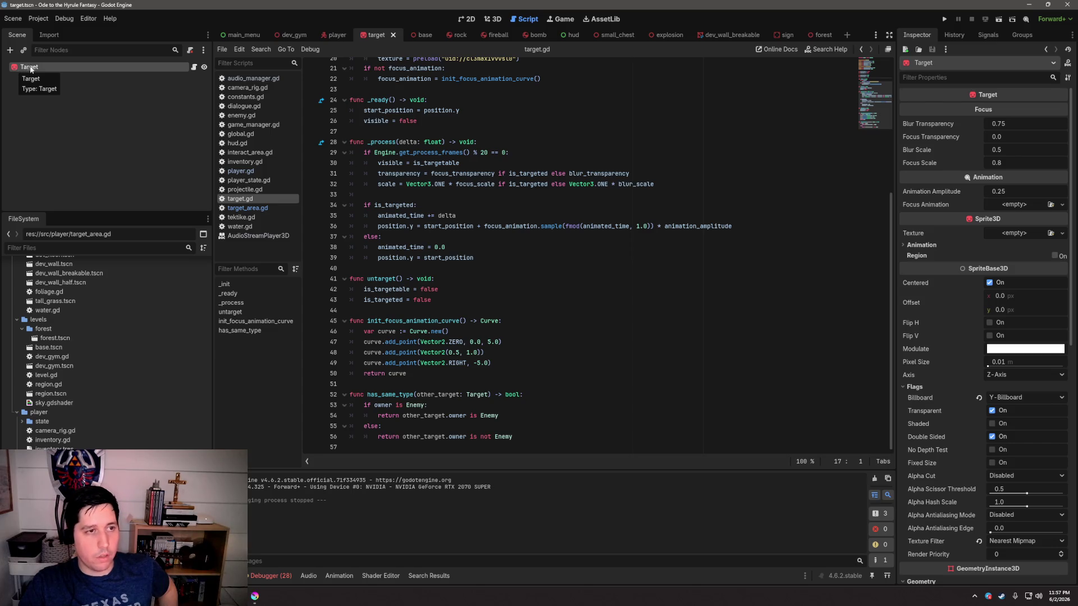
scroll(431, 233, "up", 6)
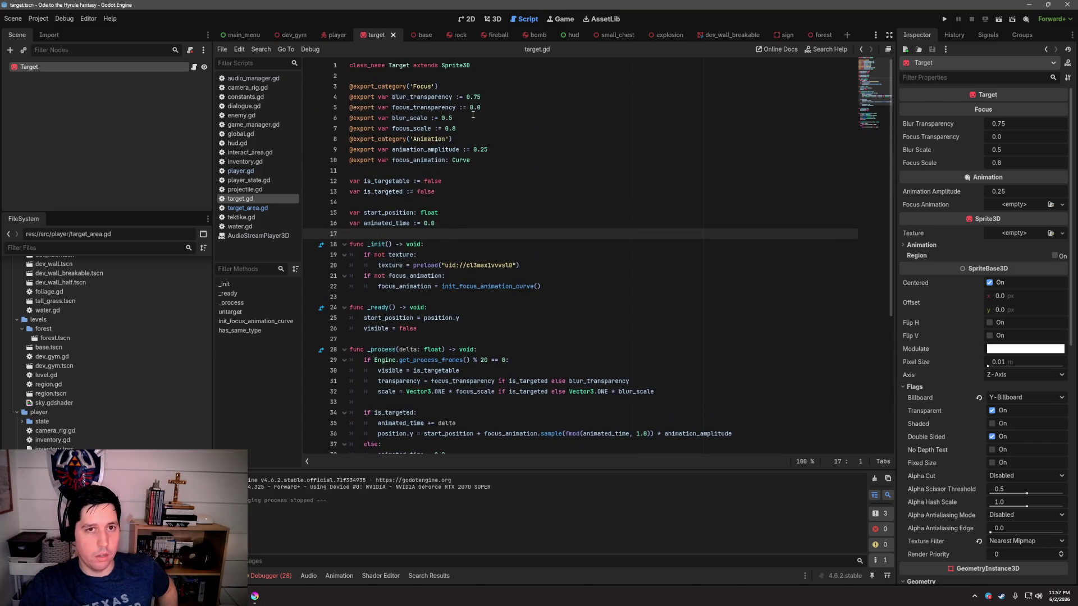
left_click_drag(492, 65, 442, 66)
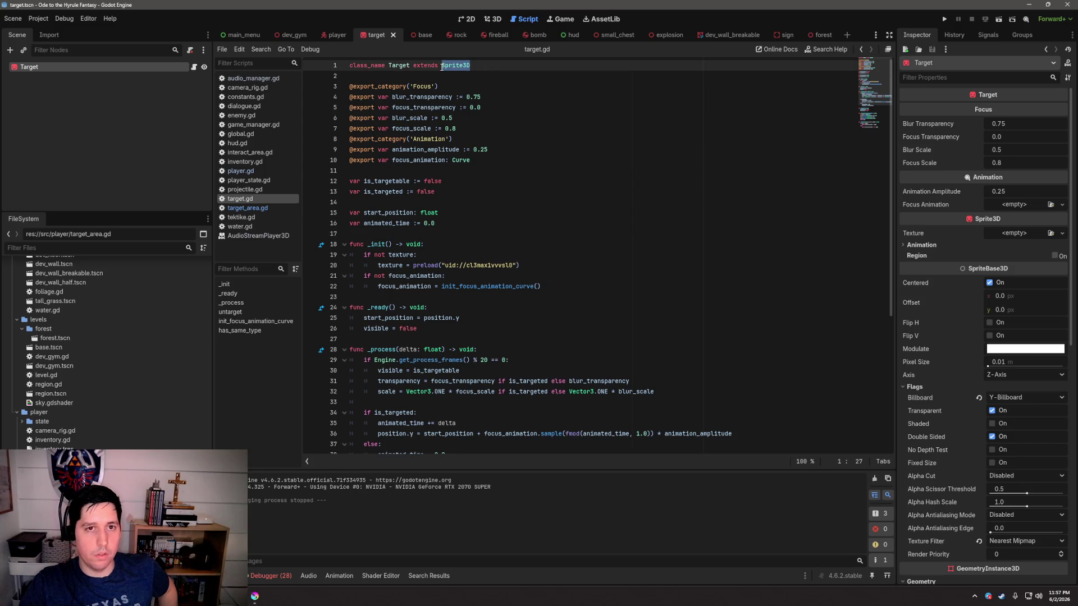
mouse_move(442, 66)
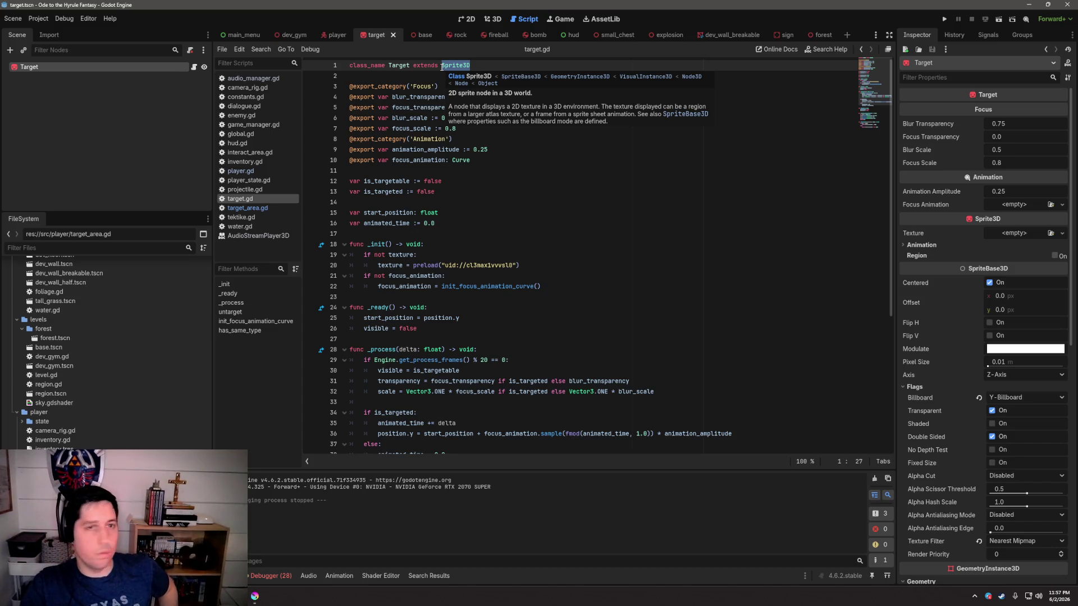
left_click(494, 20)
mouse_move(475, 255)
left_mouse_down()
mouse_move(473, 284)
mouse_move(463, 220)
left_mouse_up()
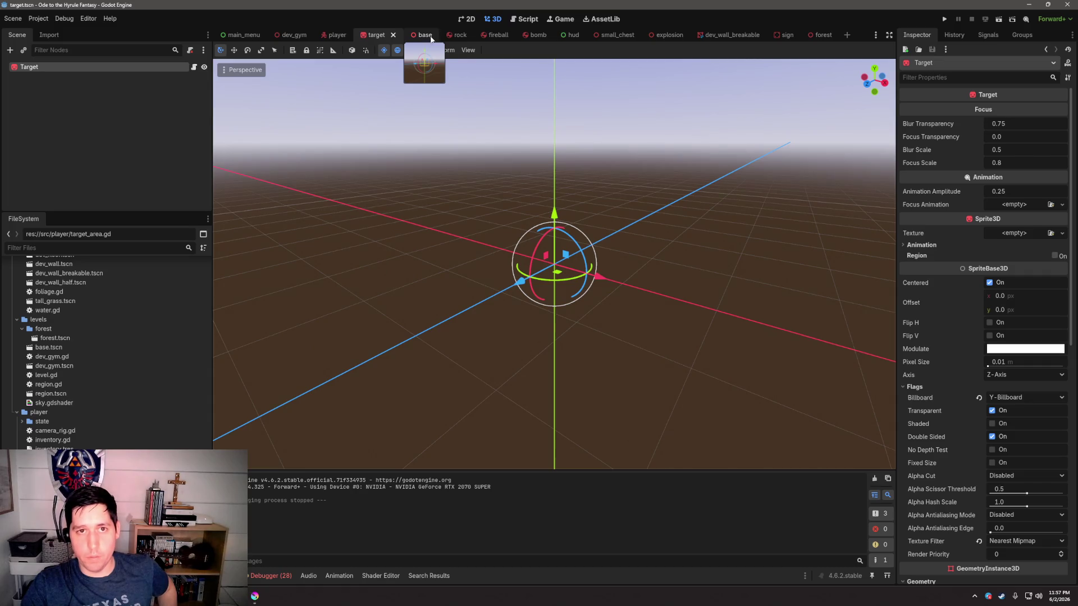
Inspect the texture preload on line 20 of target.gd, then reopen target_area.gd.
left_click(522, 19)
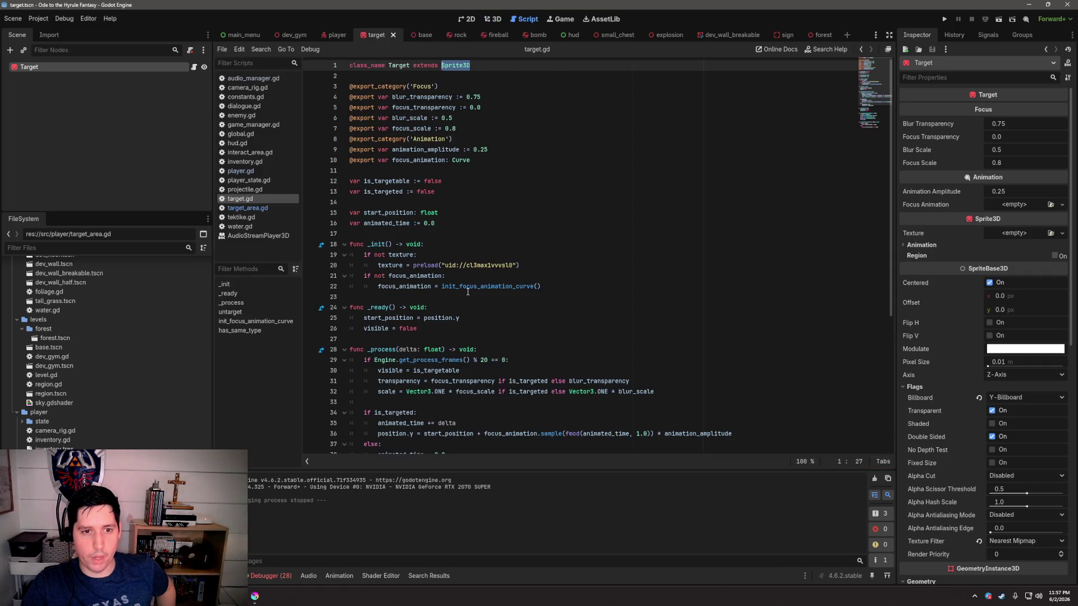
left_click(443, 265)
key("End")
mouse_move(474, 265)
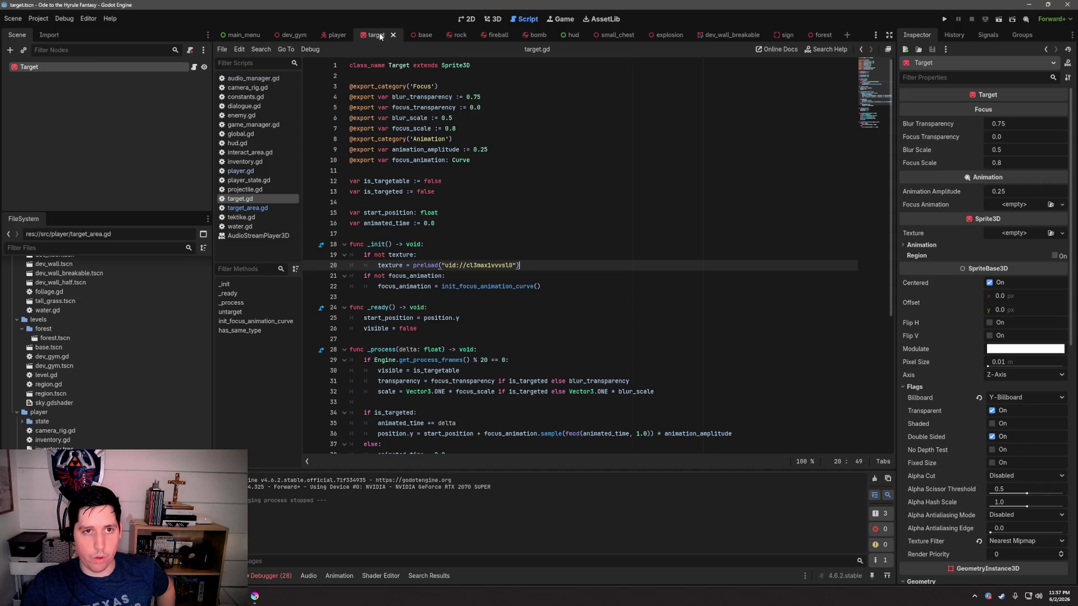
scroll(68, 342, "down", 10)
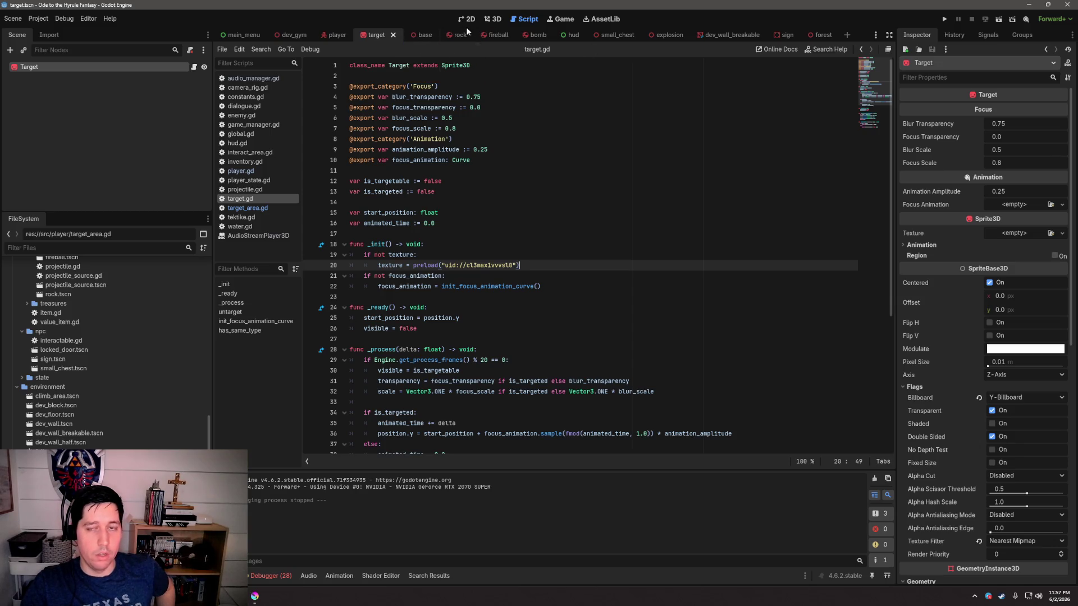
mouse_move(323, 35)
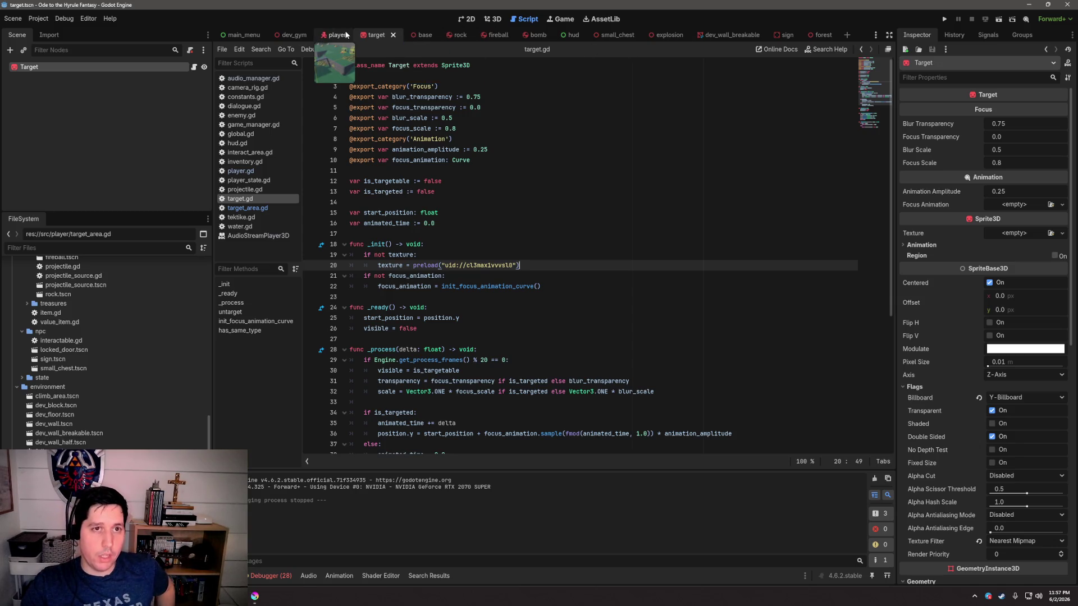
left_click(563, 242)
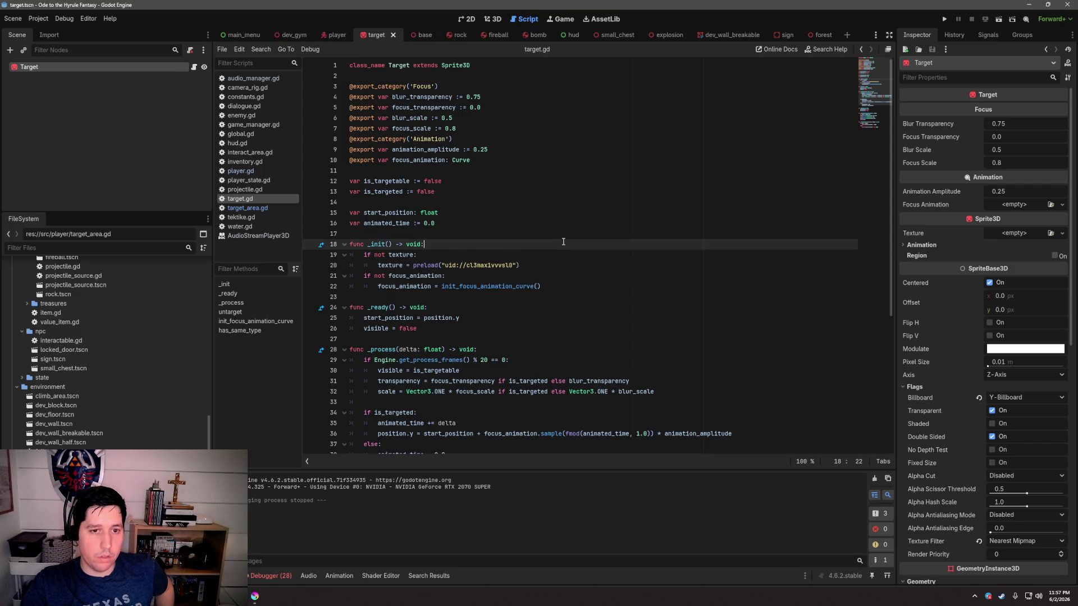
left_click(247, 207)
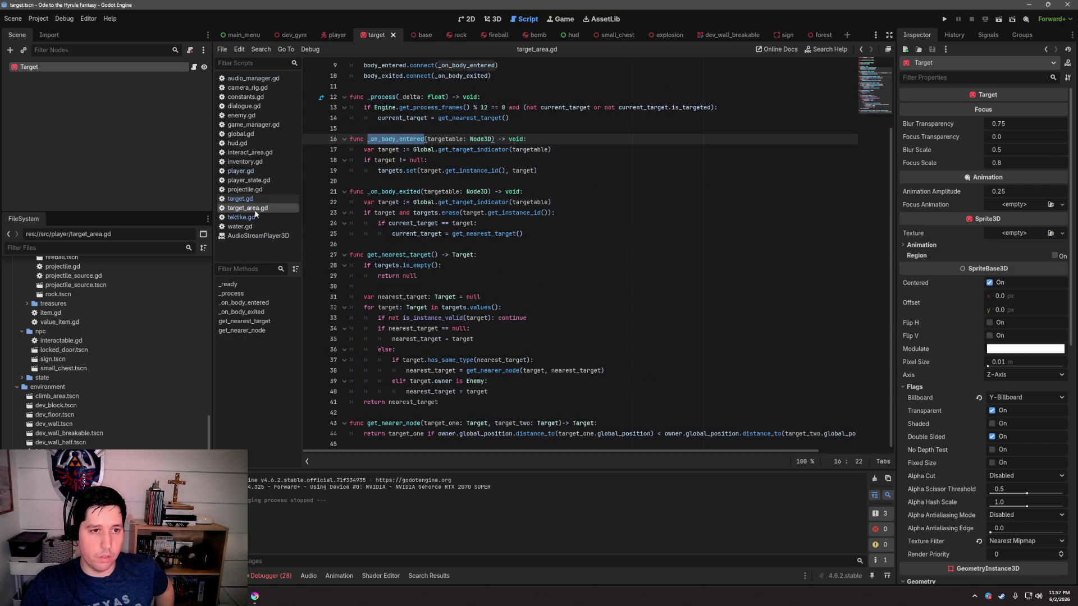
Look up the get_target_indicator call on line 17 to reach its definition in global.gd.
left_click(611, 184)
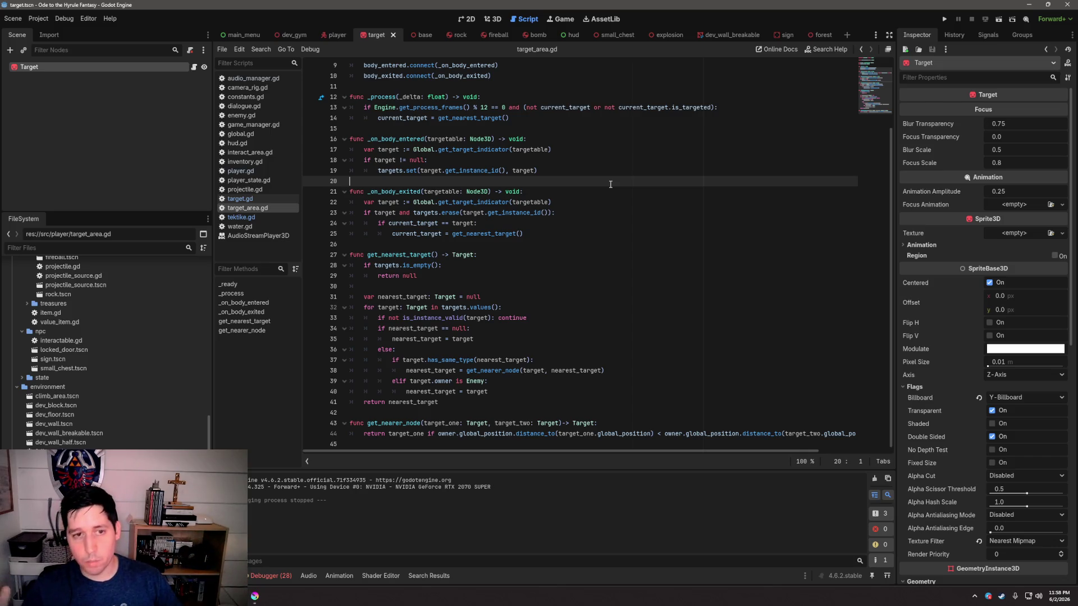
double_click(391, 140)
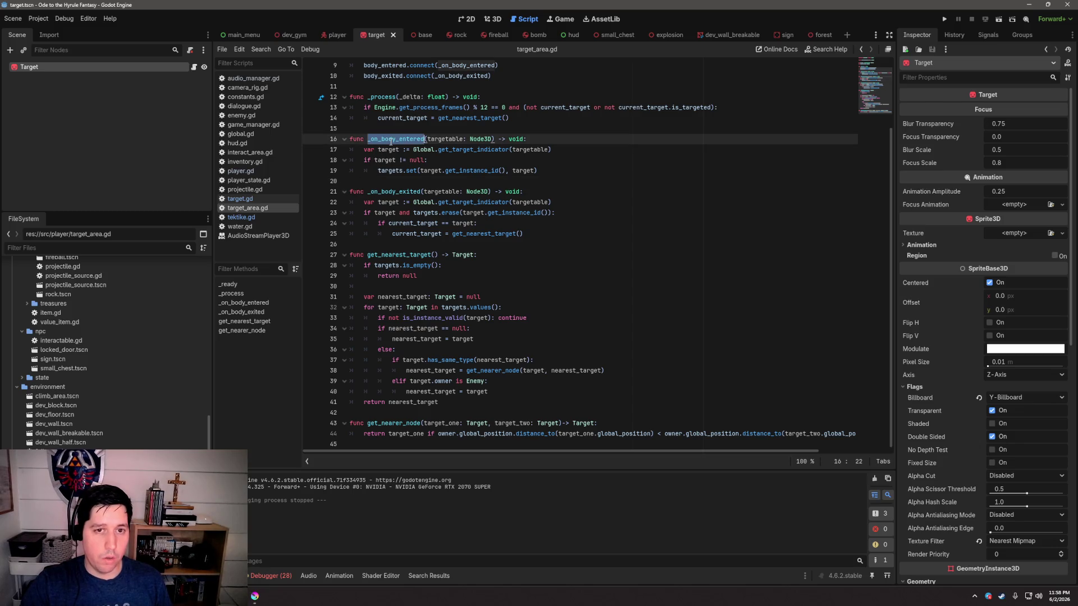
left_click(558, 150)
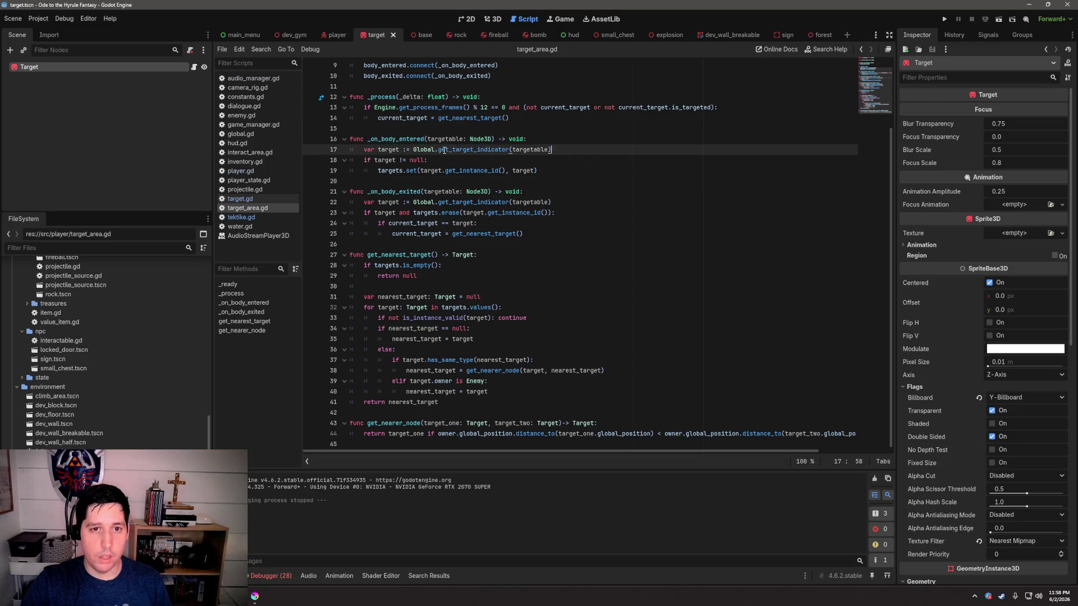
double_click(486, 151)
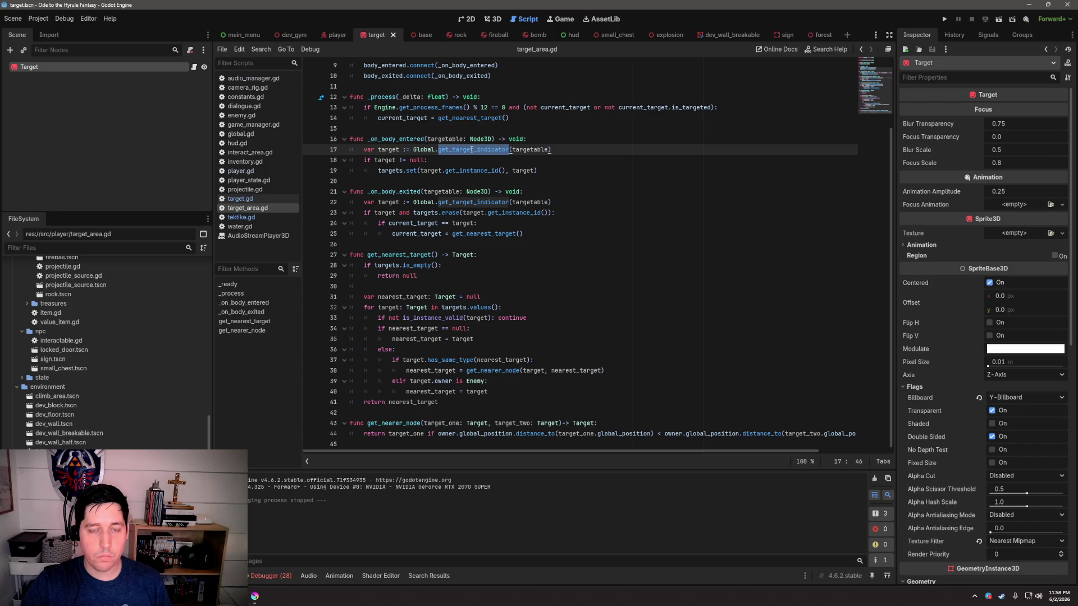
mouse_move(471, 151)
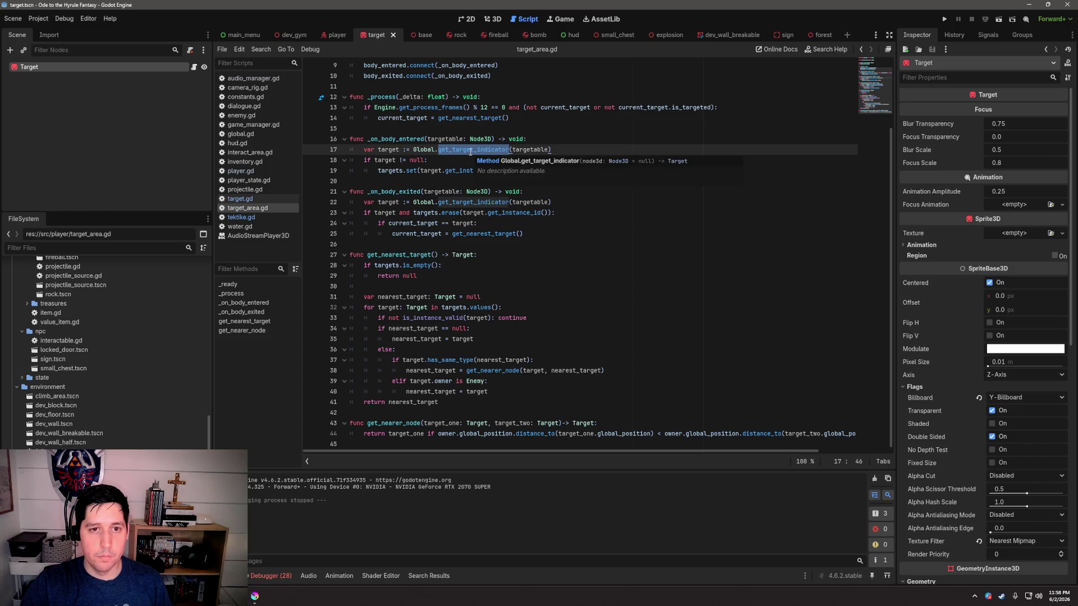
right_click(470, 152)
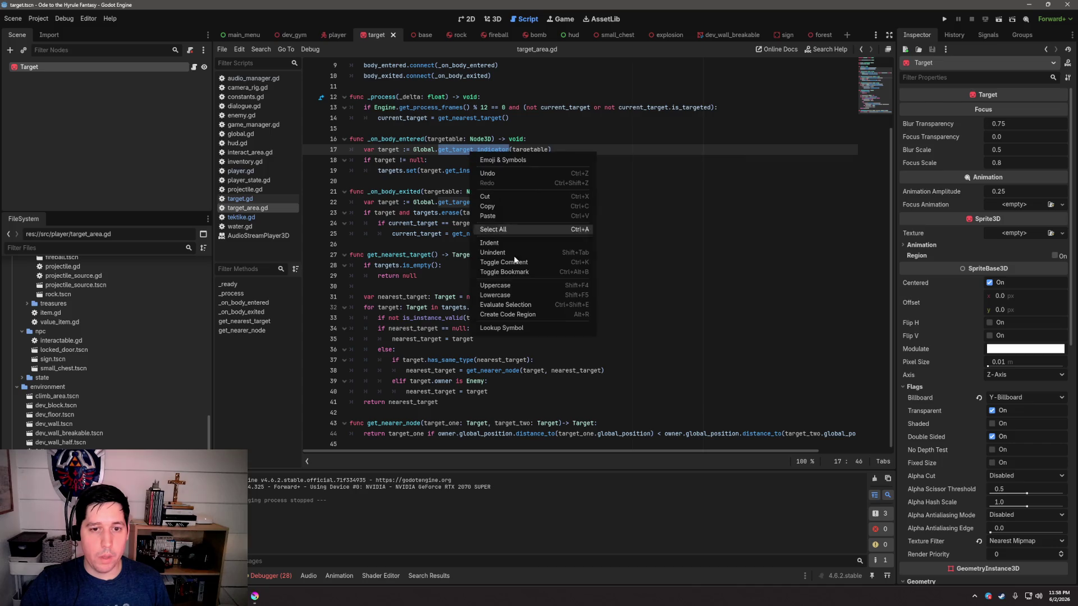
left_click(504, 329)
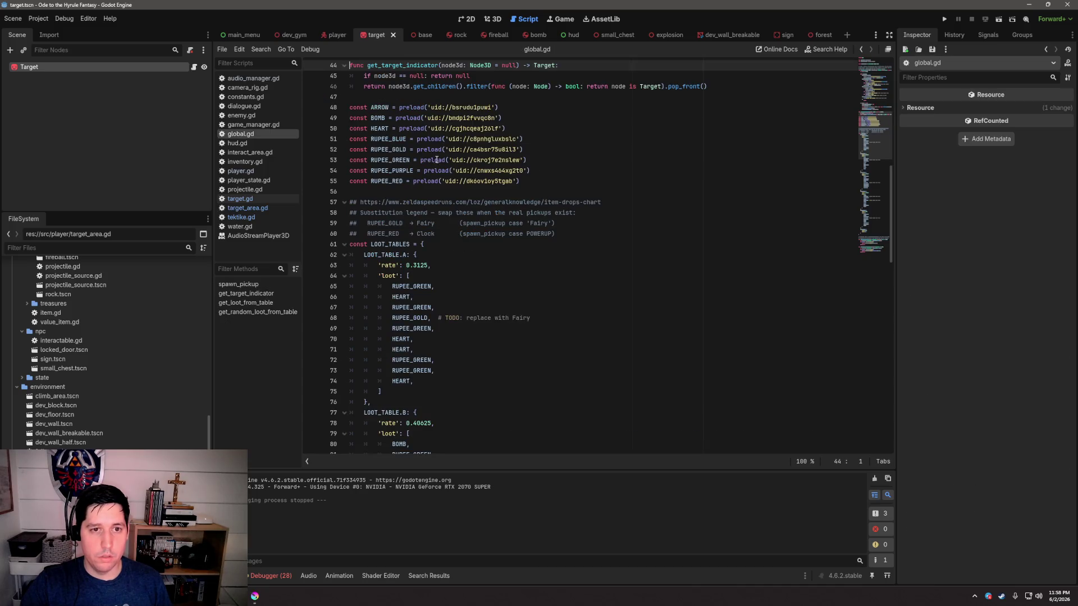
Select and read get_target_indicator's null check on lines 45–46 in global.gd.
scroll(439, 175, "up", 3)
left_click(393, 161)
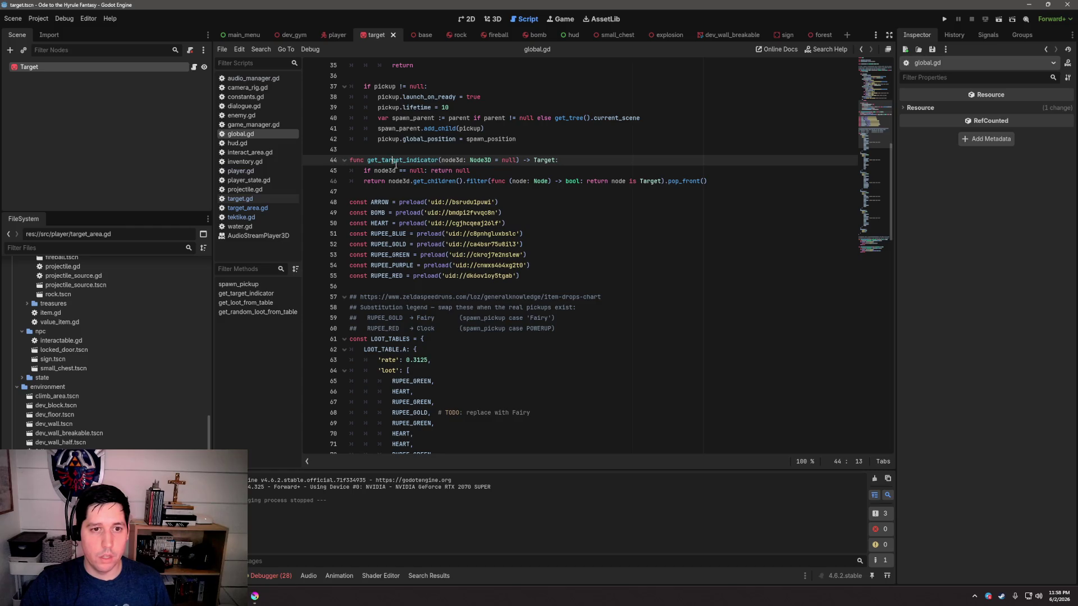
left_click_drag(375, 172, 473, 173)
left_click(504, 171)
key("Down")
key("End")
key("ctrl+shift+Left")
key("ctrl+shift+Left")
key("ctrl+shift+Left")
key("ctrl+shift+Right")
key("ctrl+shift+Right")
key("ctrl+shift+Right")
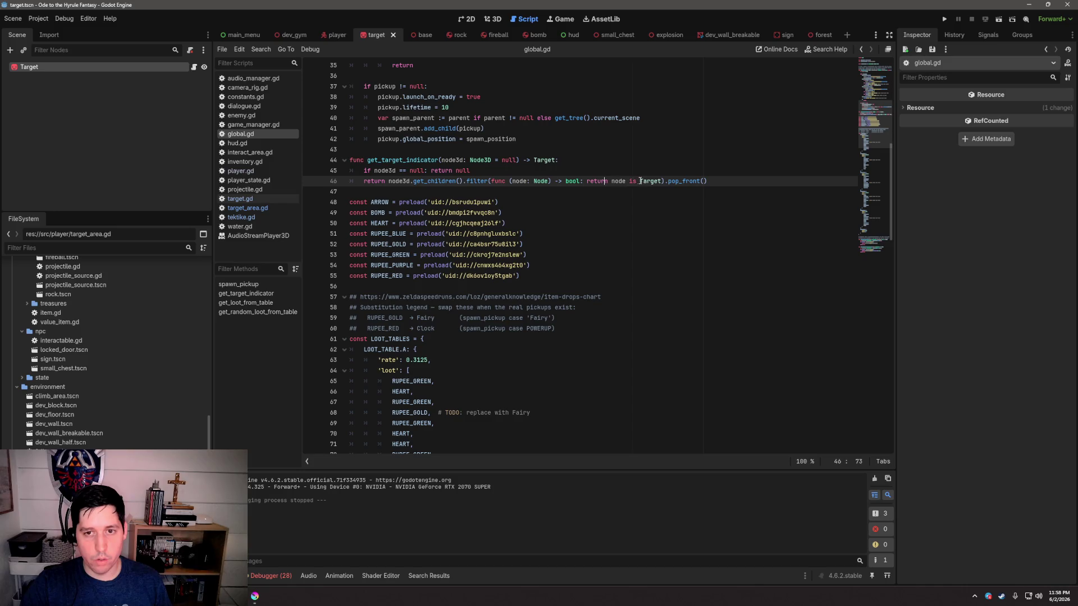
Select the children filter expression on line 46, then return to target_area.gd.
mouse_move(661, 180)
left_mouse_down()
mouse_move(449, 172)
mouse_move(388, 180)
left_mouse_up()
key("Right")
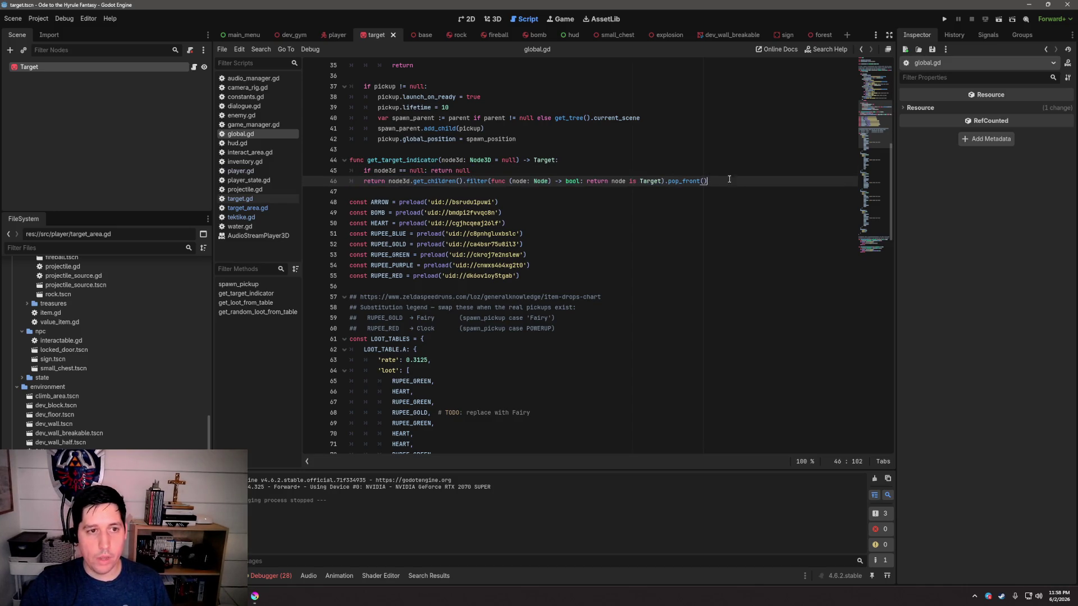
left_click(266, 209)
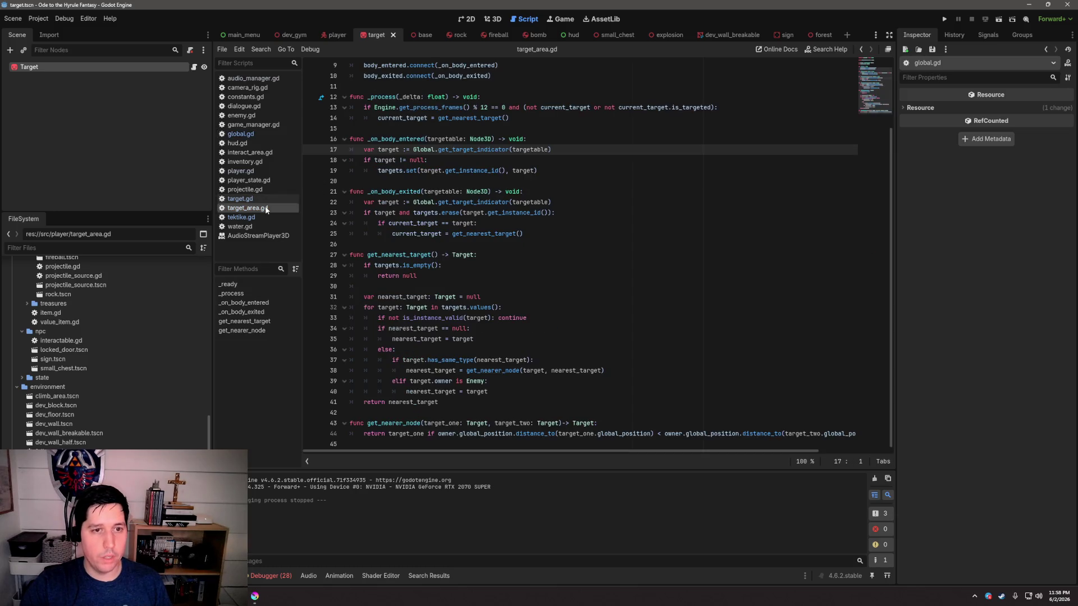
left_click(576, 128)
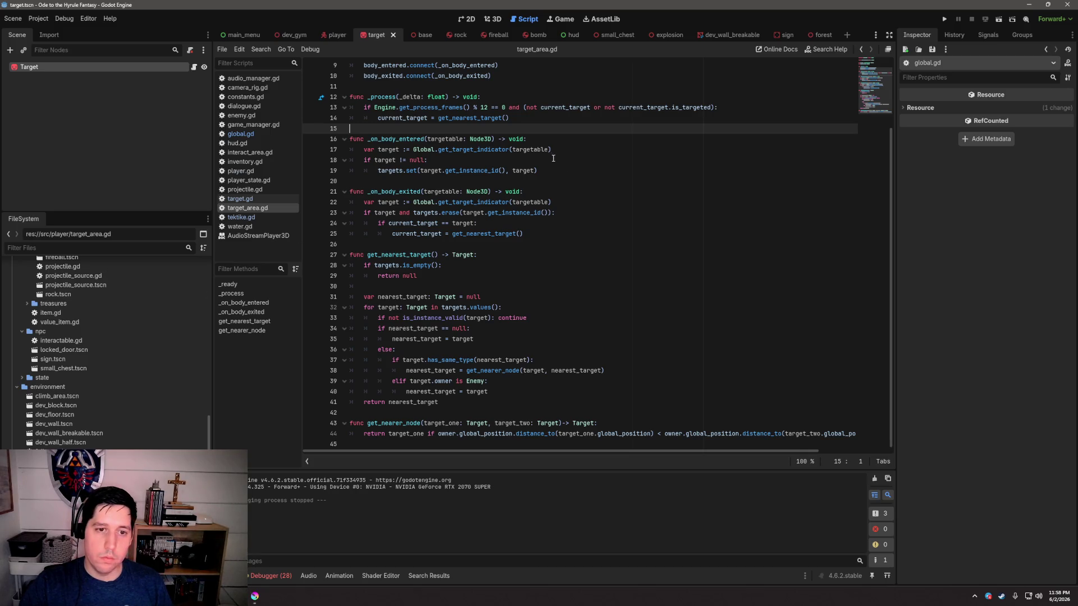
left_click(239, 198)
scroll(572, 156, "down", 5)
scroll(572, 156, "up", 5)
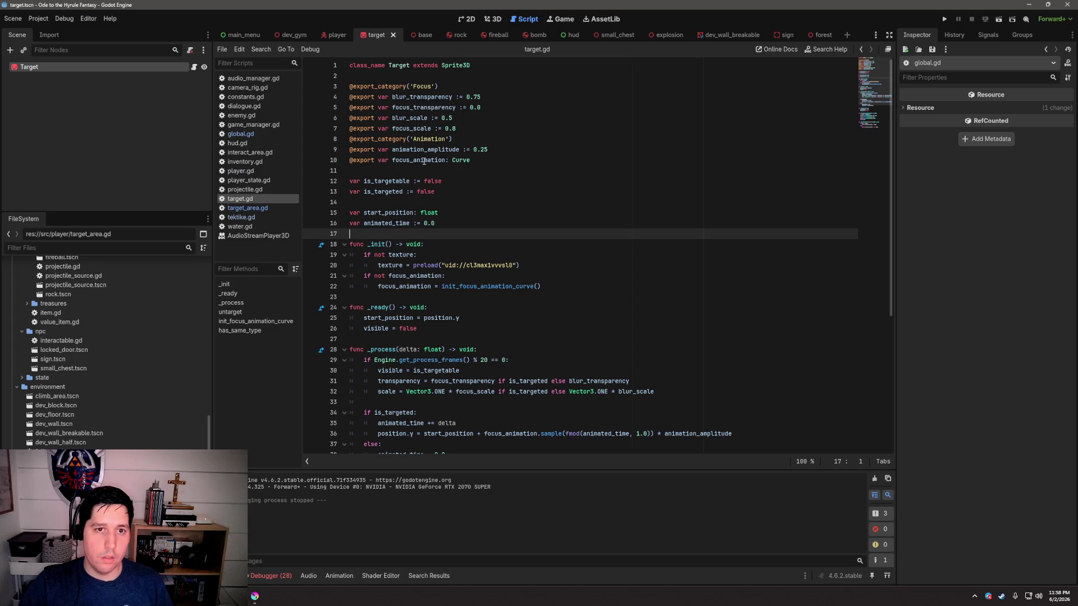
scroll(510, 170, "down", 4)
scroll(510, 170, "down", 3)
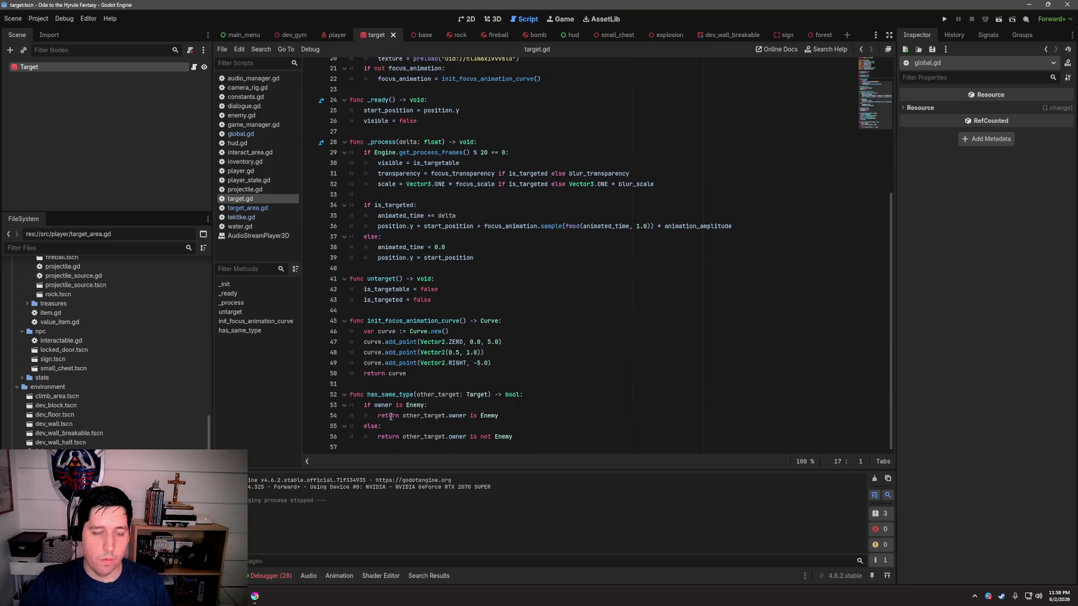
left_click(393, 393)
left_click(607, 384)
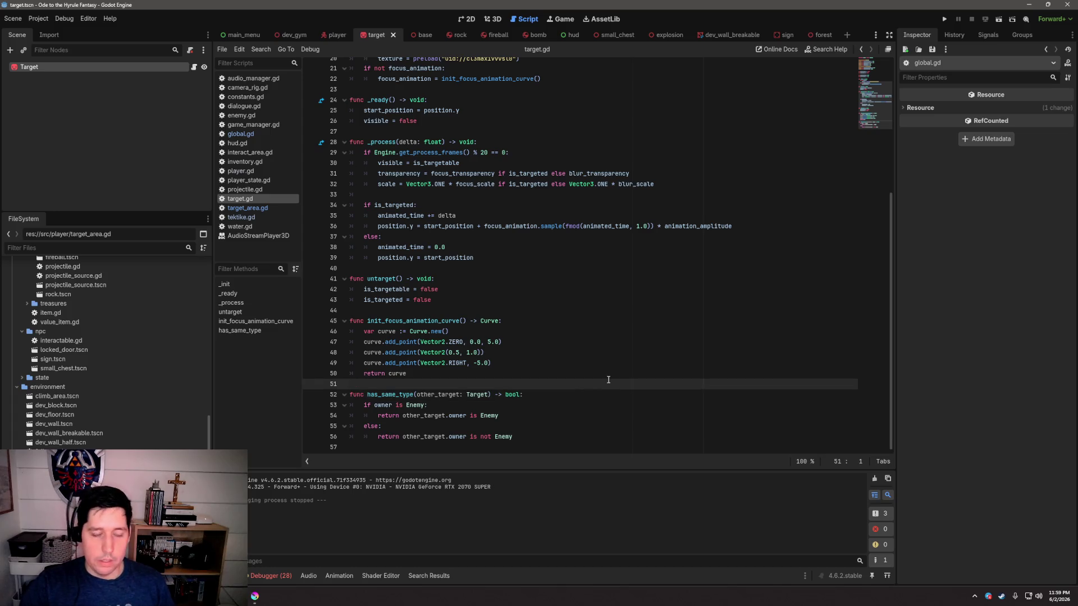
left_click(247, 208)
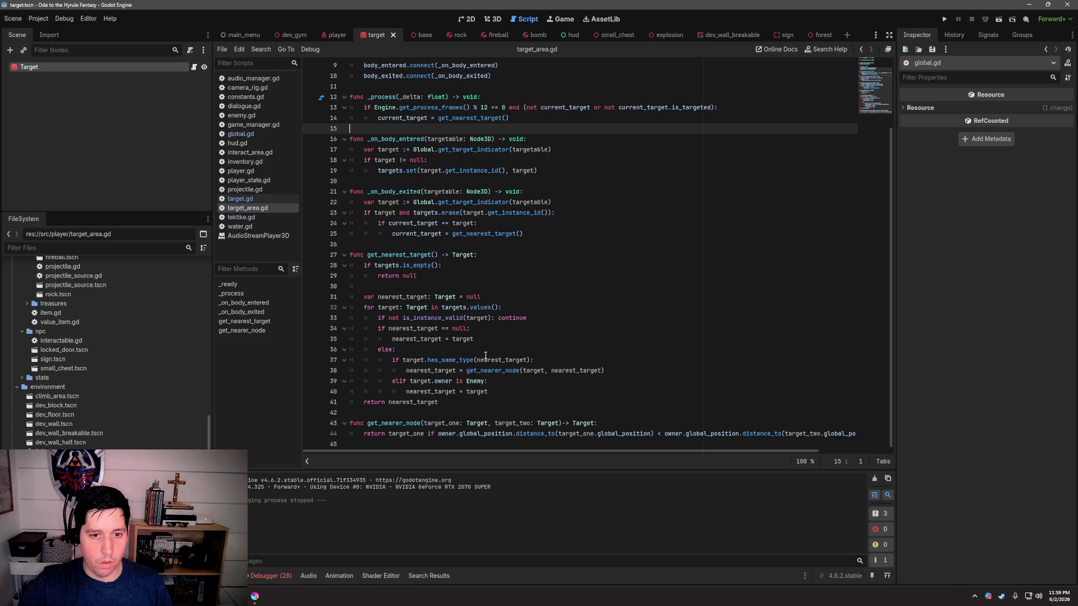
Inspect has_same_type on line 37 and get_nearer_node's target_one and target_two parameters.
double_click(454, 359)
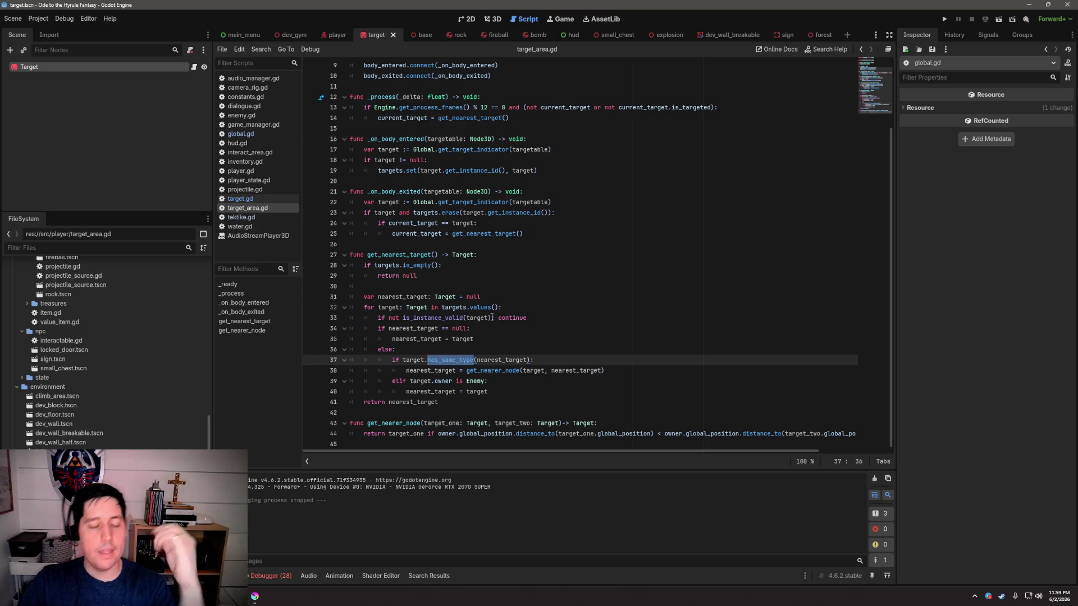
double_click(411, 360)
left_click(553, 356)
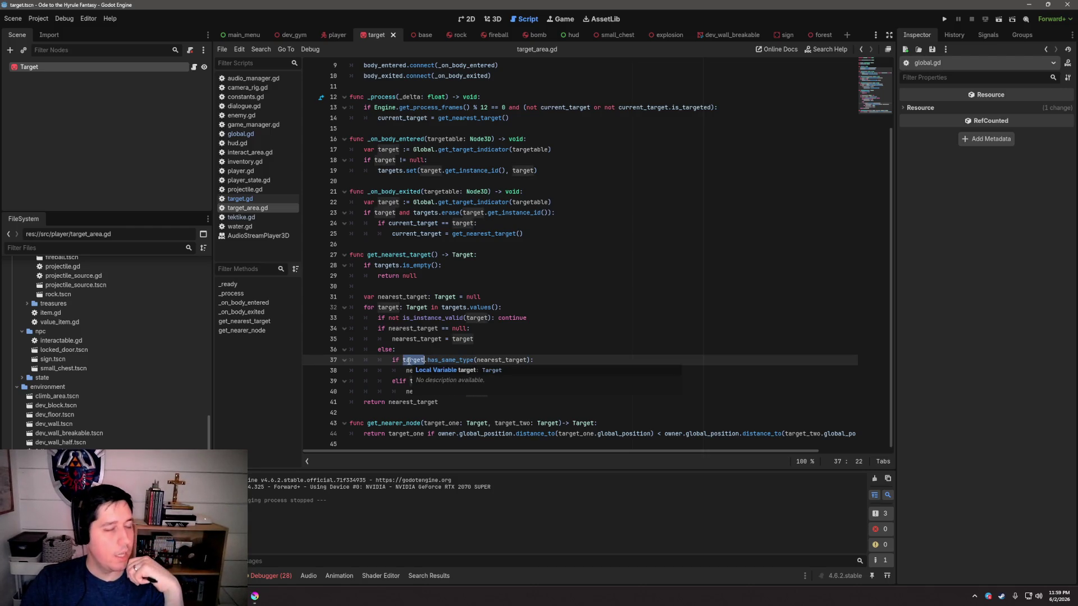
left_click(463, 360)
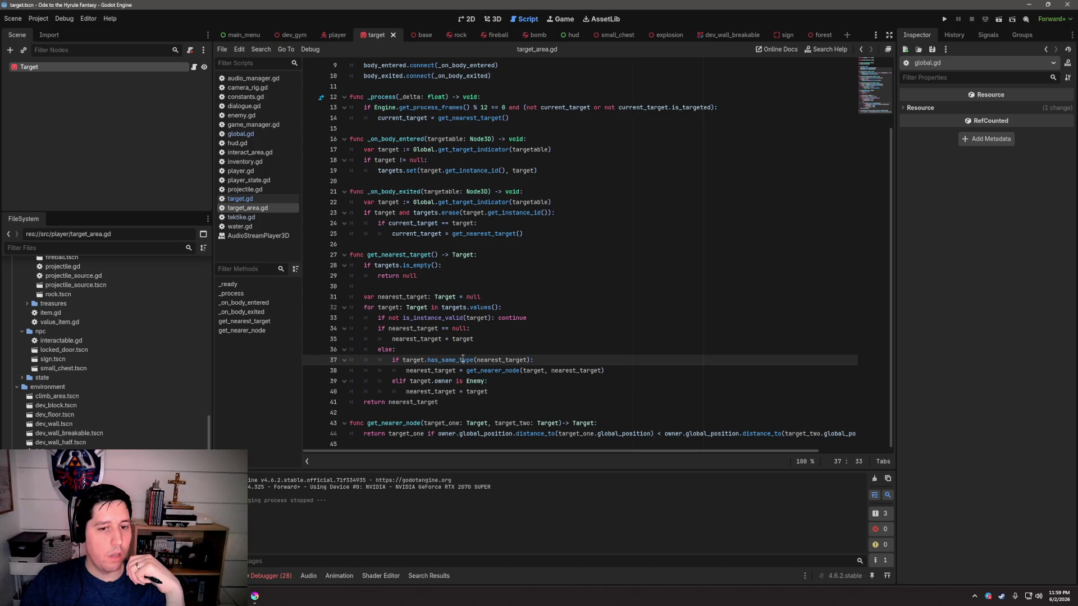
left_click(502, 414)
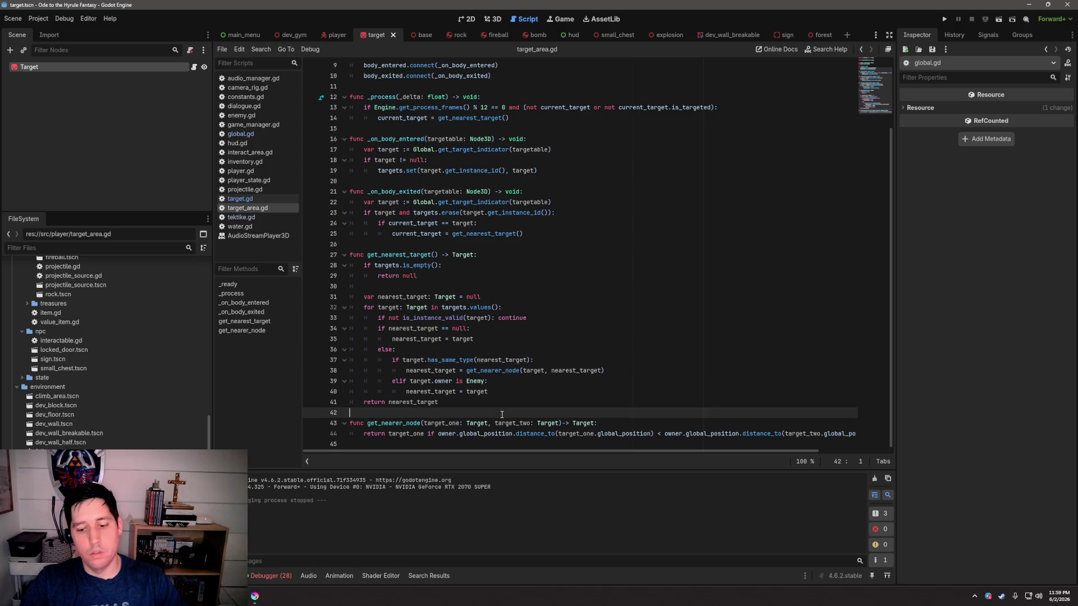
double_click(392, 425)
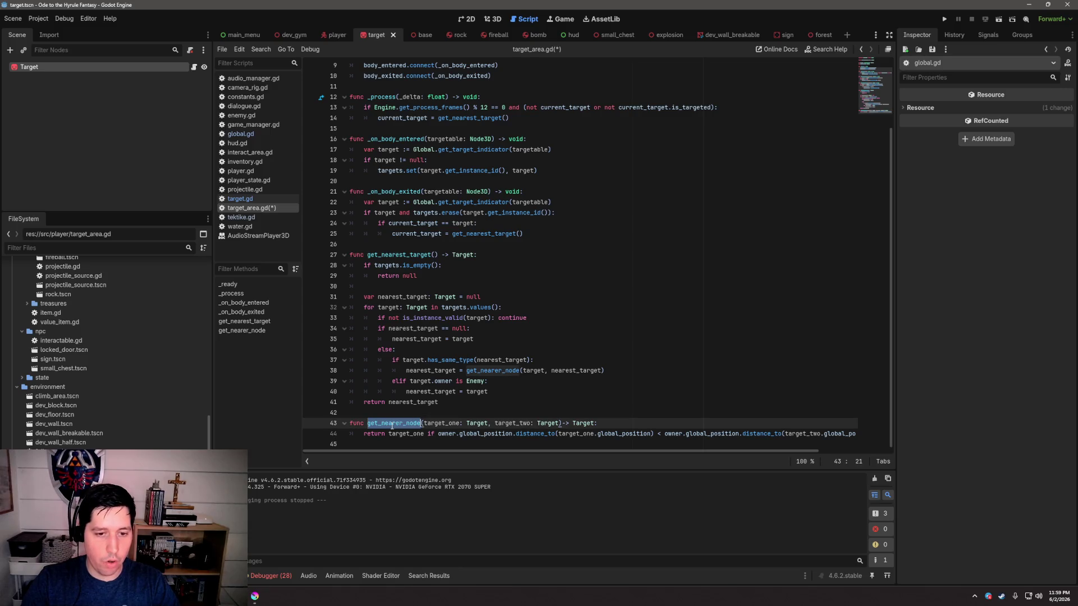
double_click(436, 422)
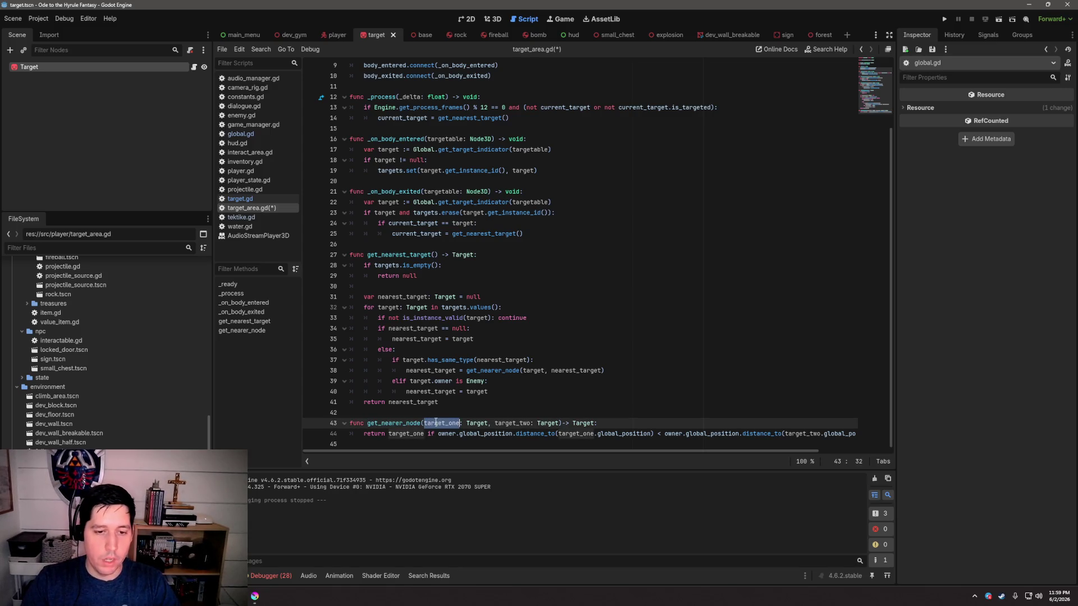
double_click(508, 425)
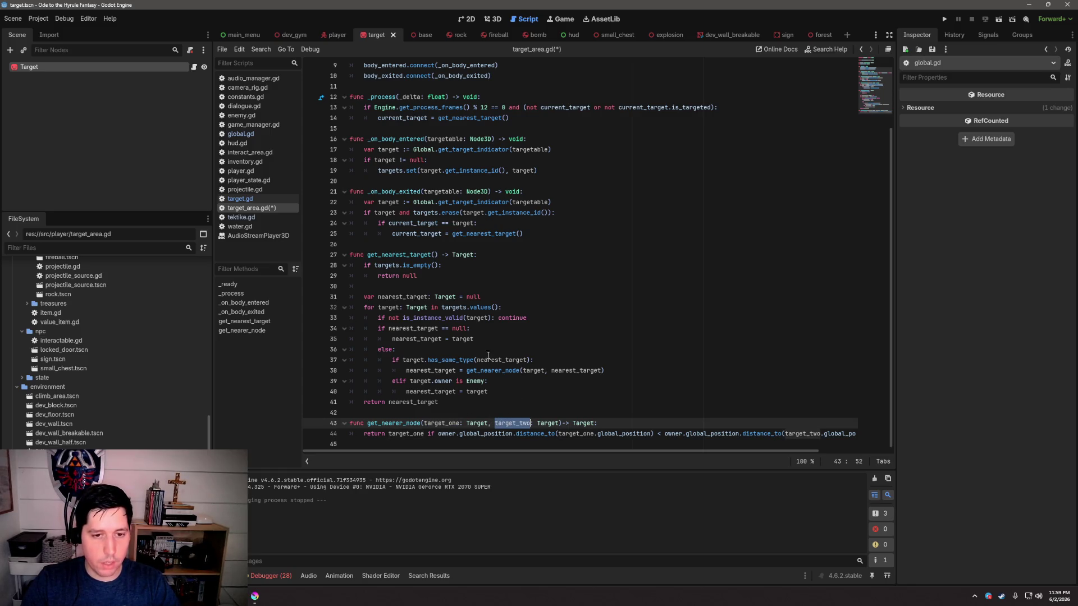
Re-examine has_same_type, target and nearest_target on line 37, then lines 29–30.
double_click(451, 359)
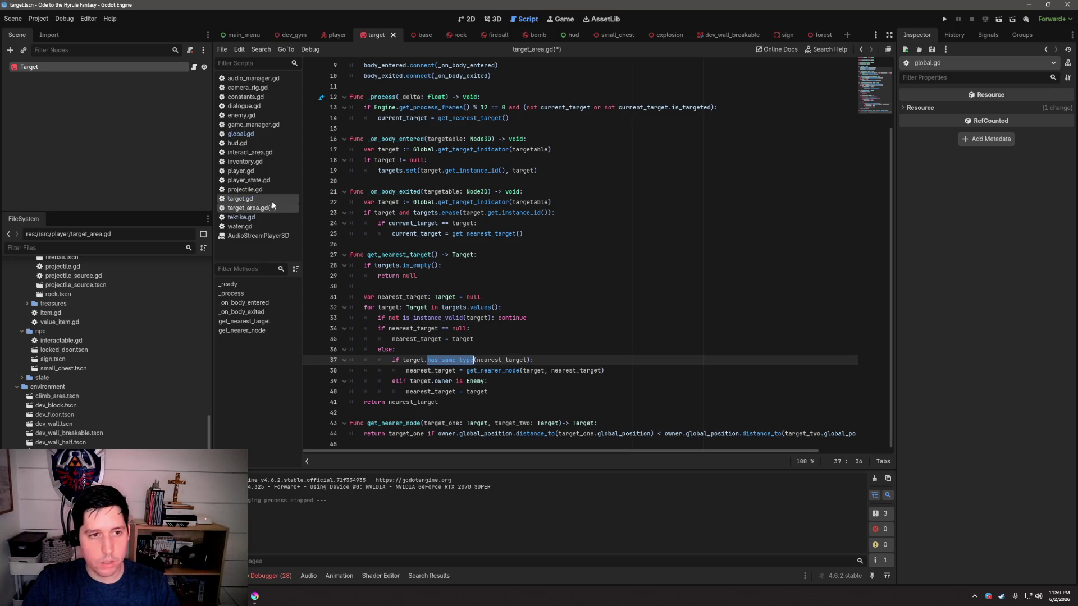
left_click(409, 360)
double_click(410, 359)
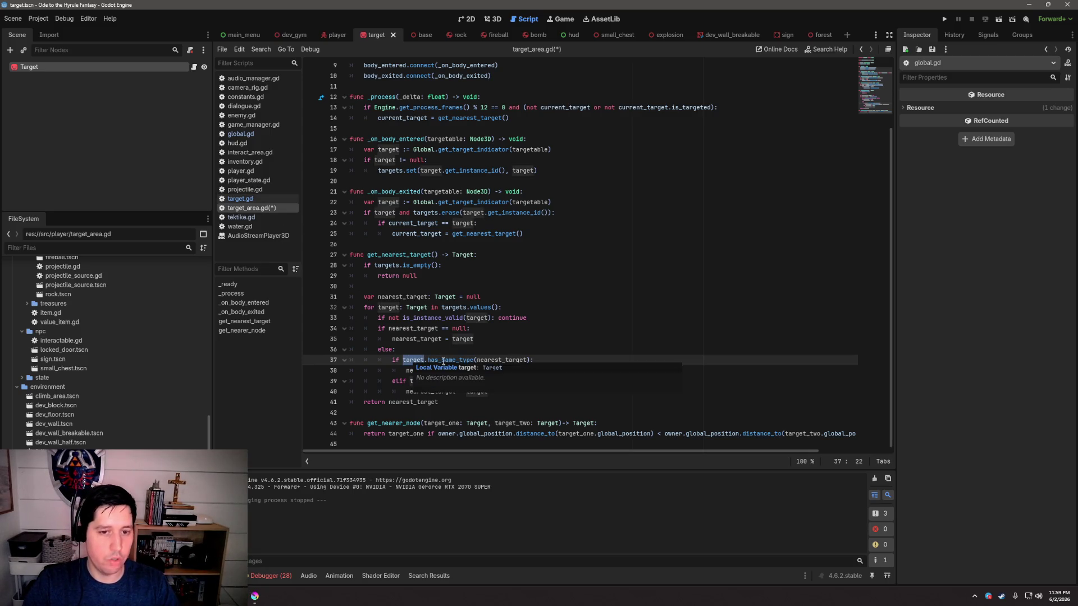
key("End")
double_click(522, 359)
mouse_move(576, 359)
left_mouse_down()
mouse_move(396, 359)
mouse_move(561, 360)
left_mouse_up()
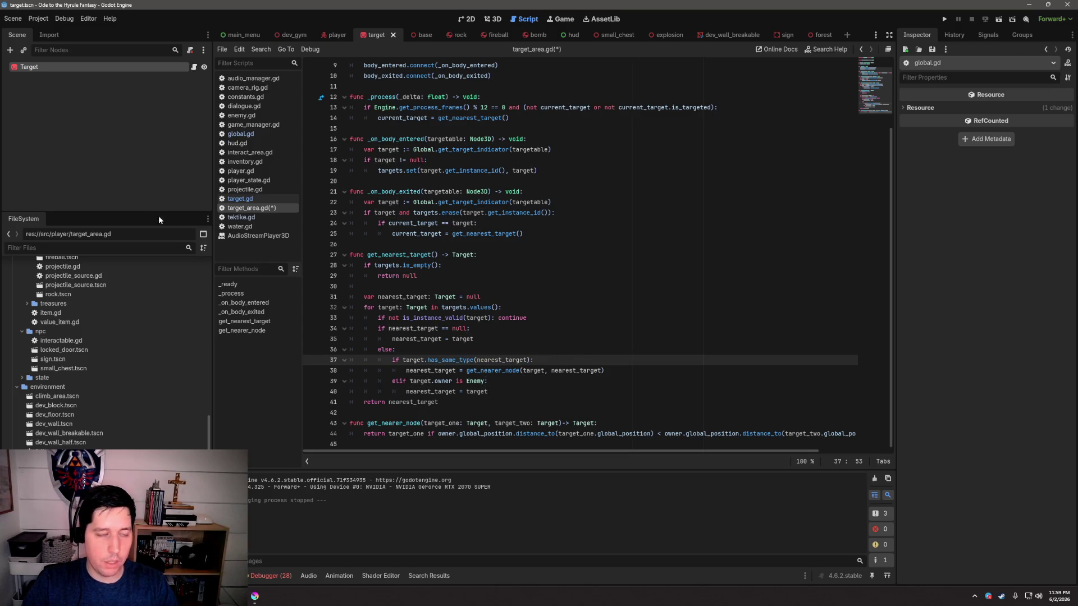
left_click(532, 275)
left_click(535, 285)
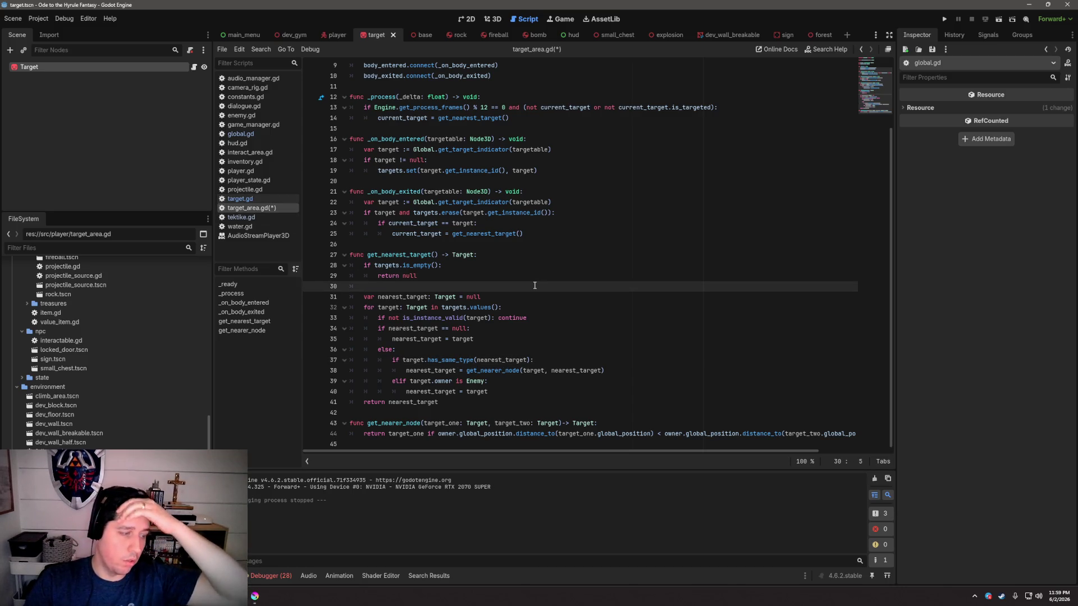
Save target_area.gd and open target.gd.
key("ctrl+s")
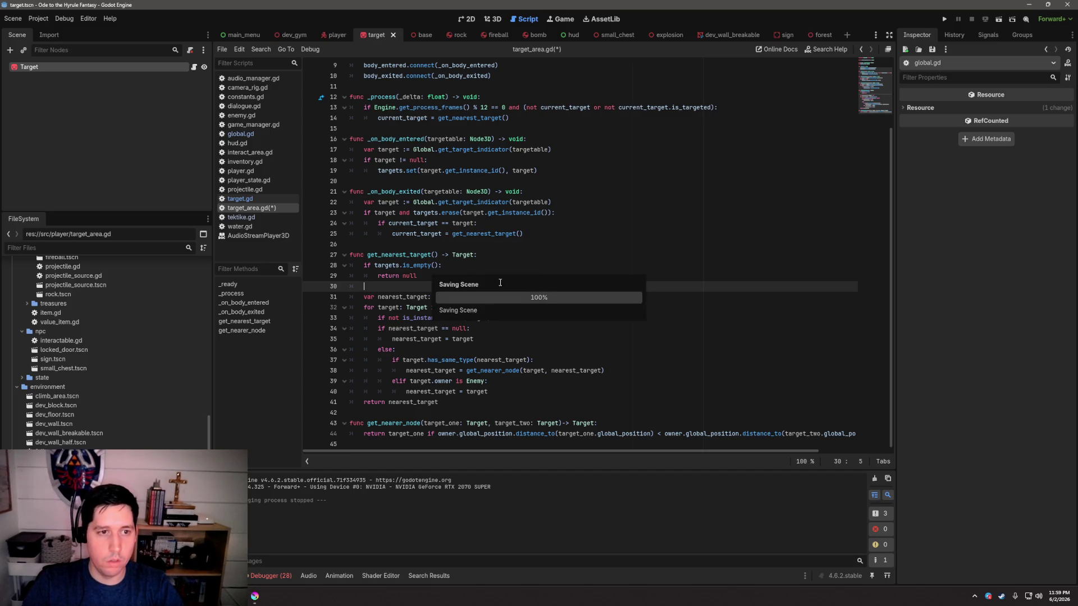
scroll(503, 303, "up", 3)
left_click(240, 199)
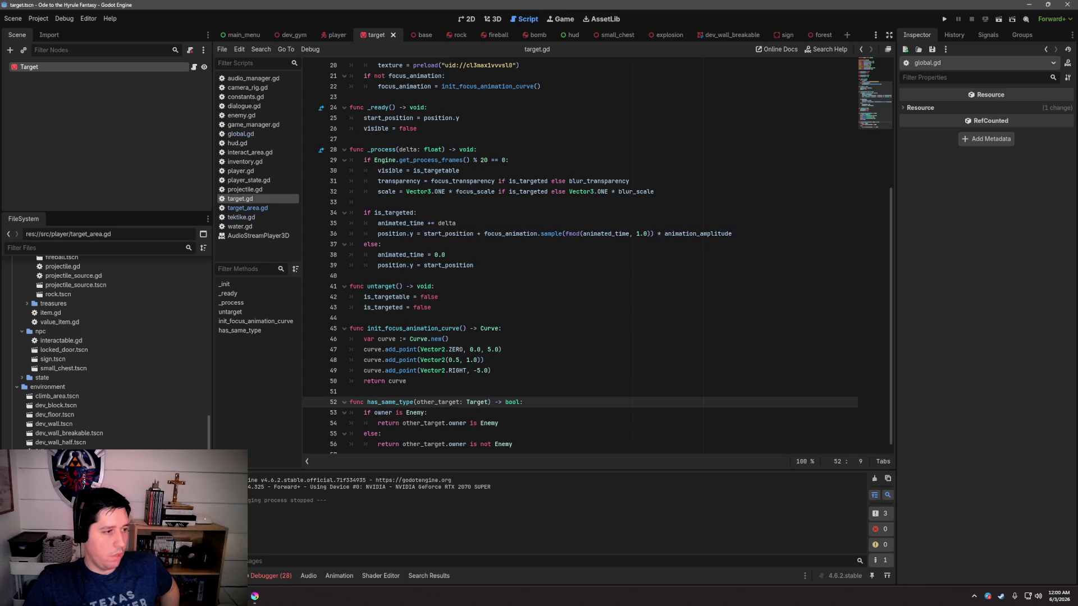
Open player.gd from the Scripts list to show find_nearest_target.
left_click(240, 171)
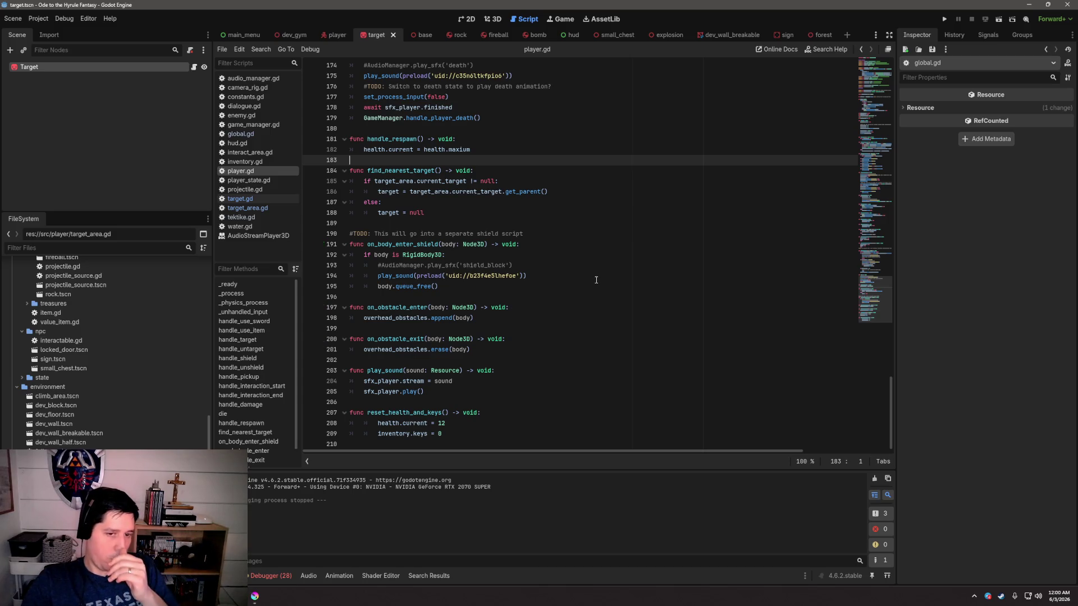
Review handle_untarget's lines 124–127 in player.gd, then switch to the dev_gym scene.
scroll(596, 279, "up", 7)
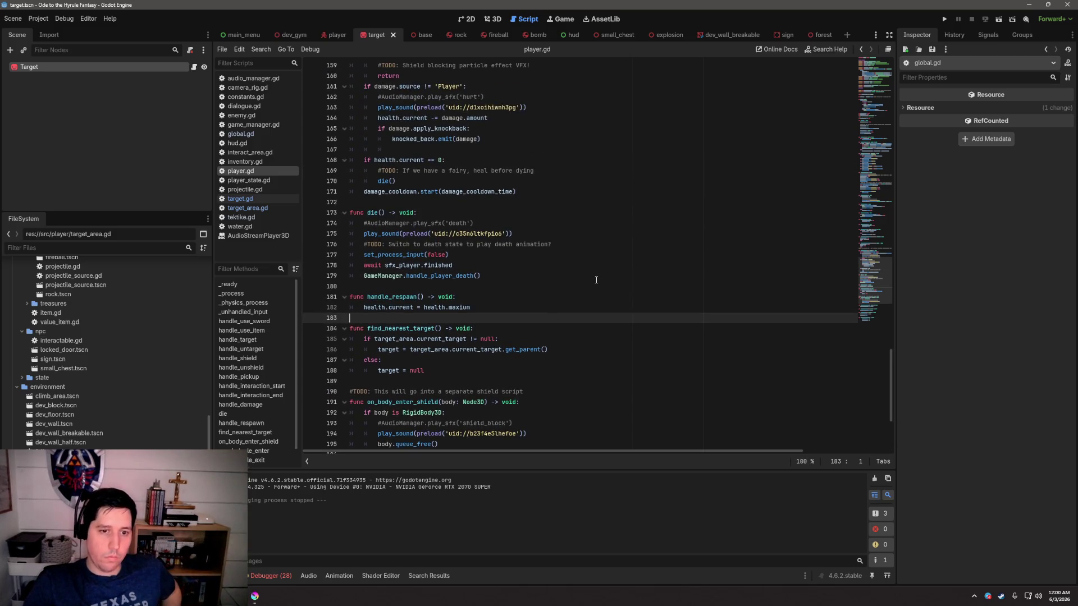
scroll(596, 279, "up", 8)
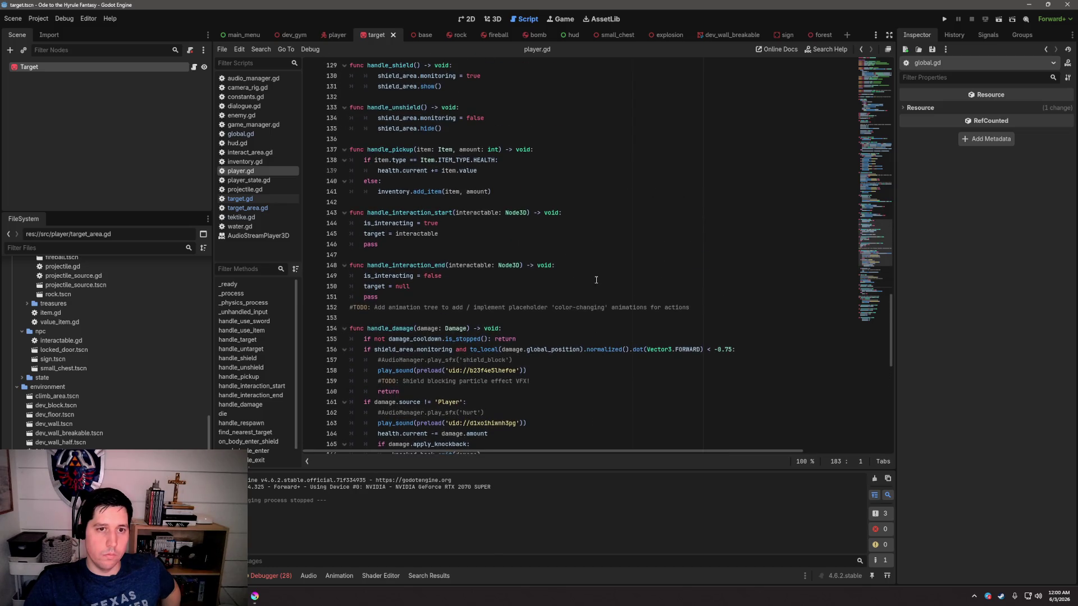
scroll(596, 280, "up", 5)
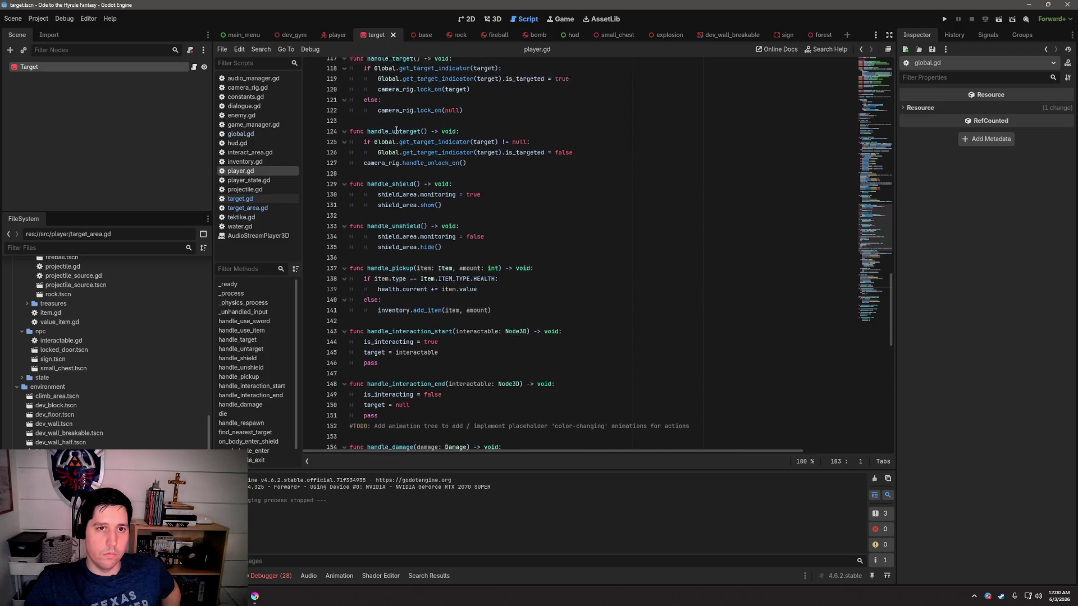
double_click(404, 173)
key("End")
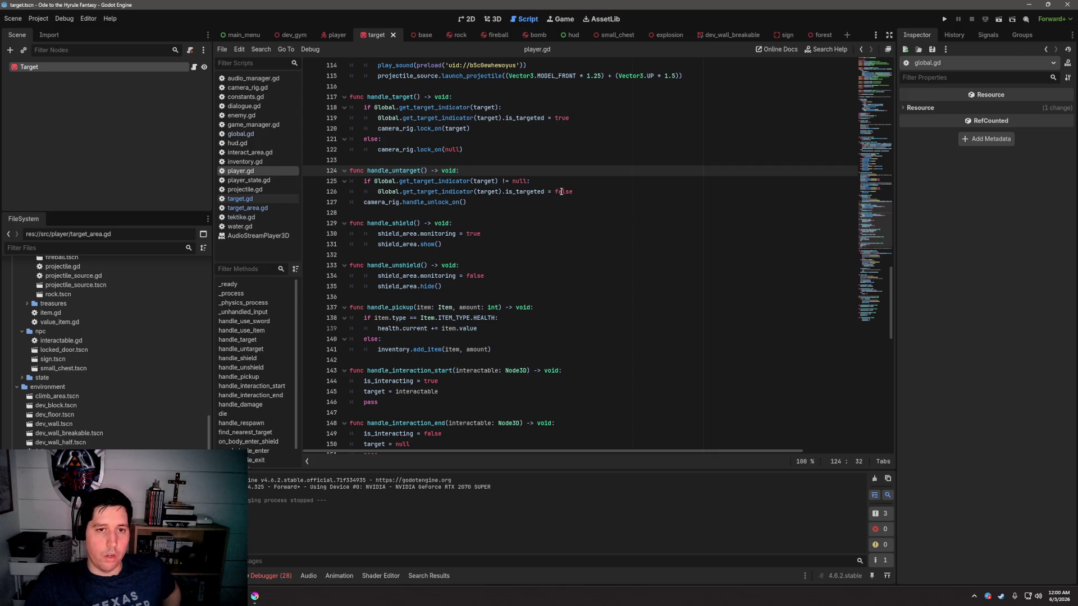
double_click(430, 202)
key("End")
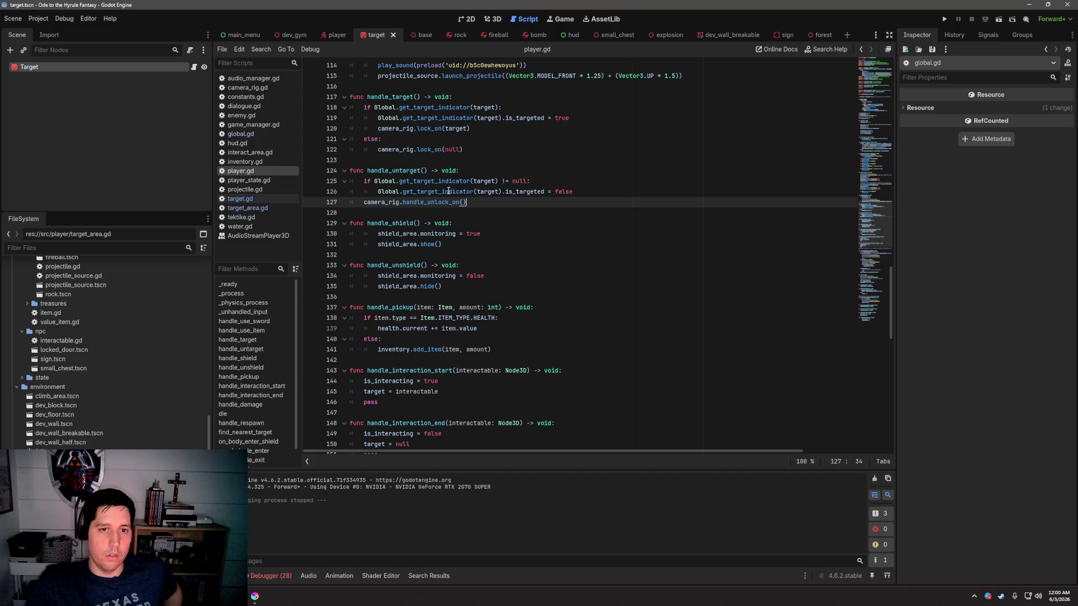
left_click_drag(442, 179, 562, 202)
left_click(608, 188)
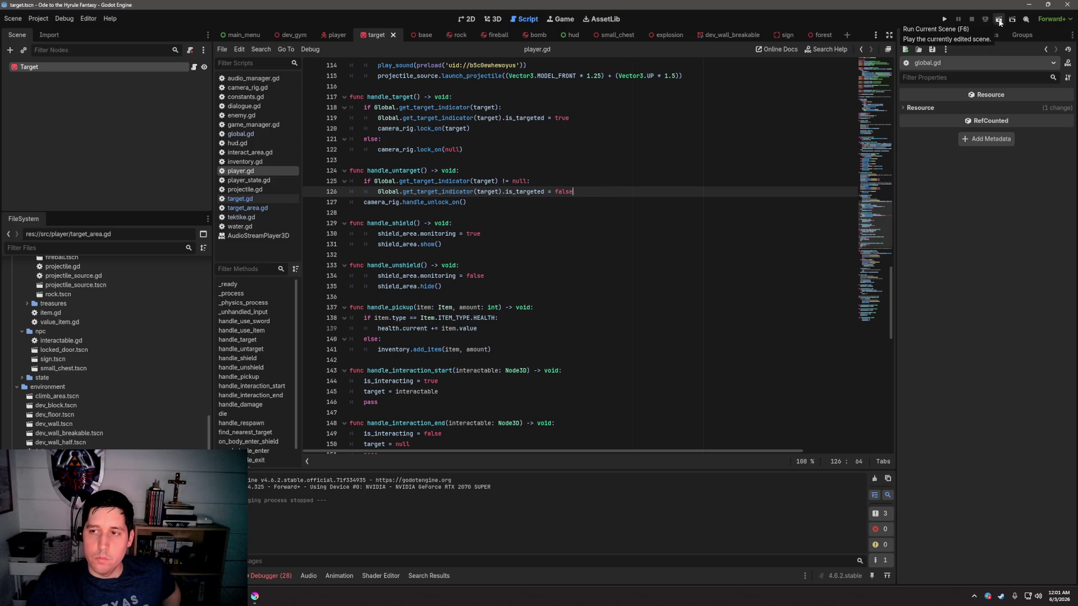
key("ctrl+shift+Tab")
key("ctrl+shift+Tab")
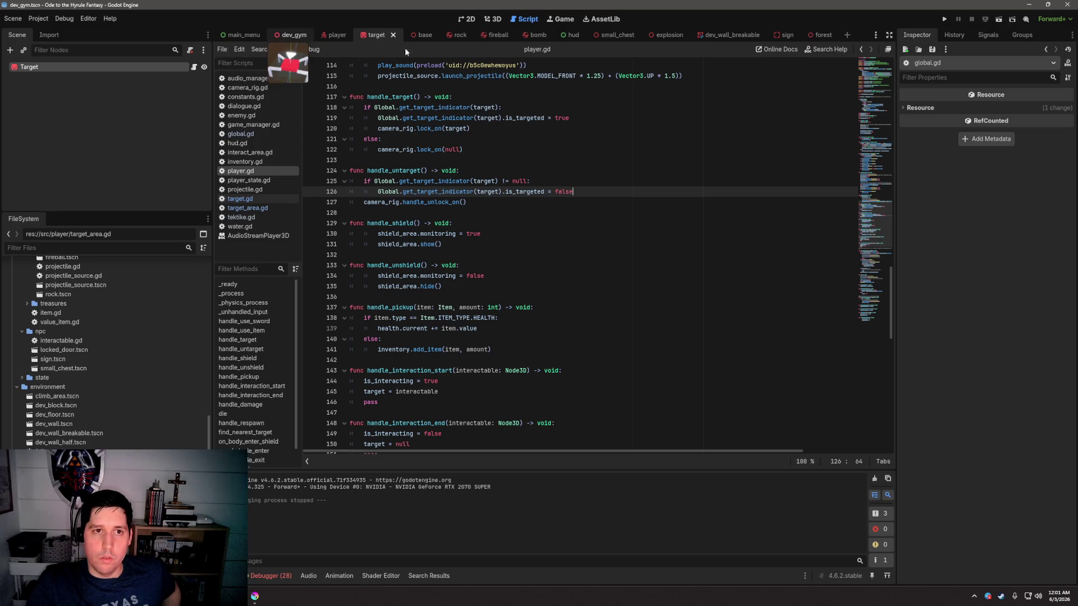
Run dev_gym and walk the player through the wall gap onto the grass.
left_click(1000, 20)
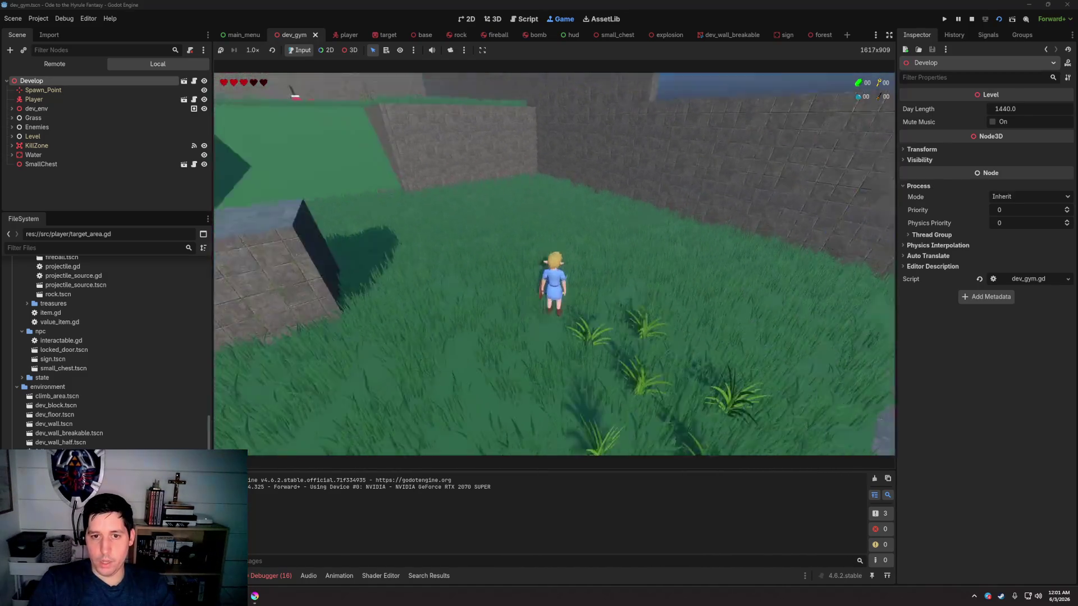
key("w")
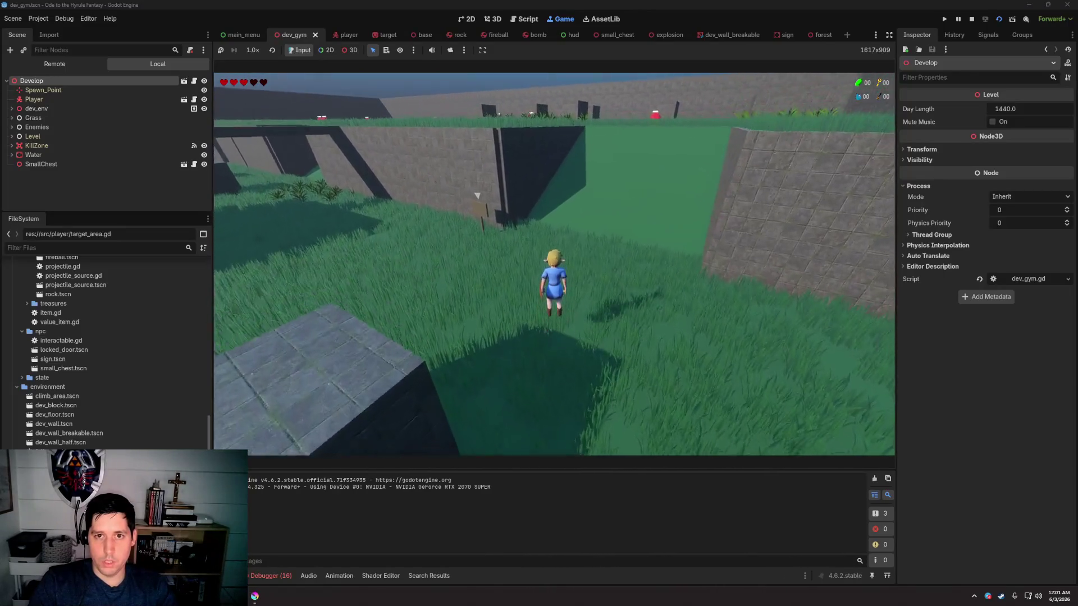
key("w")
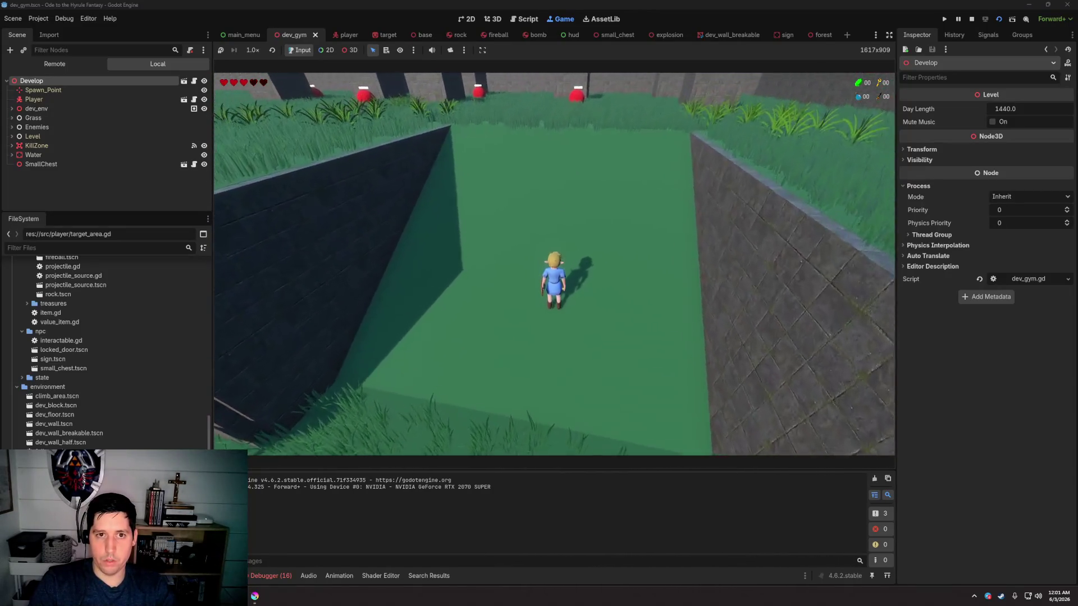
key("w")
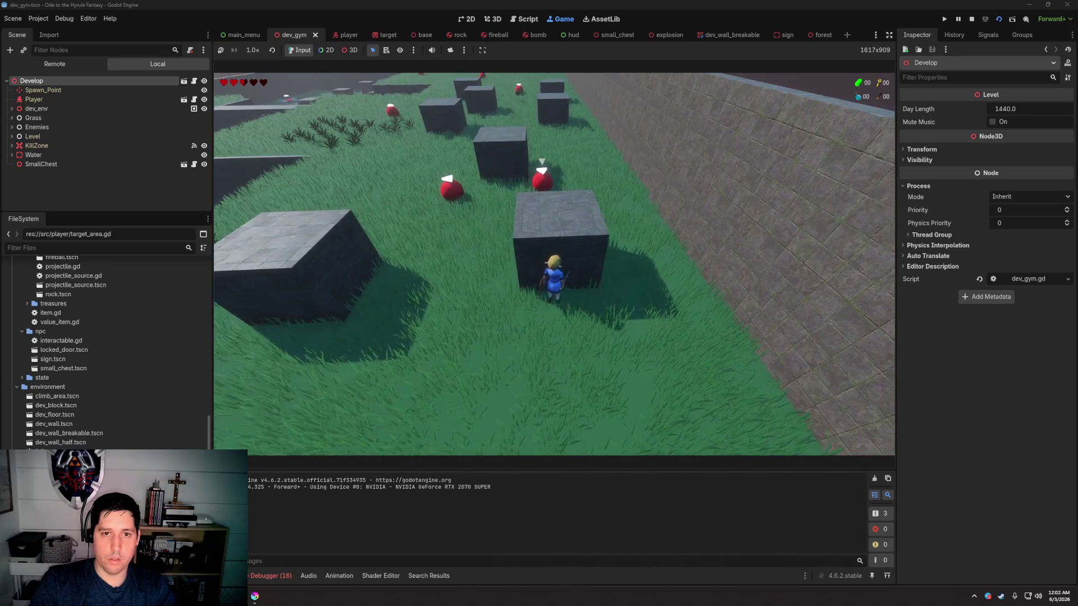
Exit the game from the pause menu back to player.gd's handle_untarget.
key("Escape")
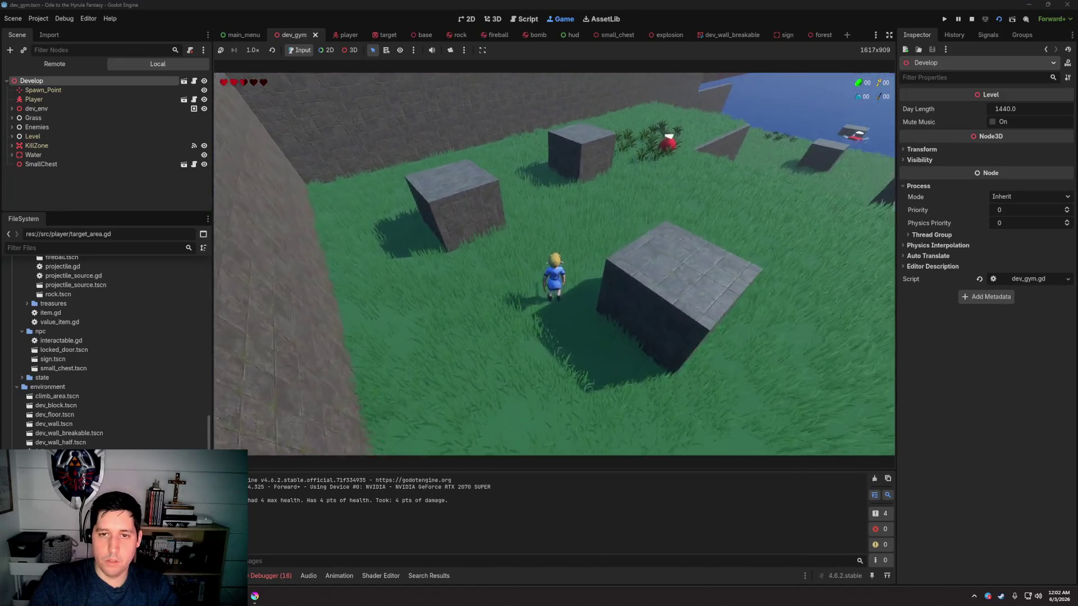
key("Escape")
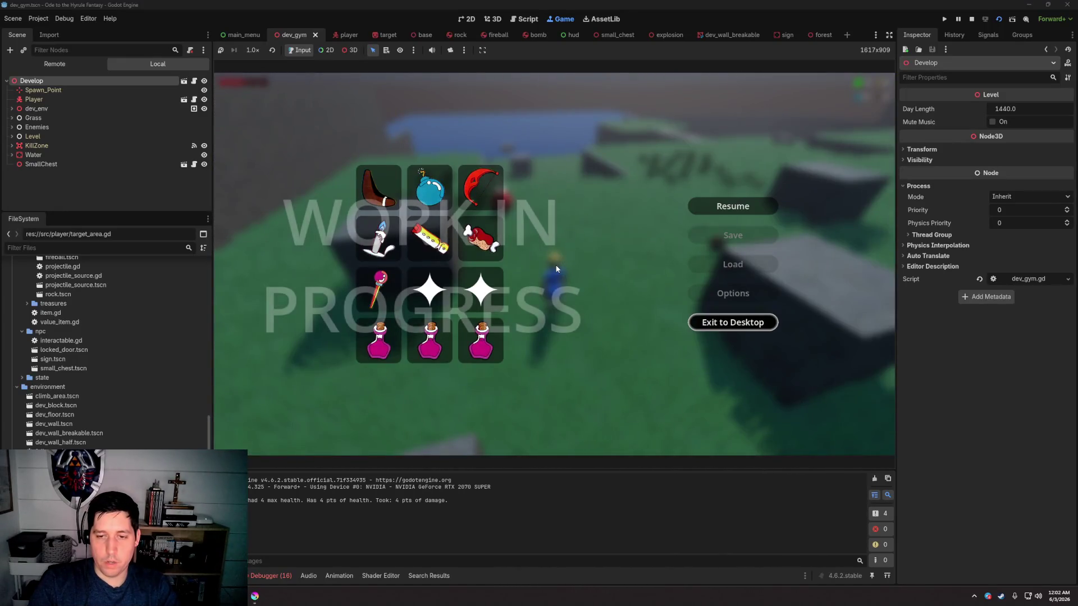
left_click(733, 322)
key("Down")
key("Down")
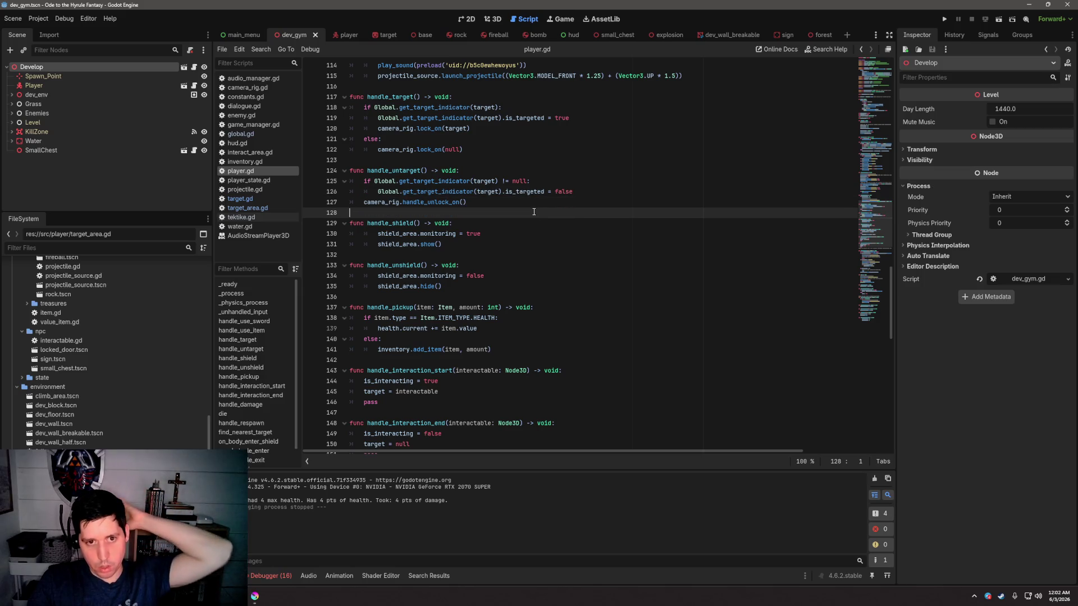
Select the handle_untarget function name, then switch to the target_area.gd script.
left_click(394, 170)
double_click(394, 170)
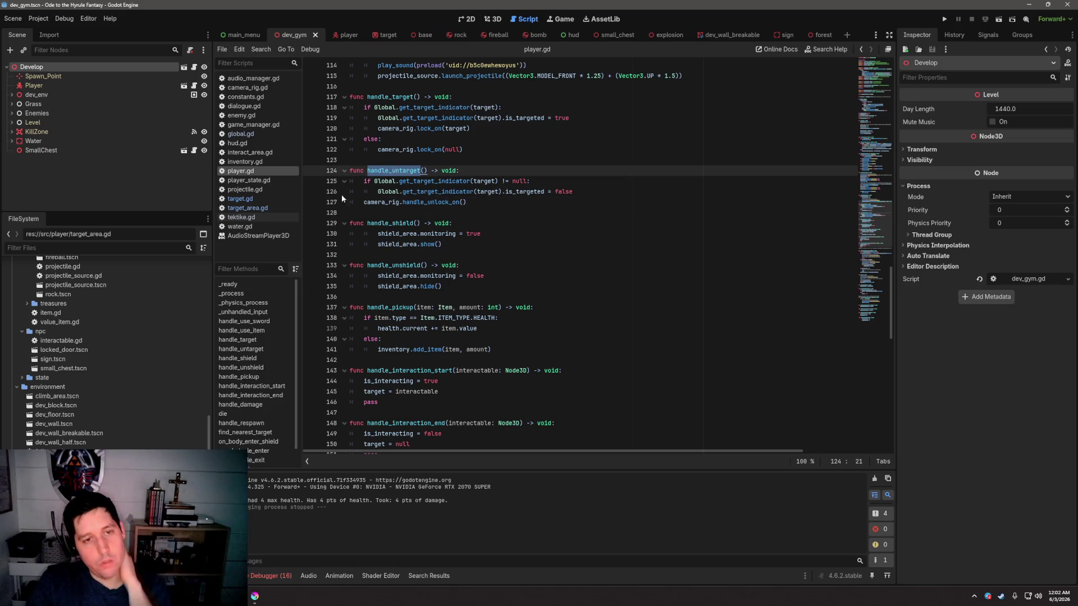
left_click(252, 209)
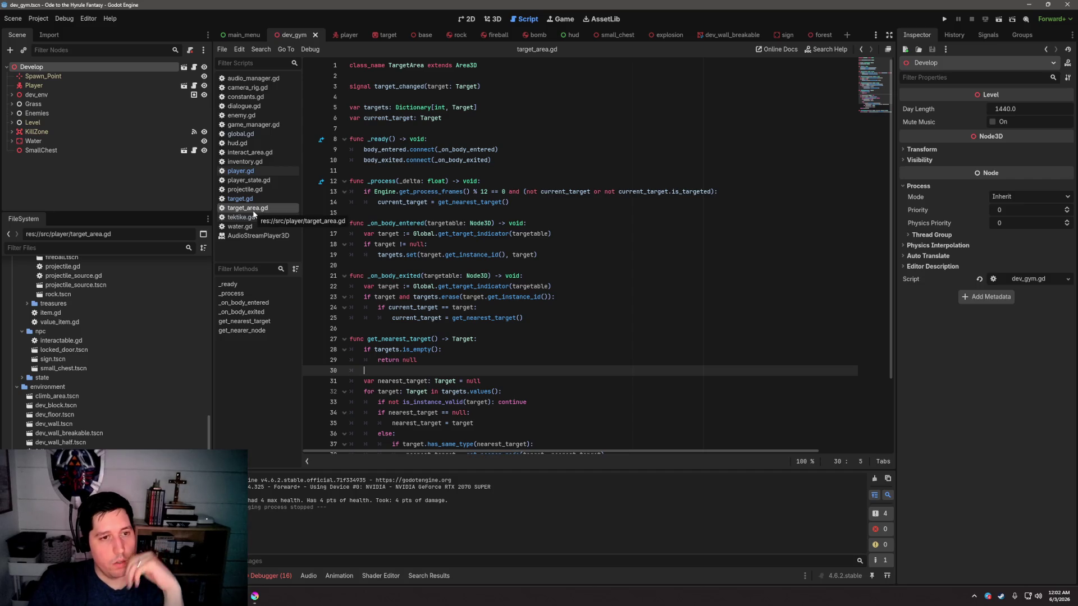
Review target_area.gd's _process, _on_body_entered, _on_body_exited and get_nearest_target code.
left_click(612, 265)
left_click(617, 212)
scroll(618, 213, "down", 2)
scroll(618, 213, "down", 1)
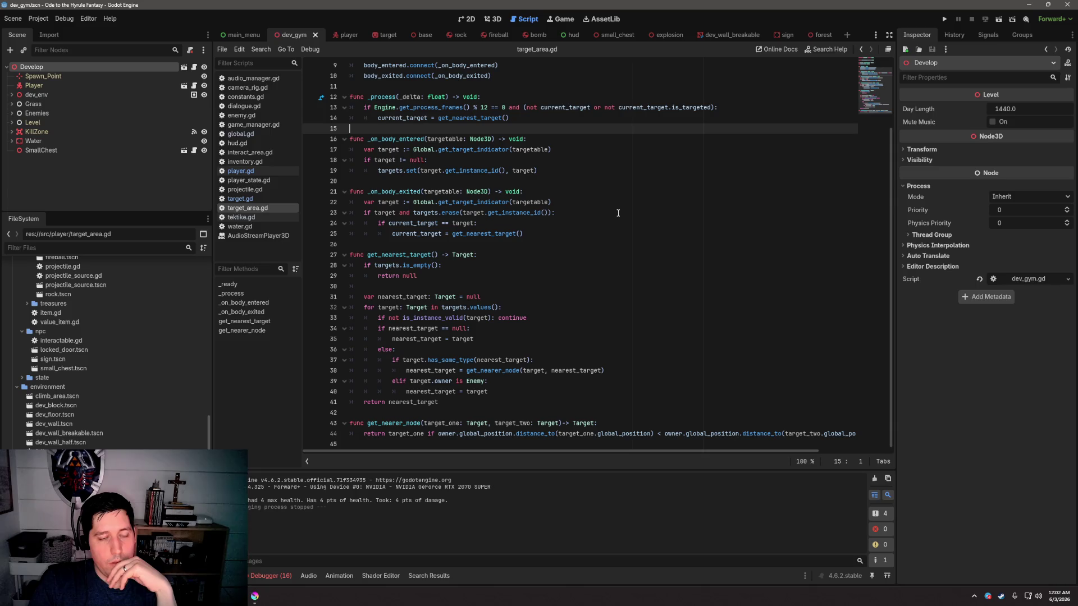
left_click(598, 247)
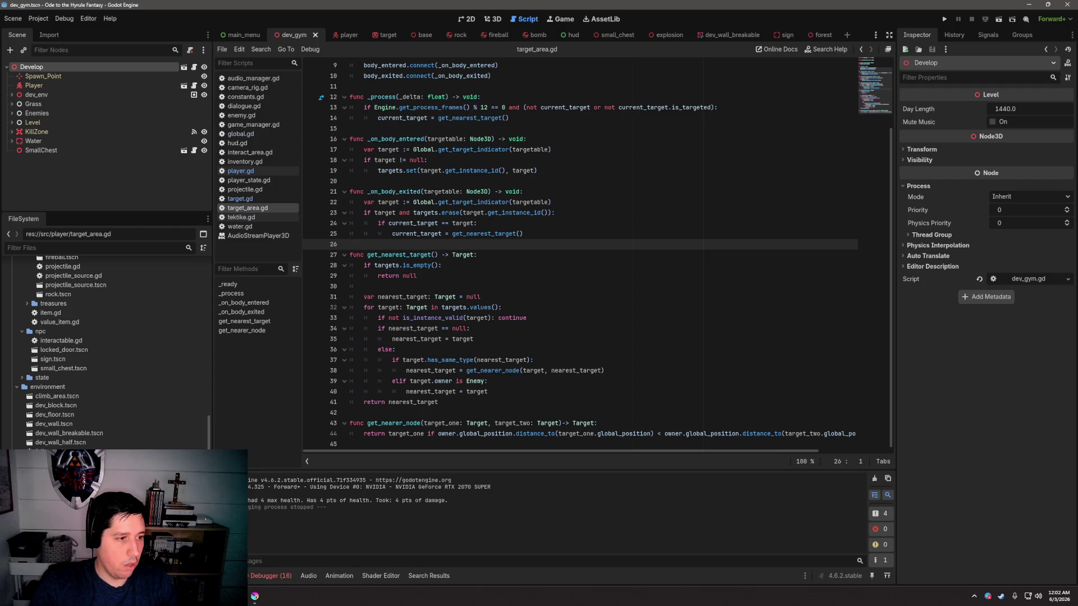
scroll(448, 319, "up", 3)
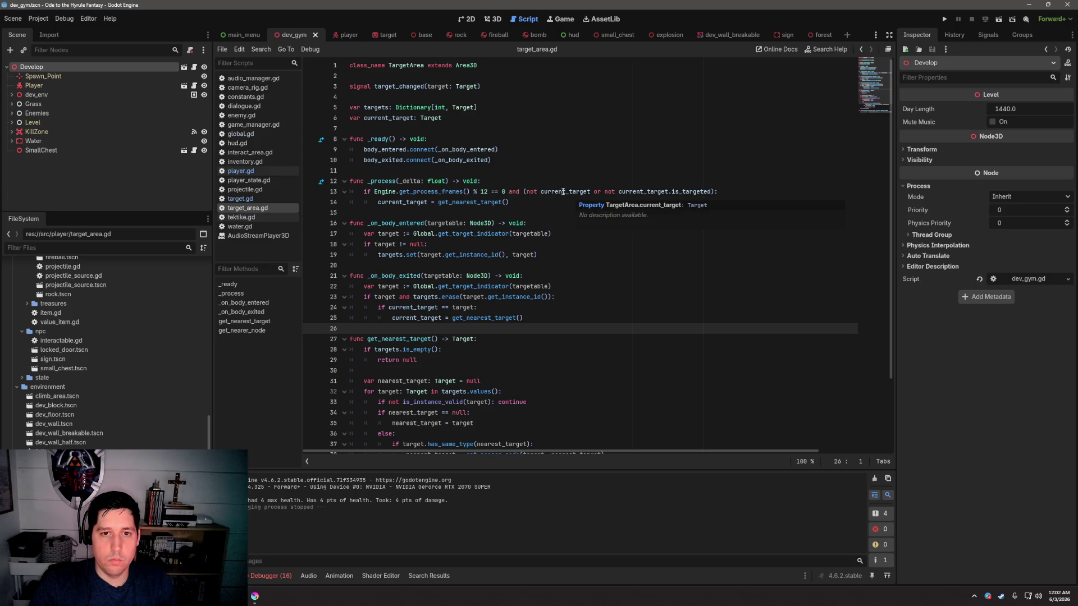
Move the no-locked-target condition into its own 'if not current_target or not current_target.is_targeted:' line.
left_click(527, 191)
mouse_move(527, 192)
left_mouse_down()
mouse_move(656, 203)
mouse_move(710, 192)
left_mouse_up()
key("ctrl+x")
left_click(727, 186)
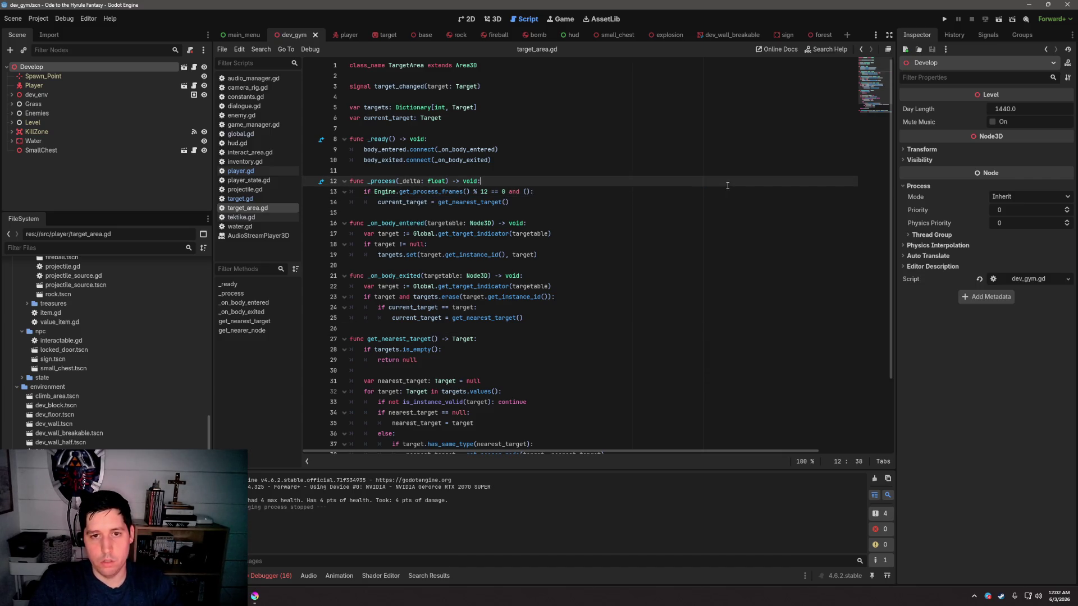
key("Return")
type("if")
key("ctrl+v")
type(":")
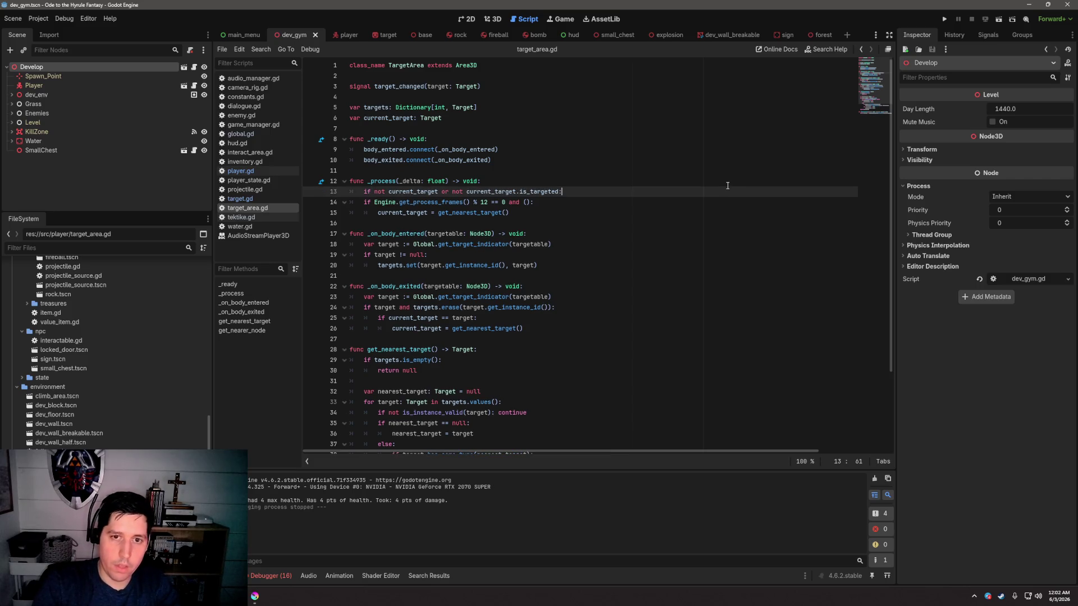
Indent the 12-frame check under the new condition and remove the leftover parentheses and 'and'.
left_click_drag(407, 213, 566, 200)
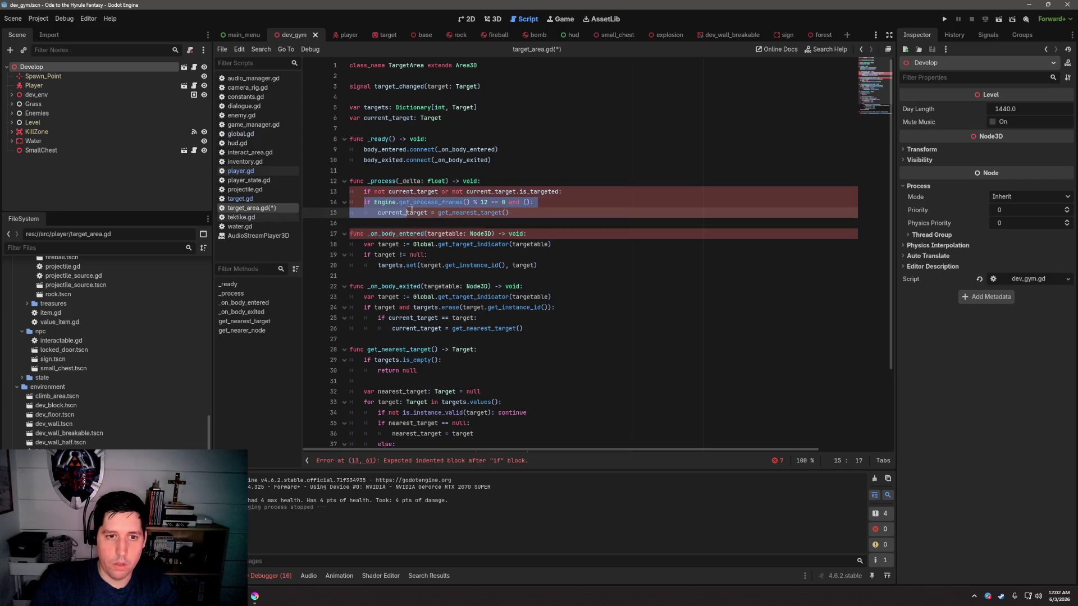
key("Tab")
left_click(551, 202)
key("Left")
key("BackSpace")
key("BackSpace")
key("BackSpace")
key("BackSpace")
key("BackSpace")
left_click_drag(484, 181, 578, 187)
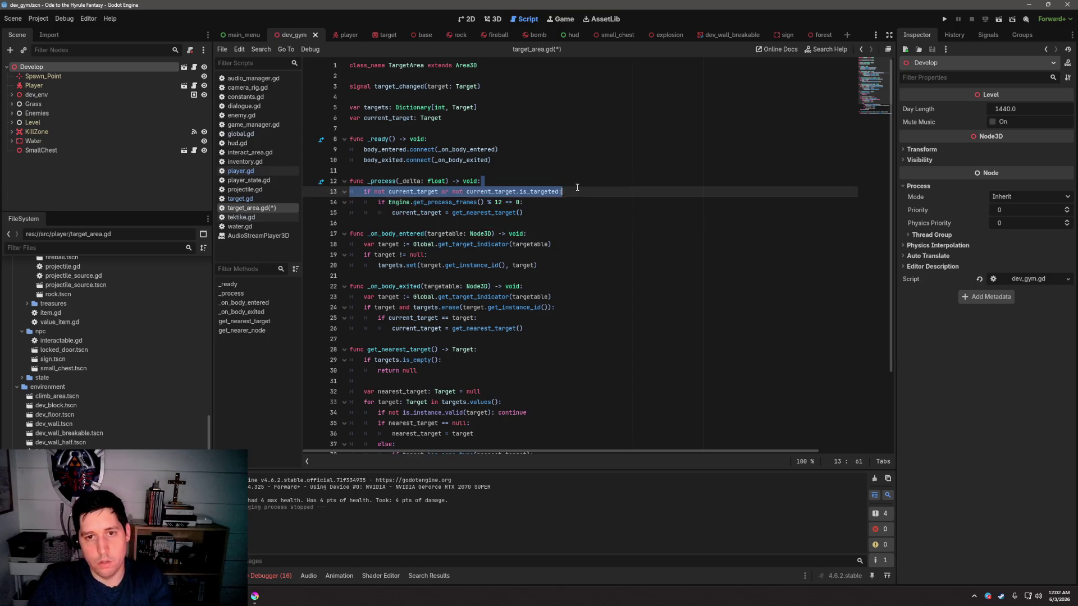
left_click(578, 193)
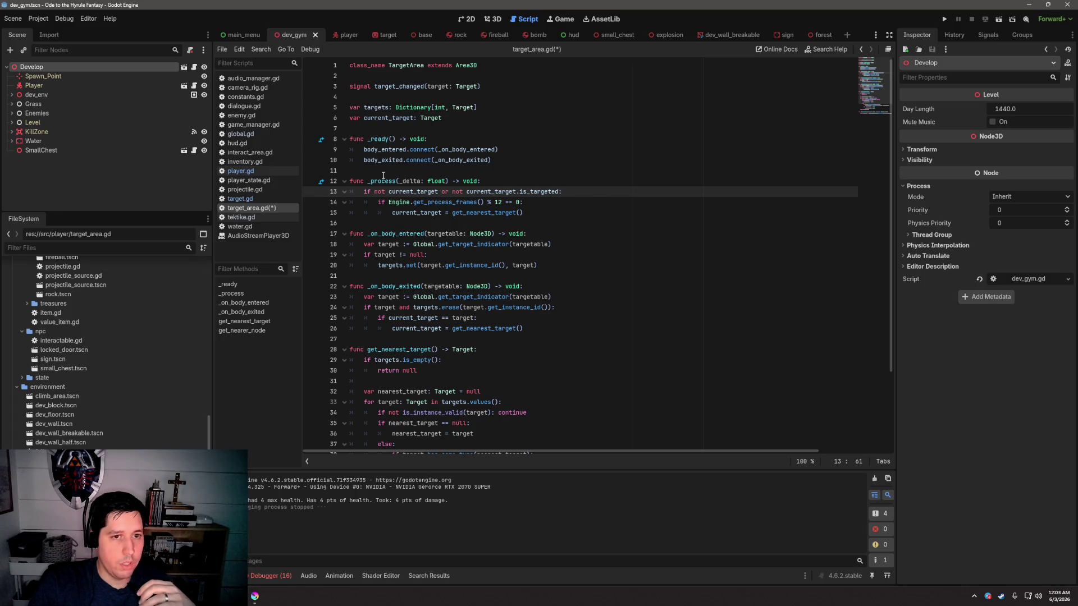
Check the nearest-target assignment and save target_area.gd.
left_click(552, 215)
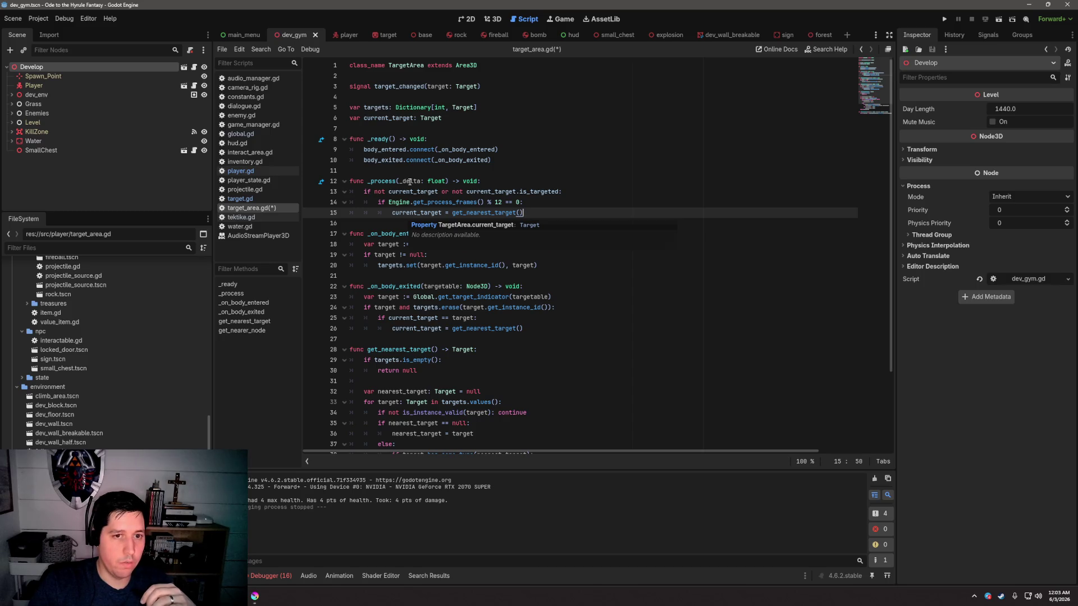
left_click(611, 192)
key("ctrl+s")
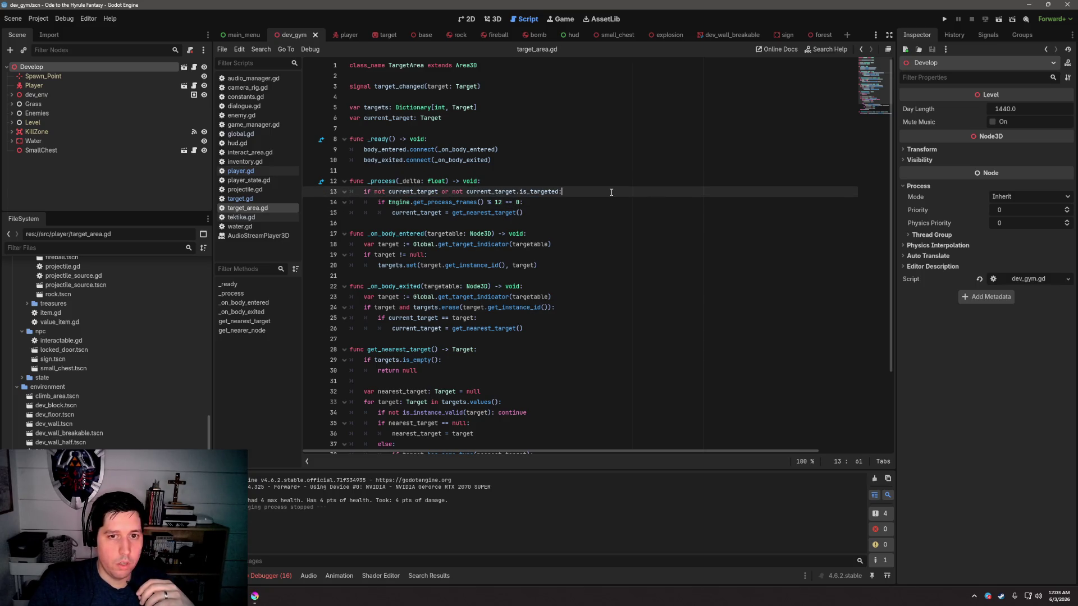